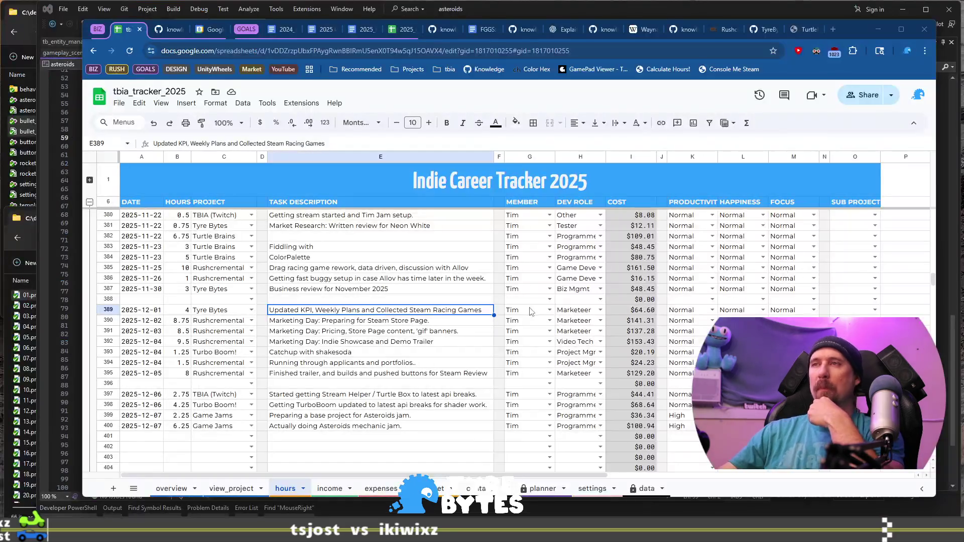
Step: Scroll through the December reports in the 2025_devlog.md file
scroll(531, 311, "down", 5)
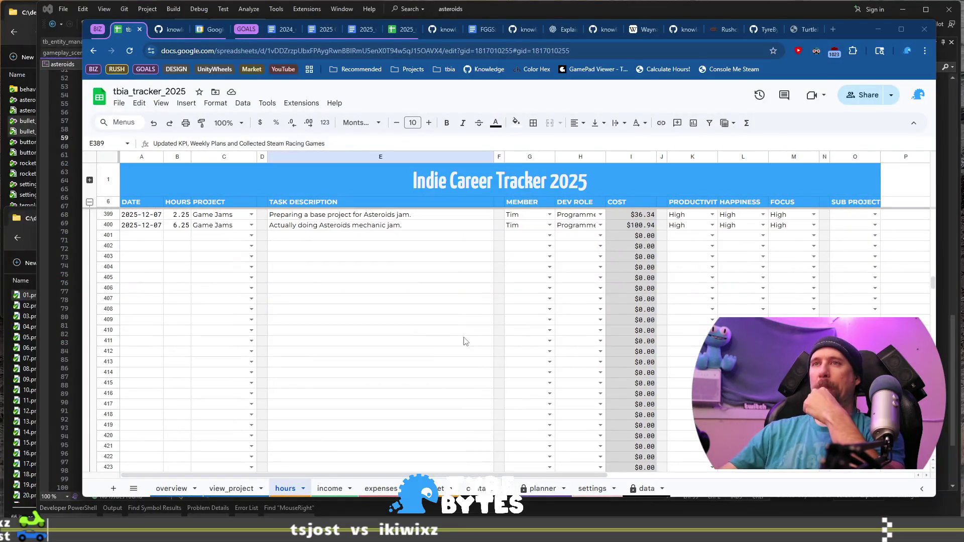
Step: Log row 401: 2025-12-08, 0.25 hours, Tyre Bytes, Updating Key Performance Indicators, Marketeer
scroll(466, 341, "up", 5)
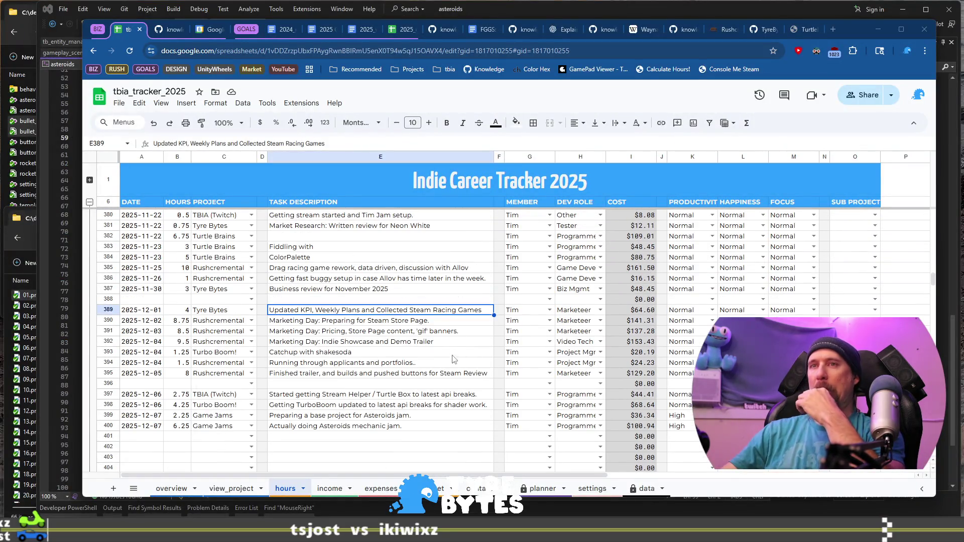
scroll(448, 364, "down", 2)
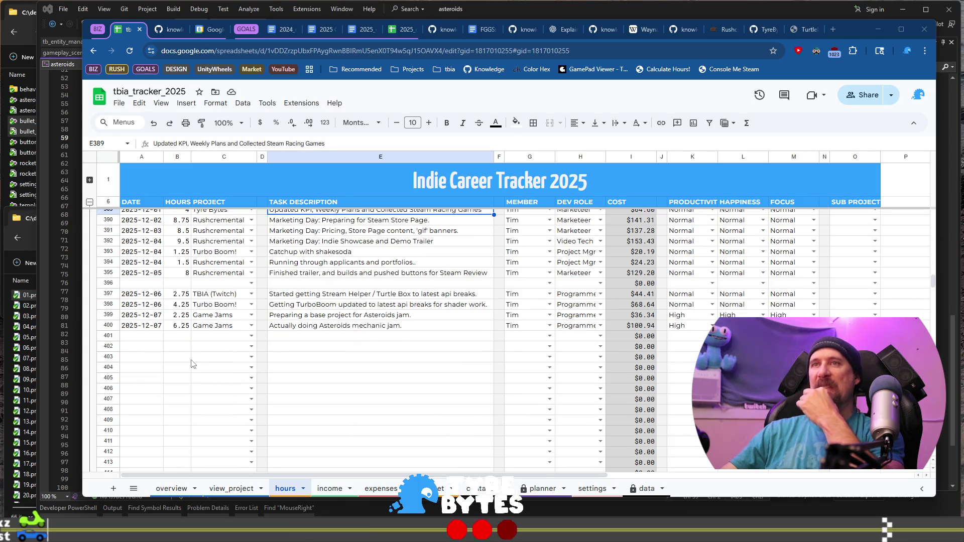
left_click(141, 337)
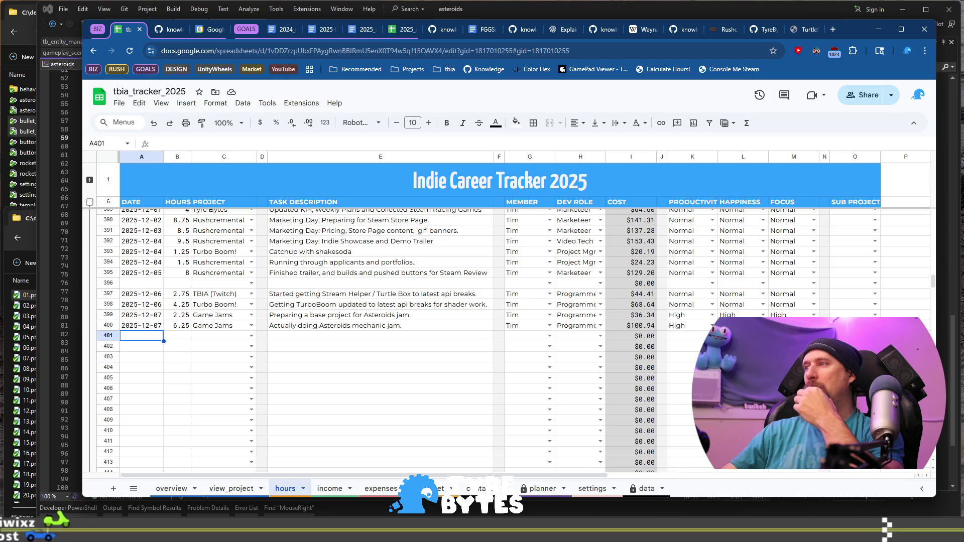
type("`dat")
key("Tab")
type(".25")
key("Tab")
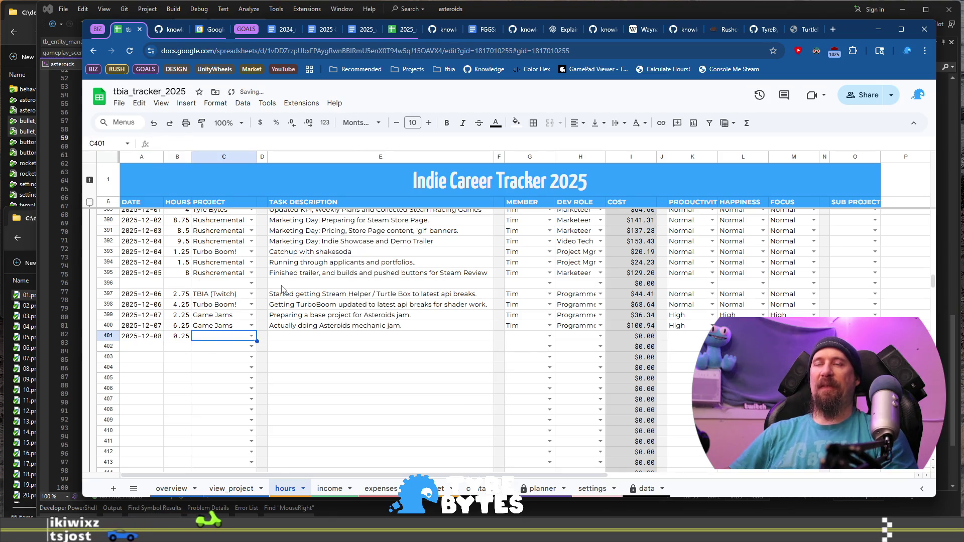
type("Tyre")
key("Tab")
key("Tab")
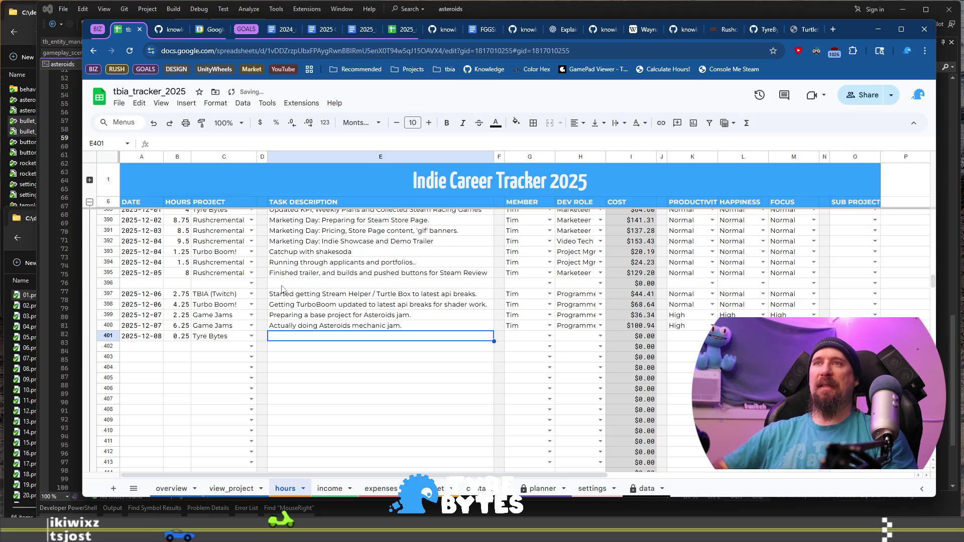
type("Updating `")
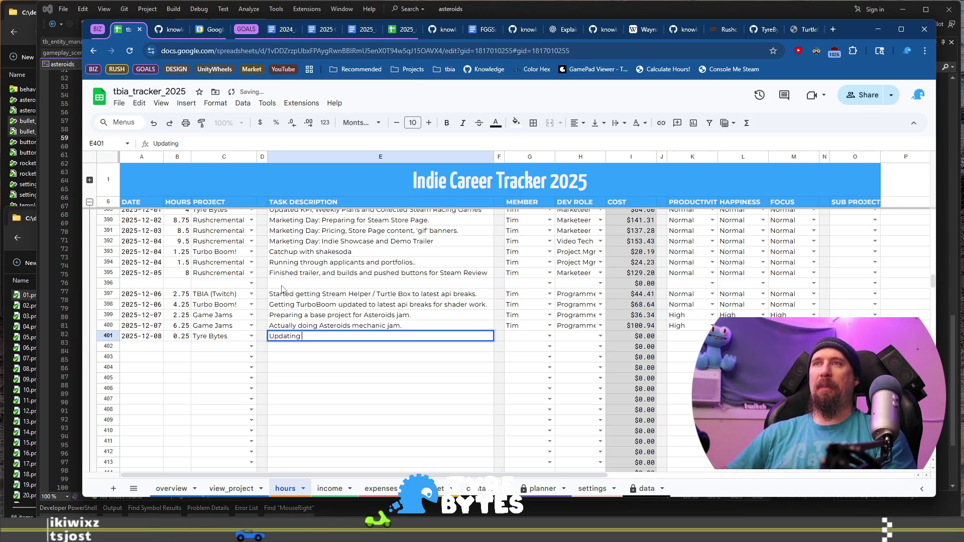
key("BackSpace")
type("Key Pe")
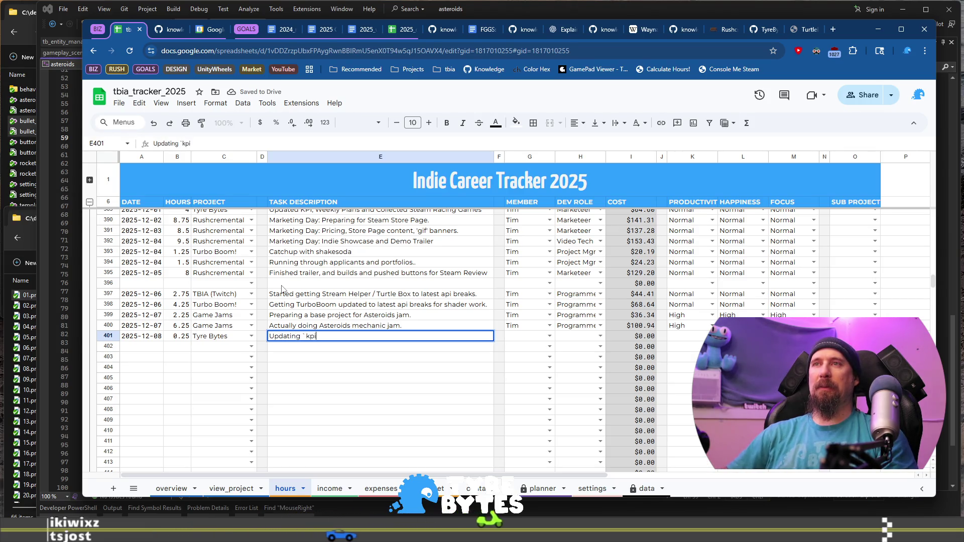
type("rformance Indicators")
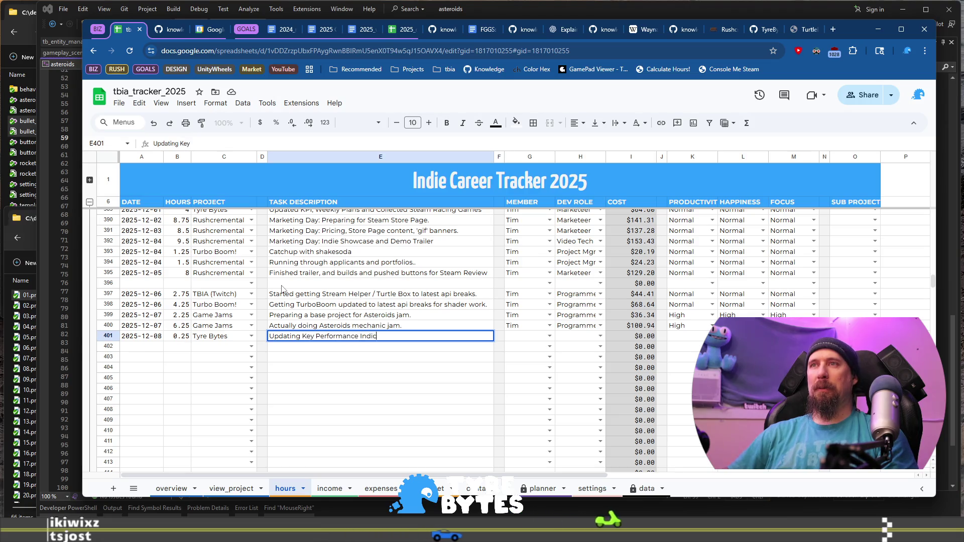
key("Tab")
key("Tab")
type("T")
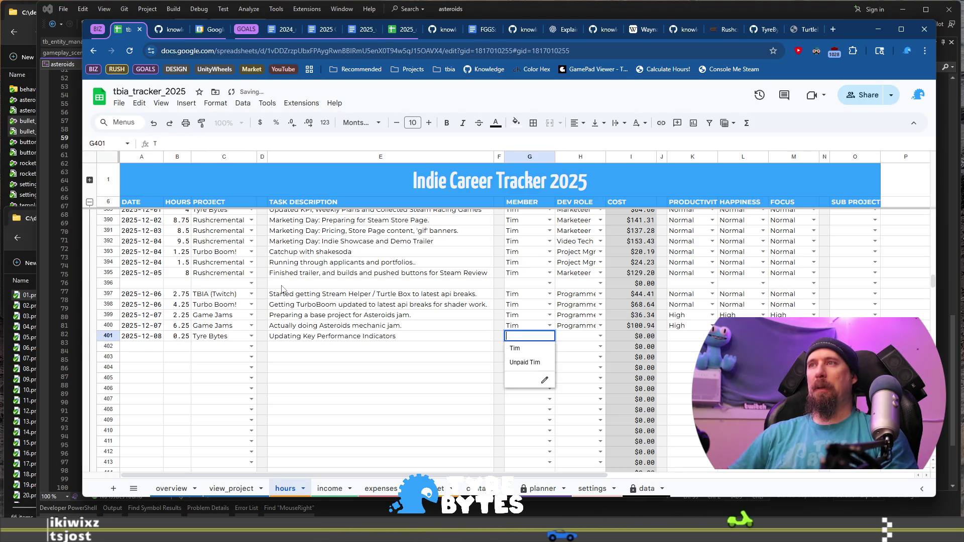
key("Tab")
type("P")
key("BackSpace")
type("M")
key("Tab")
key("Tab")
key("Tab")
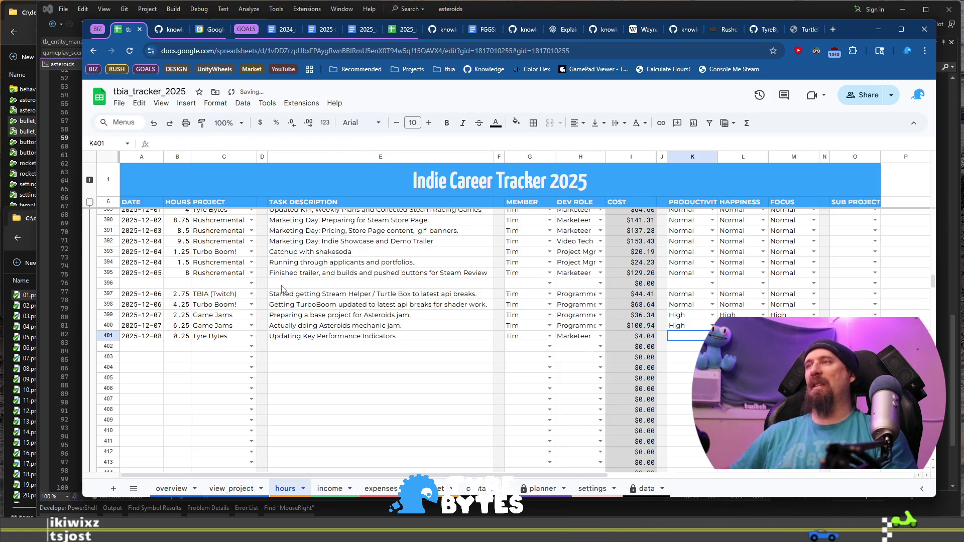
type("N")
key("Tab")
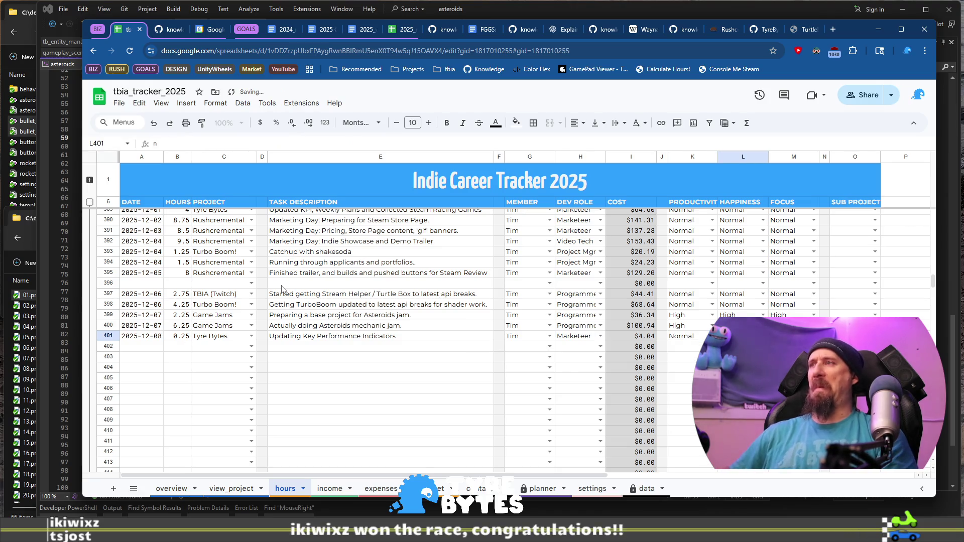
key("Return")
Step: Date row 402 as 2025-12-08 and keep its 0.75 hours
type("`dat")
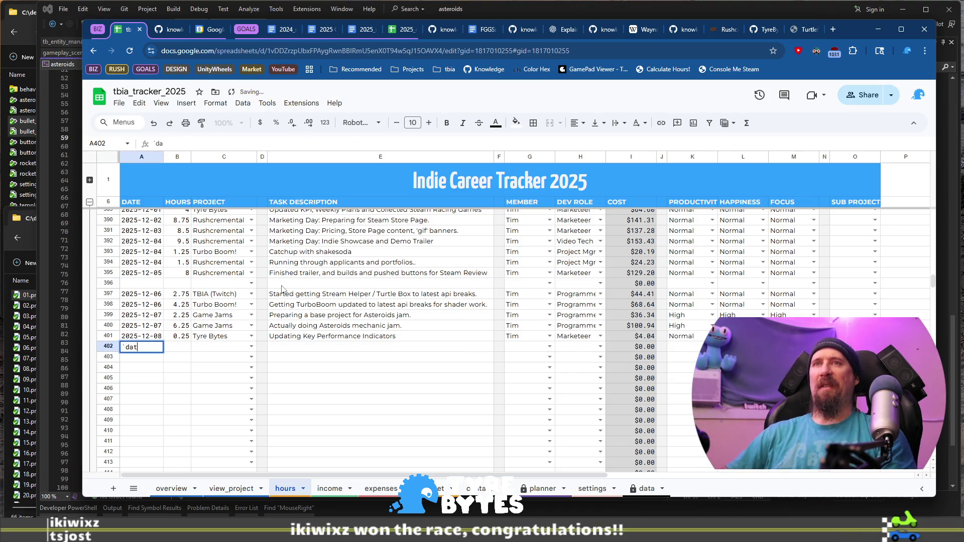
key("Tab")
type(".75")
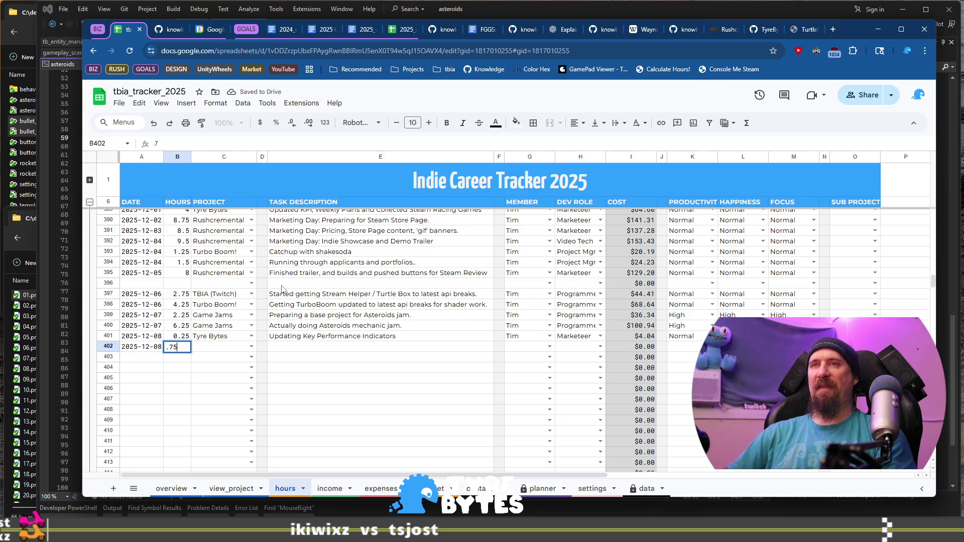
key("Tab")
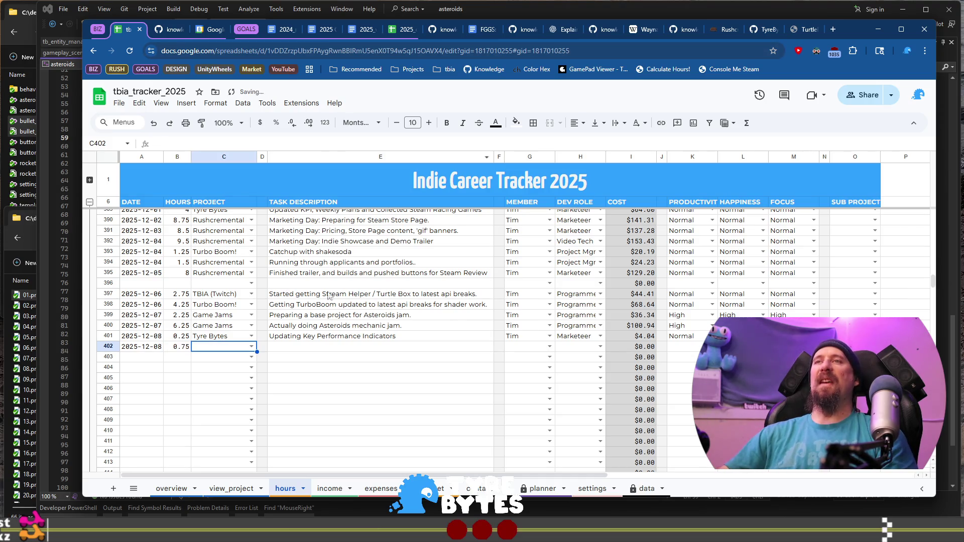
Step: Describe row 402 as 'Updated development reports and weekly plans' and pick the team member
left_click(315, 350)
type("Upda")
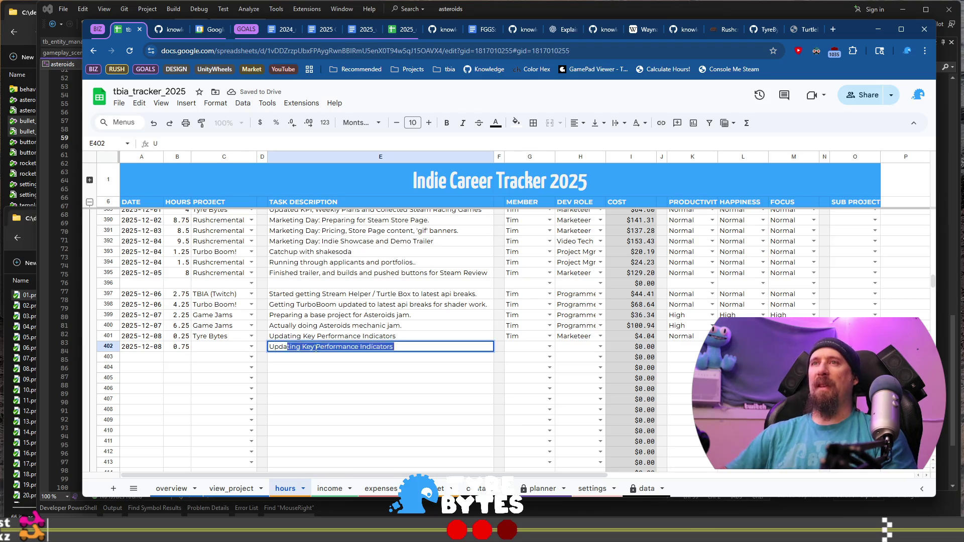
type("ted development")
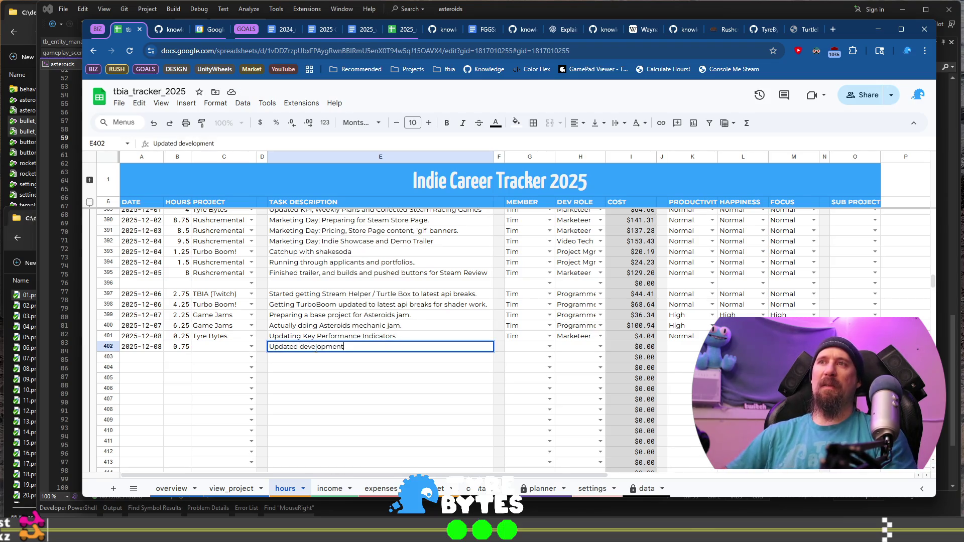
type(" reports and weekly plans")
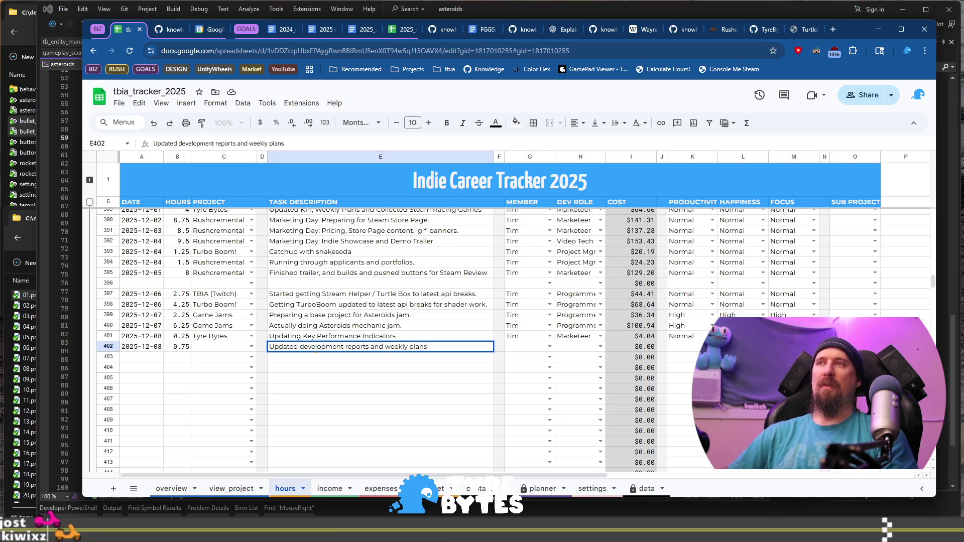
key("Tab")
key("Tab")
type("Tim")
key("Tab")
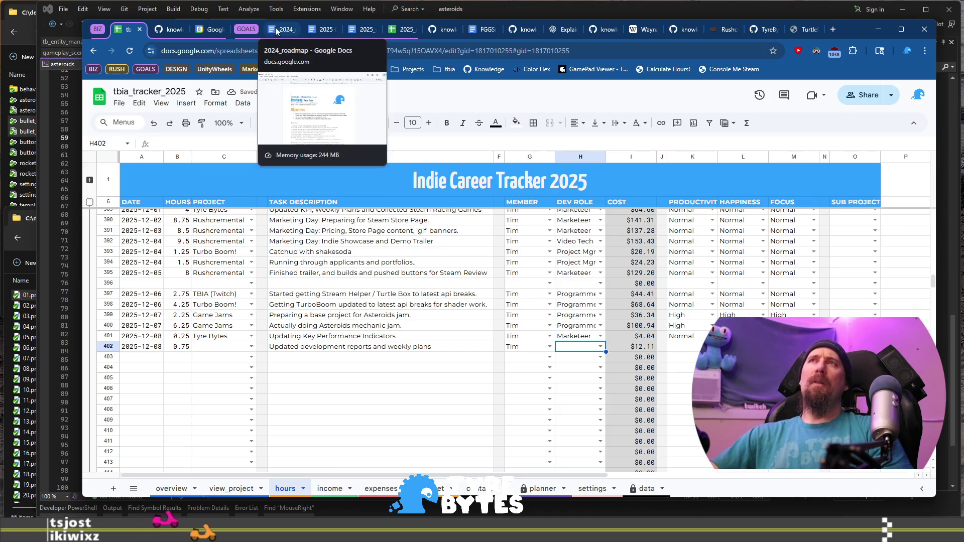
left_click(362, 32)
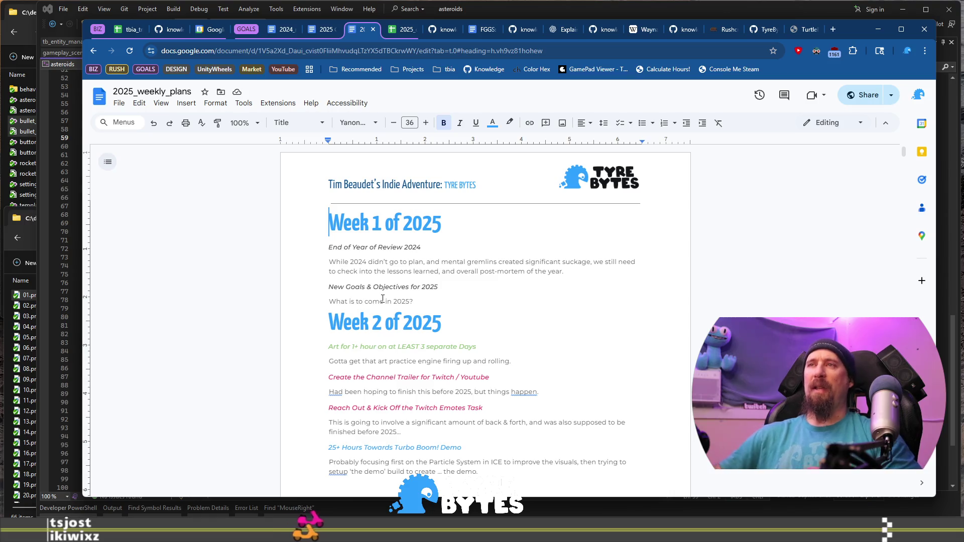
Step: Set the 2025_weekly_plans document zoom to 135%
left_click(242, 123)
type("135")
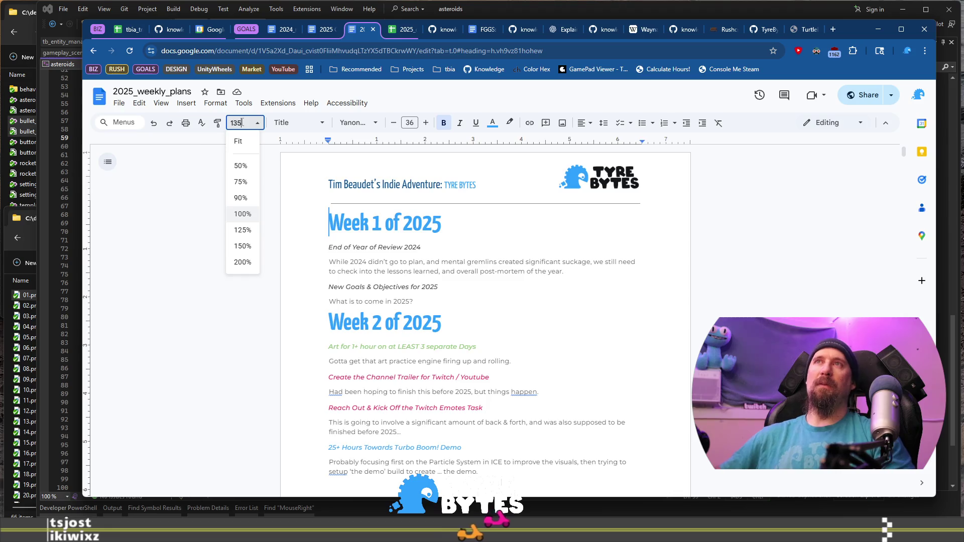
key("Return")
Step: Paste the Week 49 section at the document end and renumber the copy Week 50
key("ctrl+End")
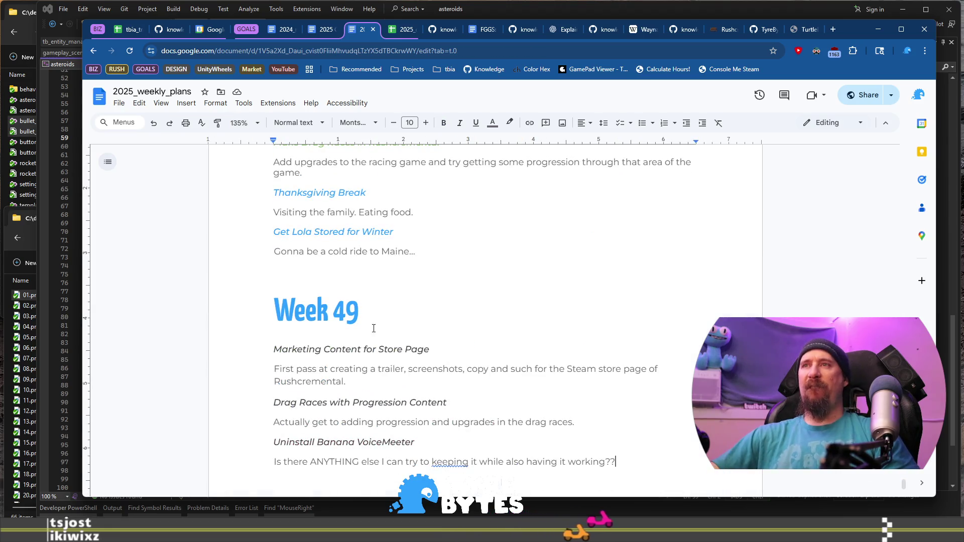
left_click(362, 270, "shift")
left_click(363, 269)
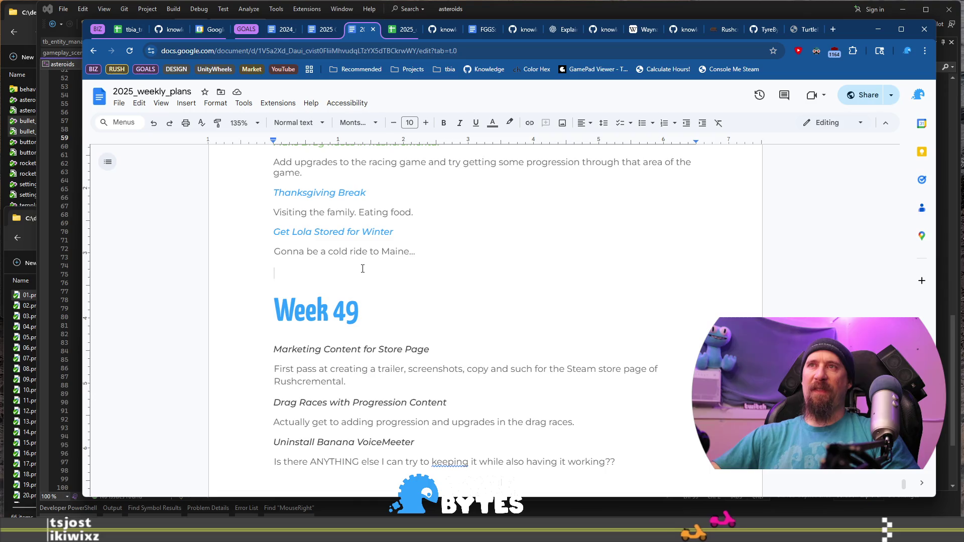
key("BackSpace")
key("ctrl+End")
key("Return")
key("ctrl+z")
key("ctrl+z")
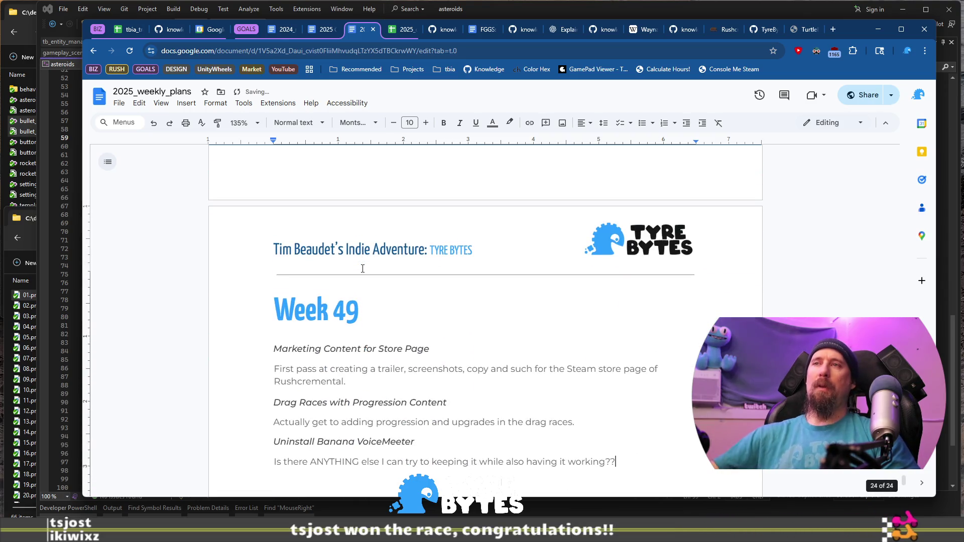
left_click(377, 302)
key("BackSpace")
key("BackSpace")
type("50")
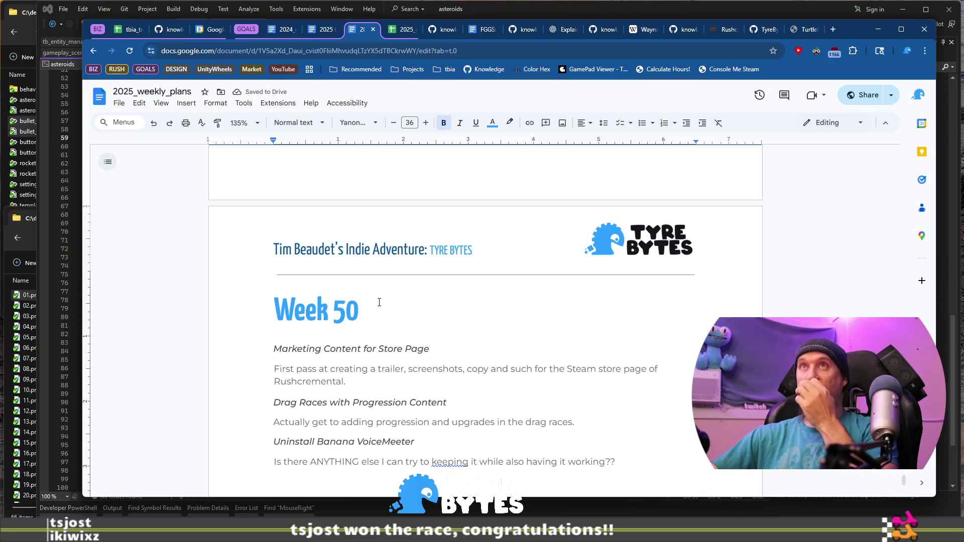
Step: Check the calendar for the week number, then return to Week 49's first task heading
left_click(206, 31)
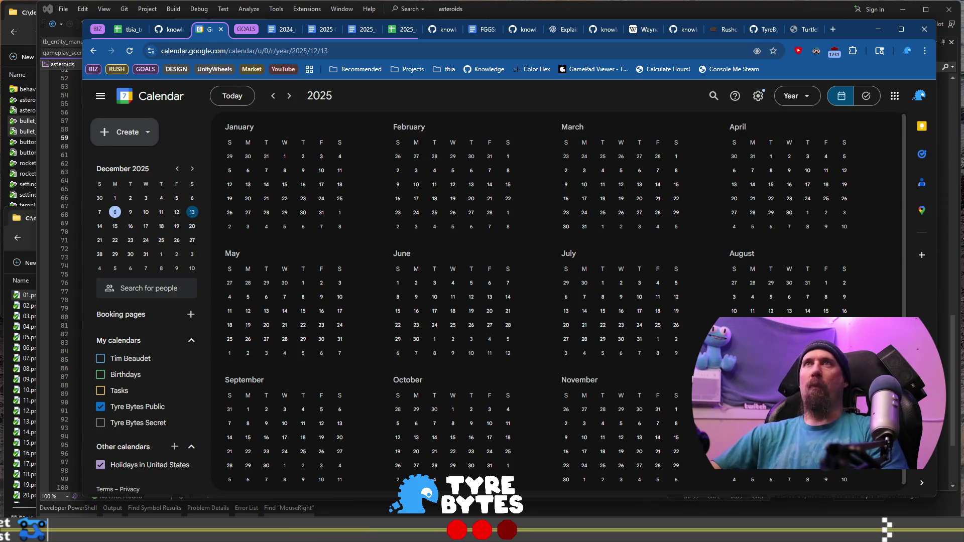
left_click(362, 29)
scroll(396, 258, "down", 10)
scroll(383, 255, "down", 11)
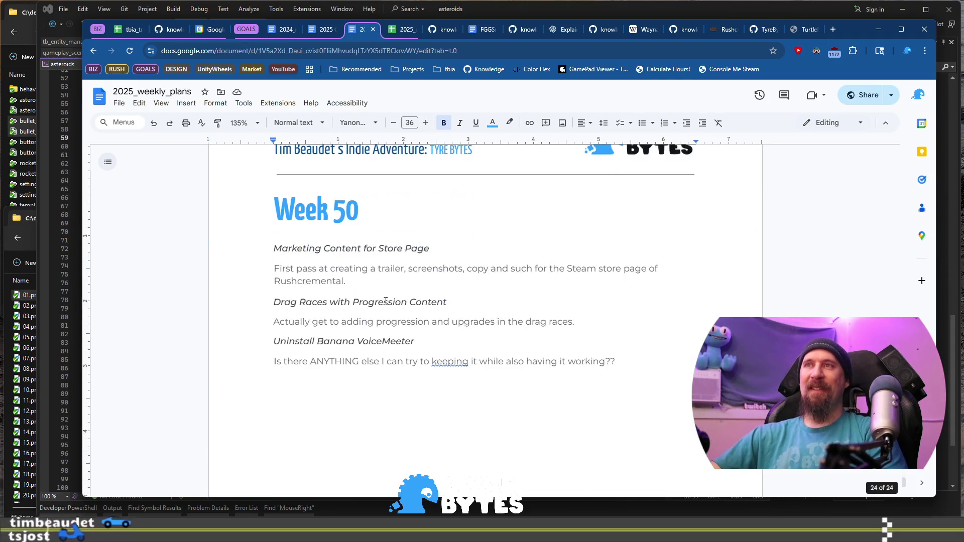
scroll(446, 254, "up", 8)
scroll(446, 253, "up", 3)
left_click(453, 263)
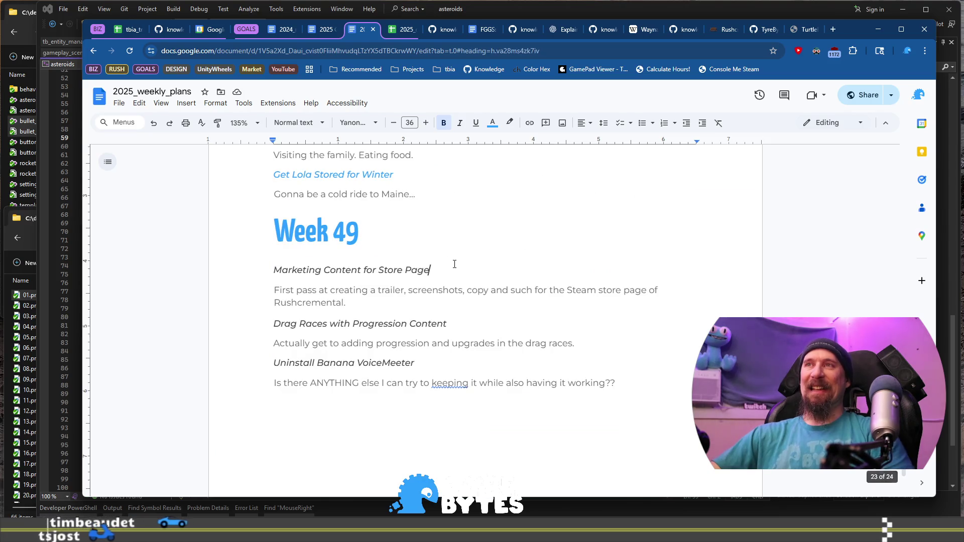
Step: Colour 'Marketing Content for Store Page' light blue, then select the Drag Races heading
triple_click(454, 264)
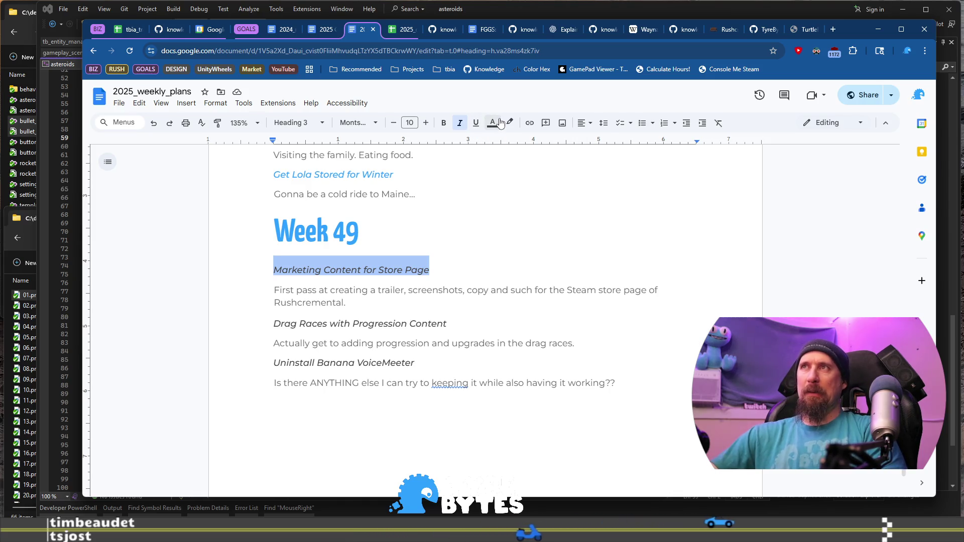
left_click(492, 123)
left_click(495, 244)
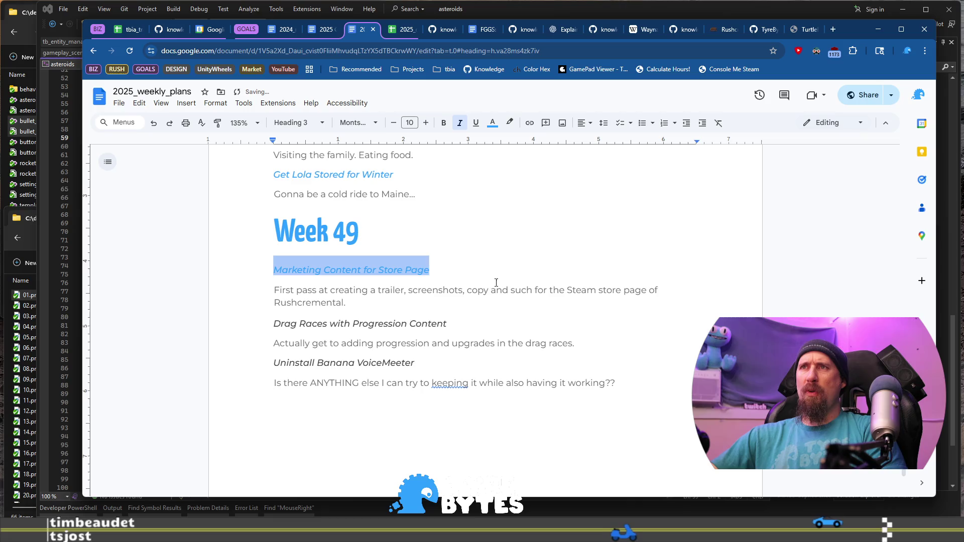
left_click(486, 322)
key("shift+Home")
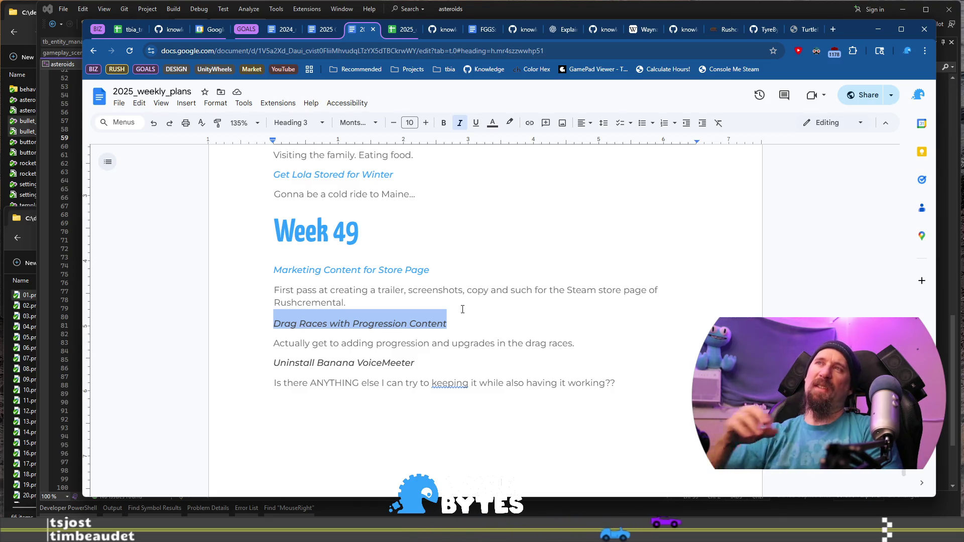
Step: Colour the Drag Races heading red and 'Uninstall Banana VoiceMeeter' blue
left_click(492, 123)
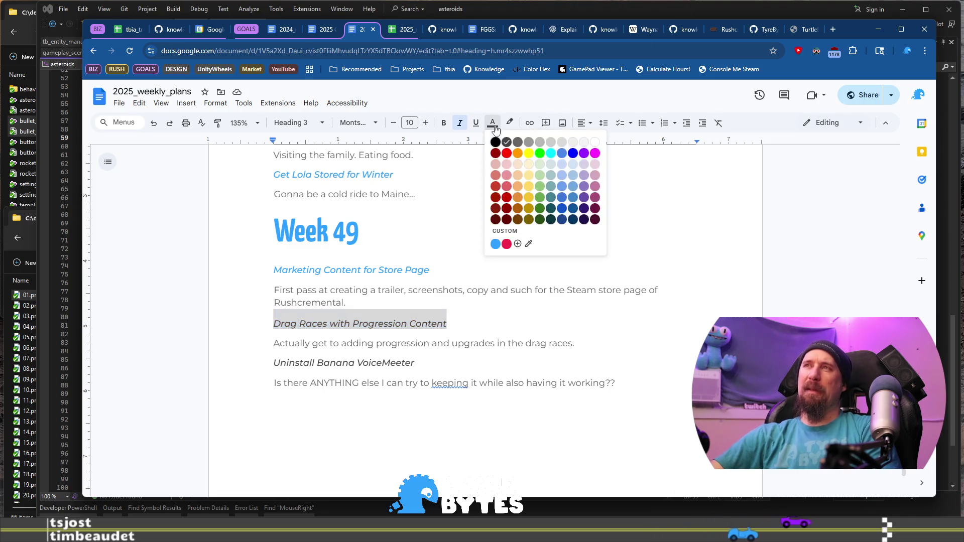
left_click(507, 244)
left_click_drag(428, 366, 211, 355)
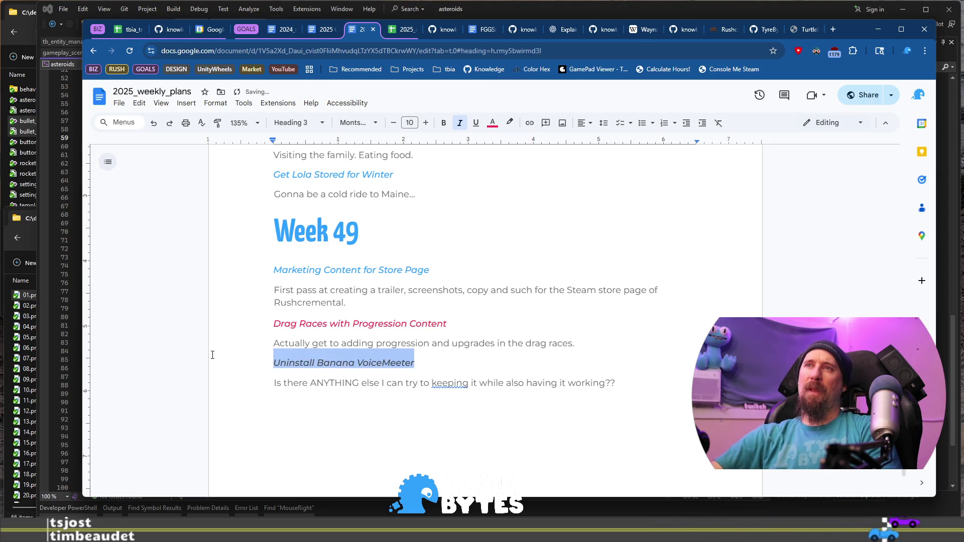
left_click(495, 124)
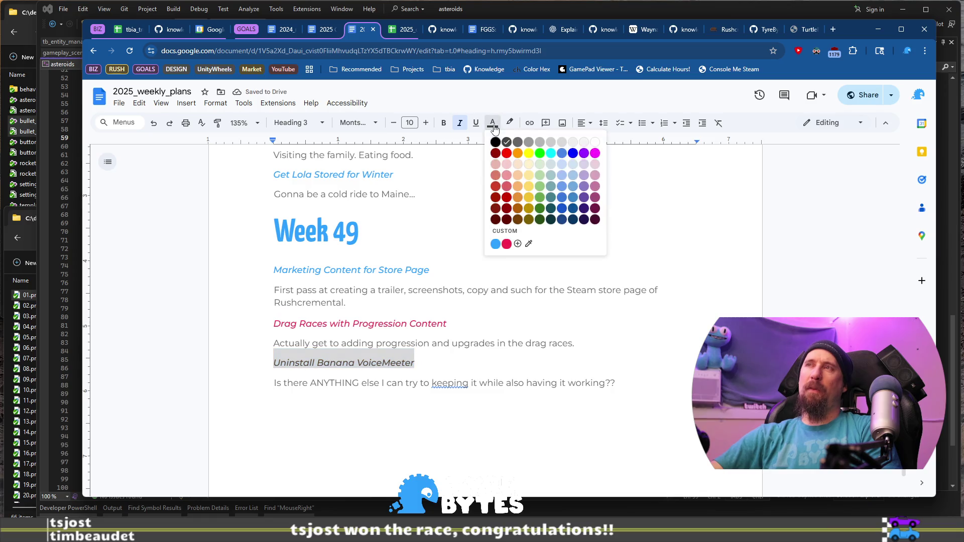
left_click(494, 245)
left_click(592, 275)
Step: Move to the Week 50 plan and consult the rushcremental.todo notes in VS Code
scroll(535, 196, "down", 10)
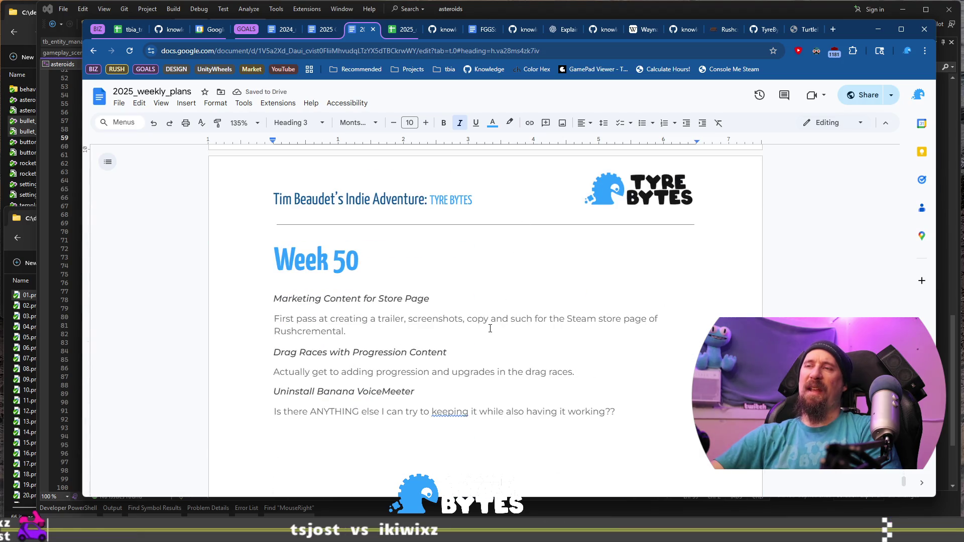
left_click(493, 335)
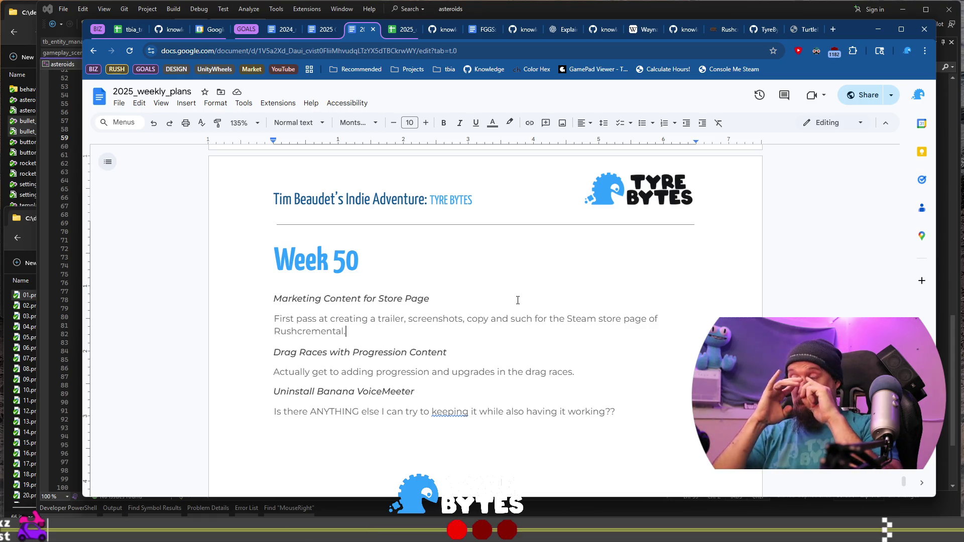
key("Up")
key("Up")
key("Up")
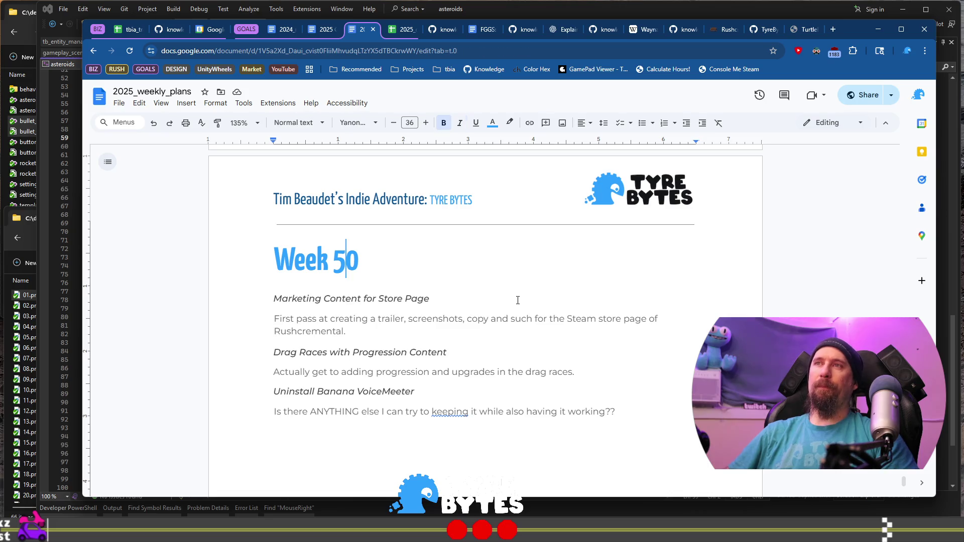
key("Down")
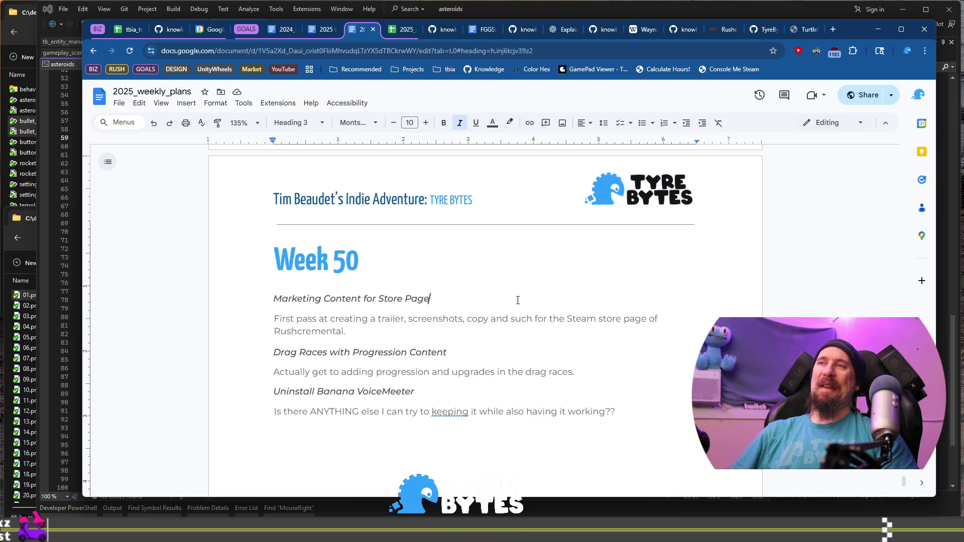
key("End")
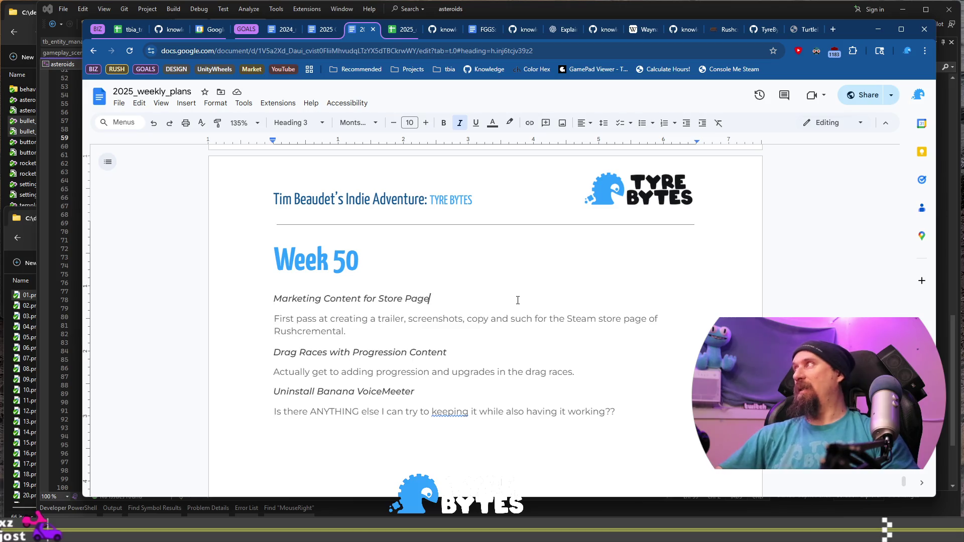
key("alt+Tab")
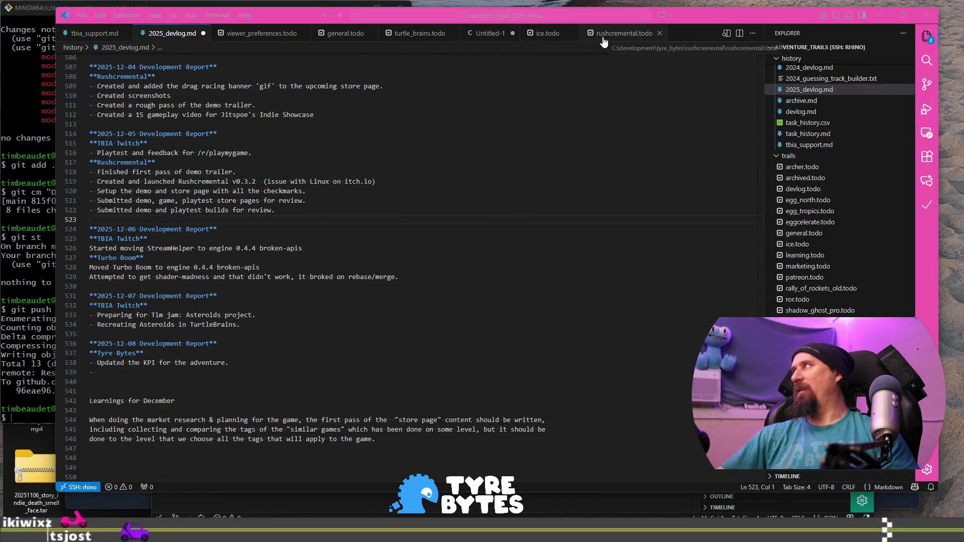
left_click(624, 33)
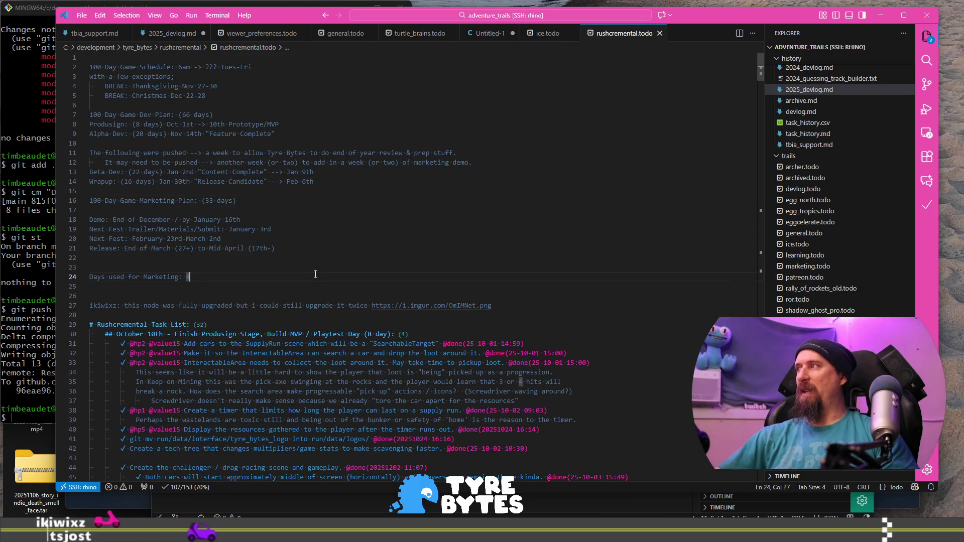
key("alt+Tab")
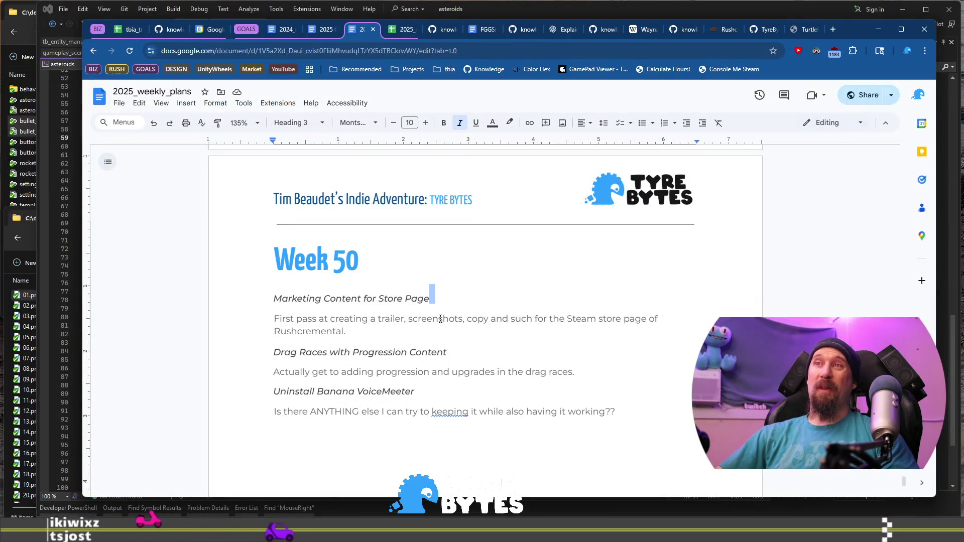
left_click(437, 319)
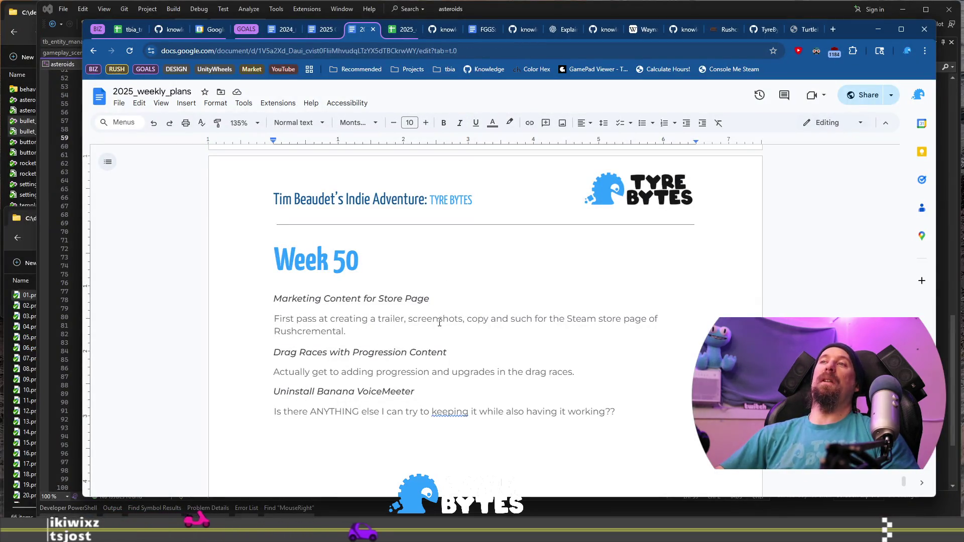
left_click_drag(535, 334, 452, 314)
key("shift+Home")
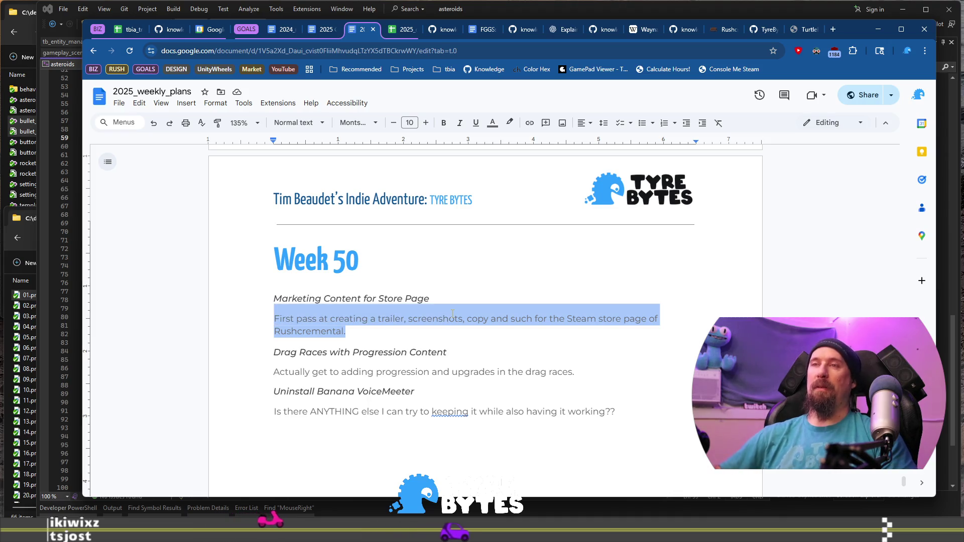
Step: Retitle the first Week 50 goal 'Marketing Content for Announcement of Rushcremental'
key("Up")
key("ctrl+Right")
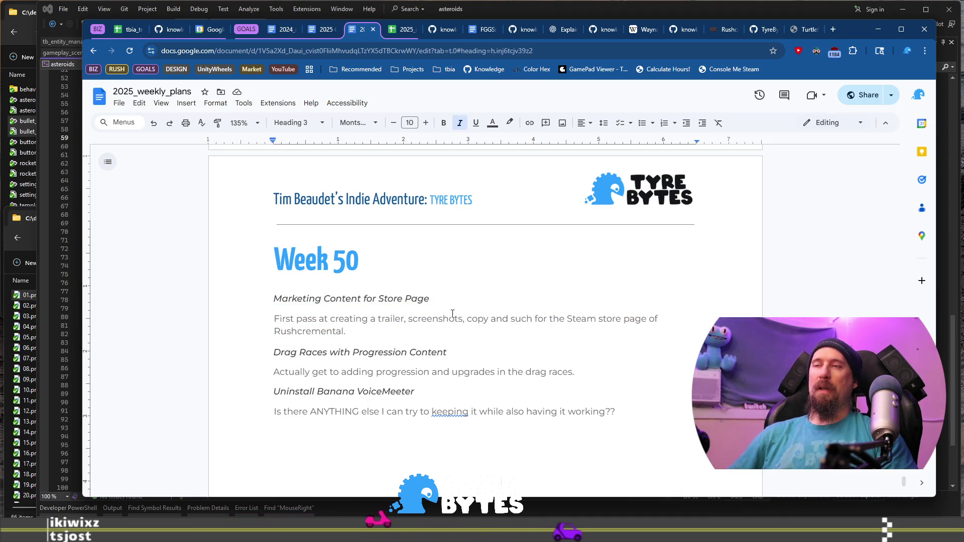
key("Home")
key("shift+End")
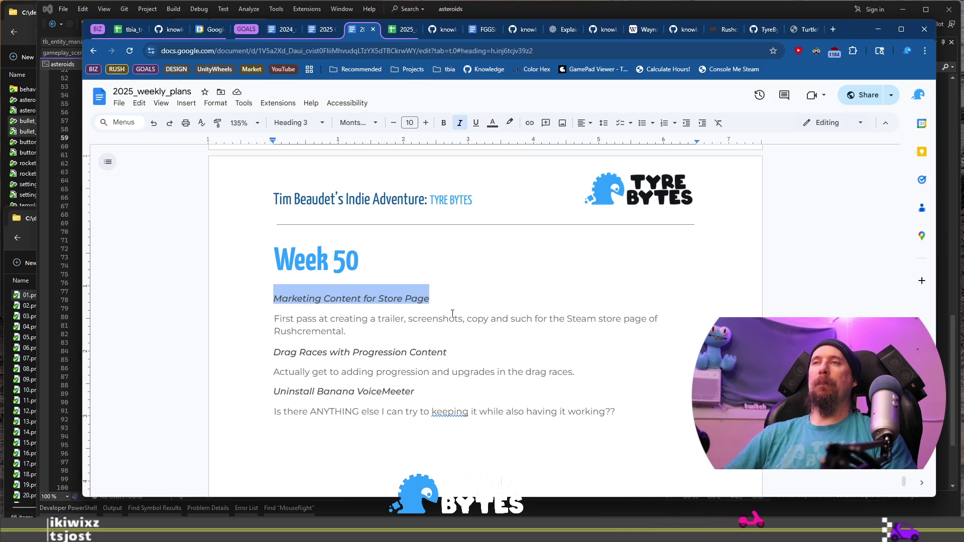
key("Home")
key("ctrl+shift+Left")
key("ctrl+shift+Left")
key("BackSpace")
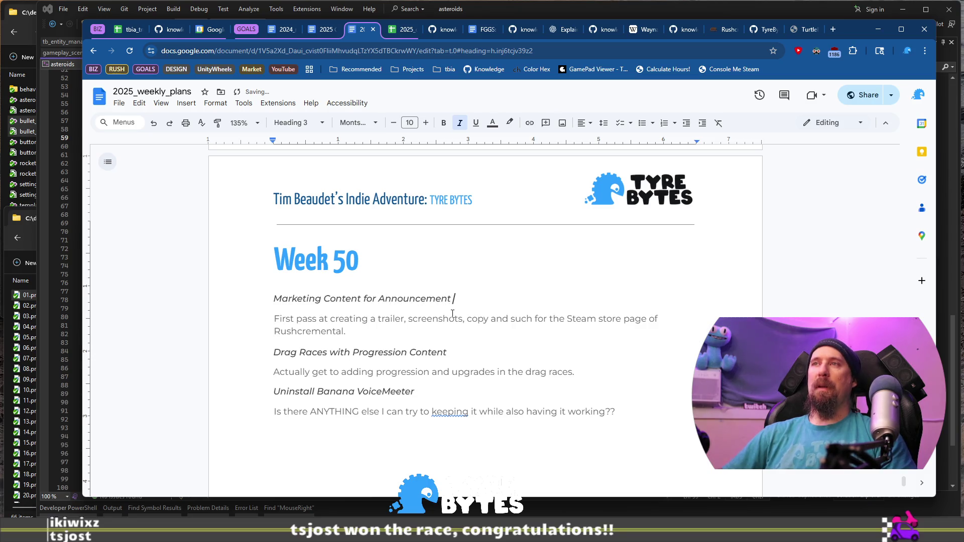
type("of Rushcremental")
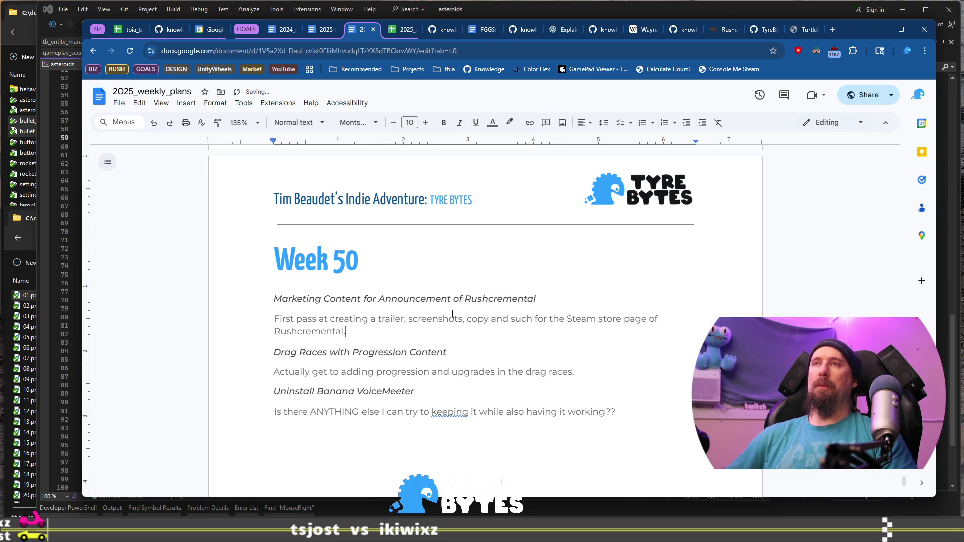
Step: Rewrite its paragraph about press-outlet content announcing Rushcremental and a press list
triple_click(453, 314)
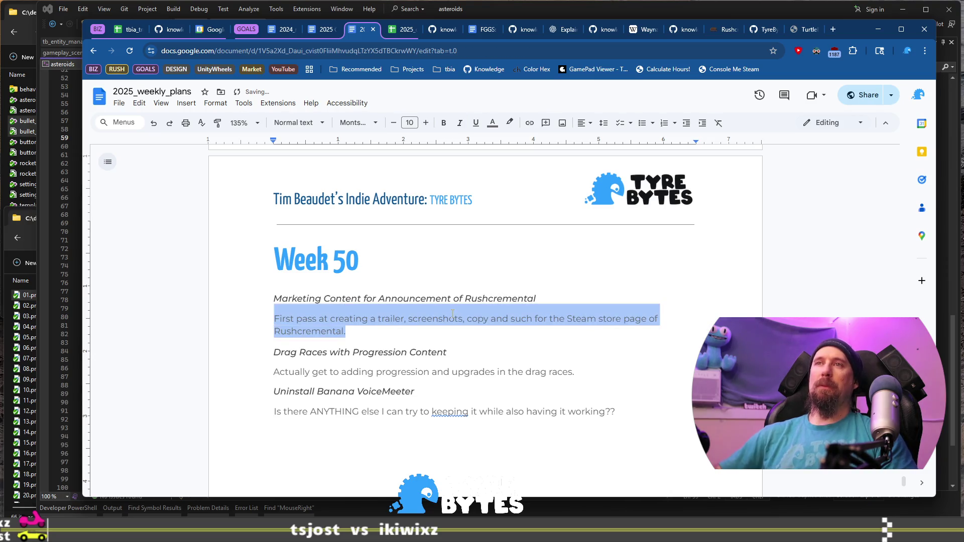
type("Create some com")
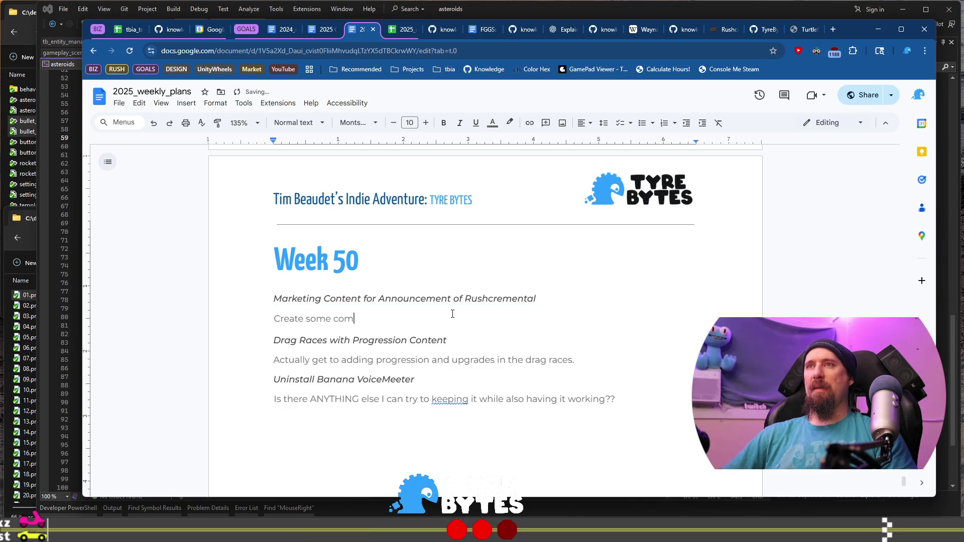
key("BackSpace")
type("ntent to s")
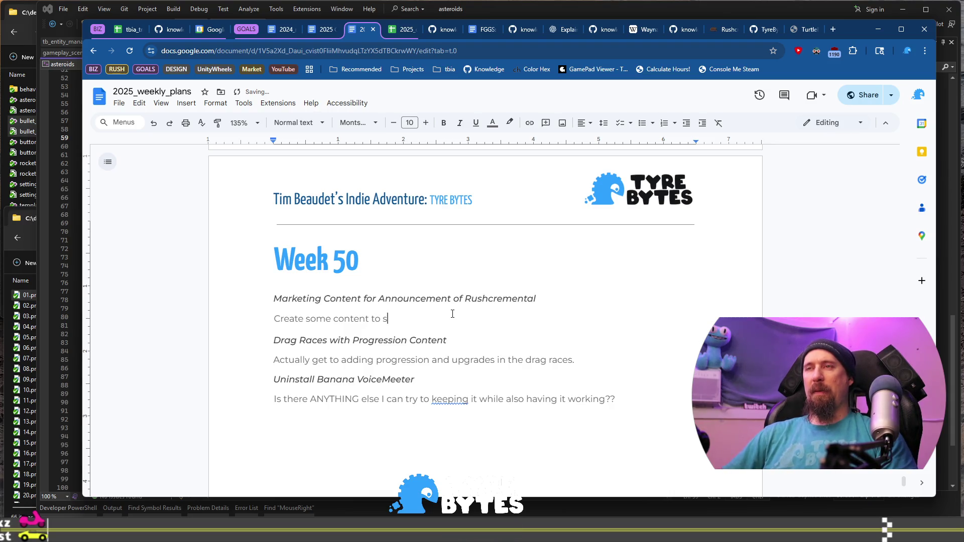
type("hare to ")
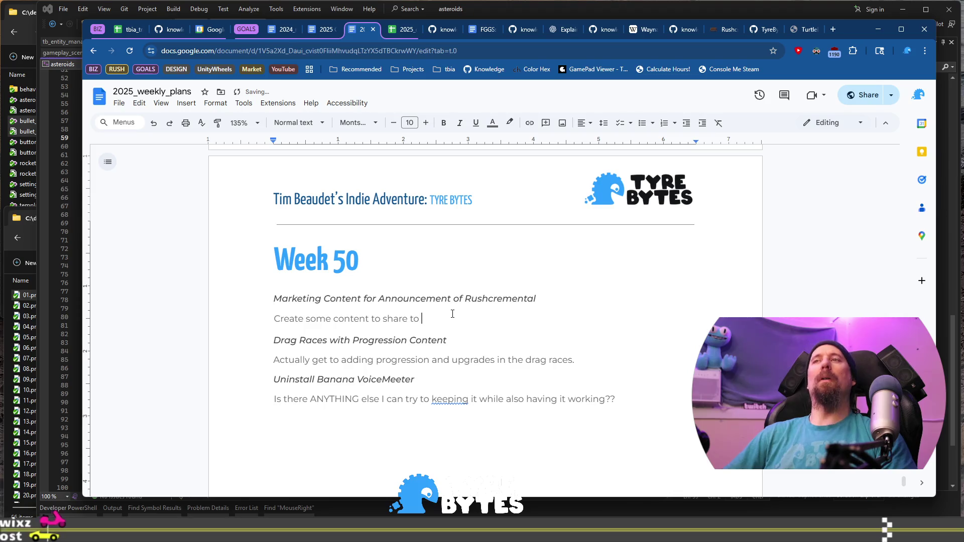
type("press /")
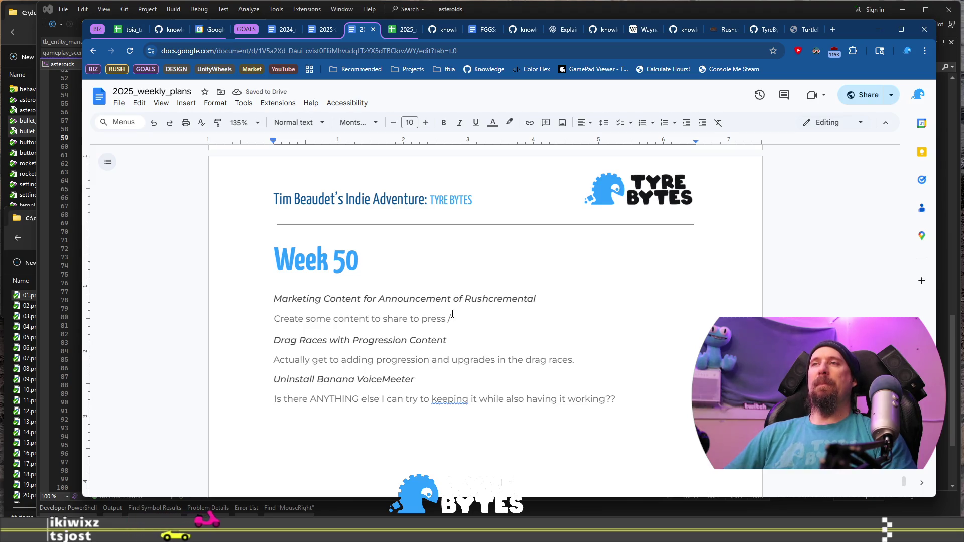
key("BackSpace")
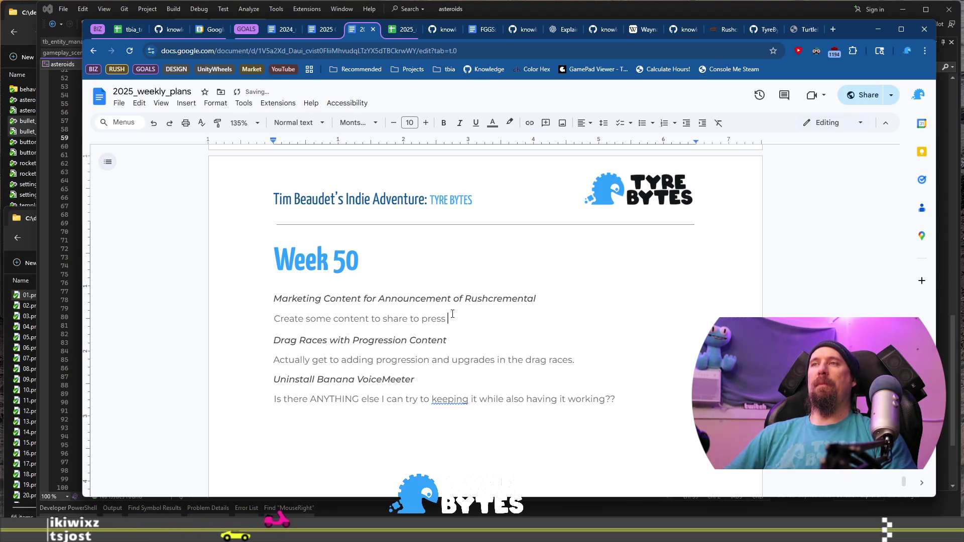
type("outlets")
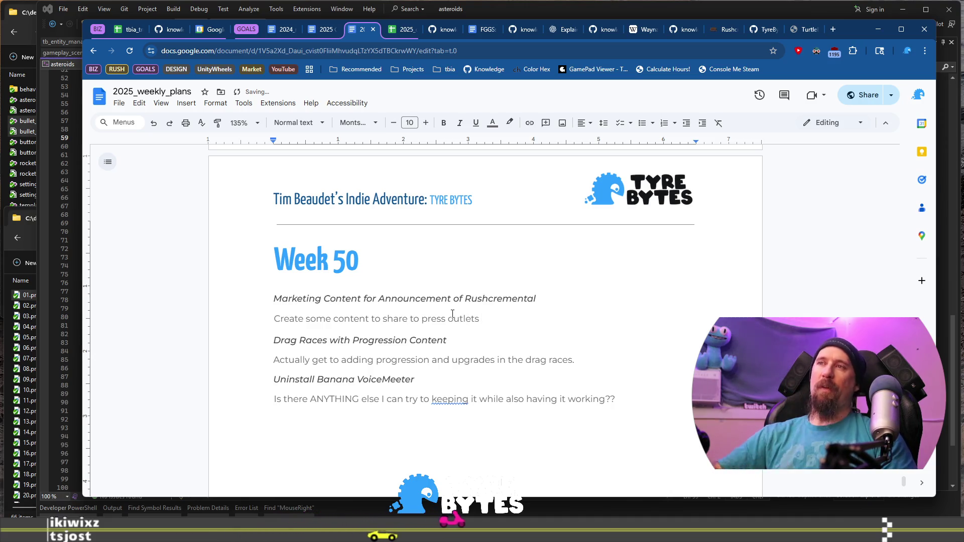
type(" announcing Rush")
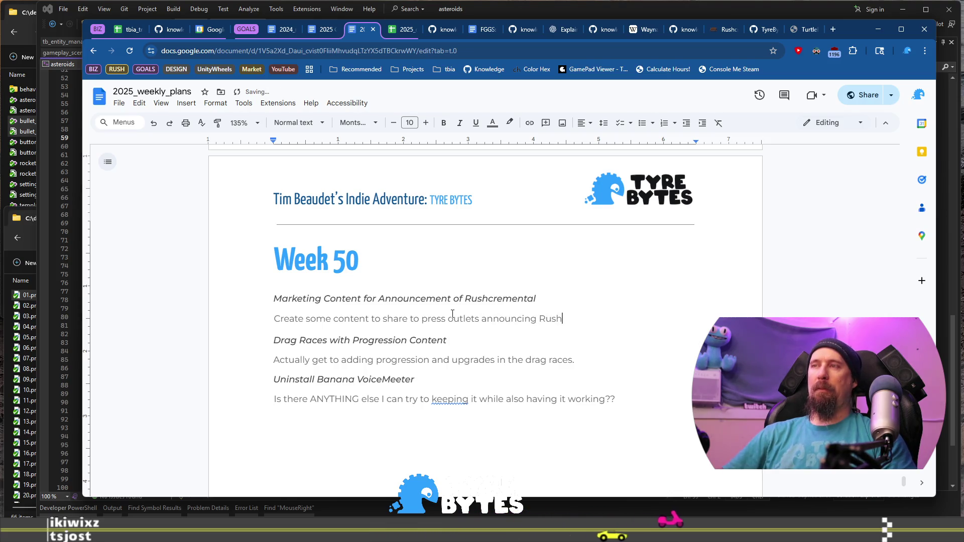
type("cremental before it is li")
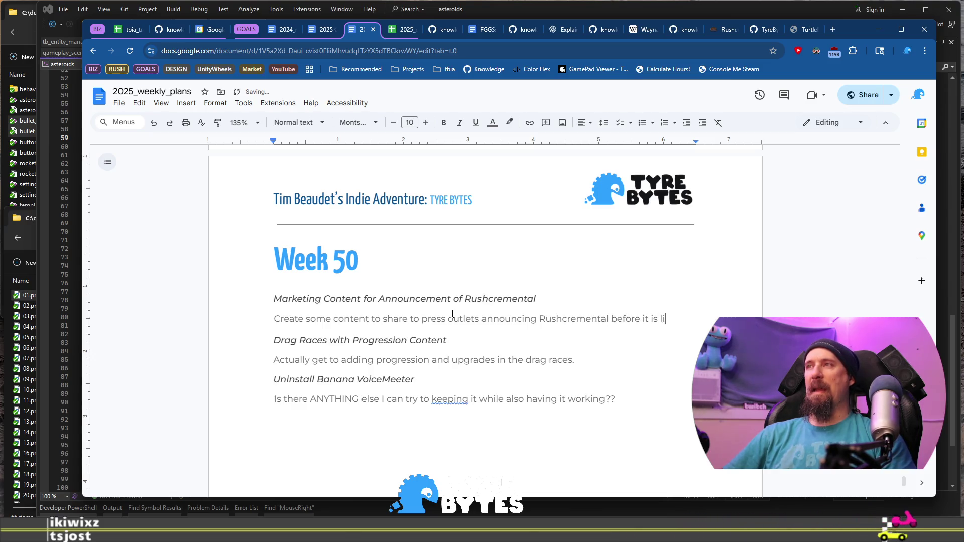
type("ve on Steam. Come up")
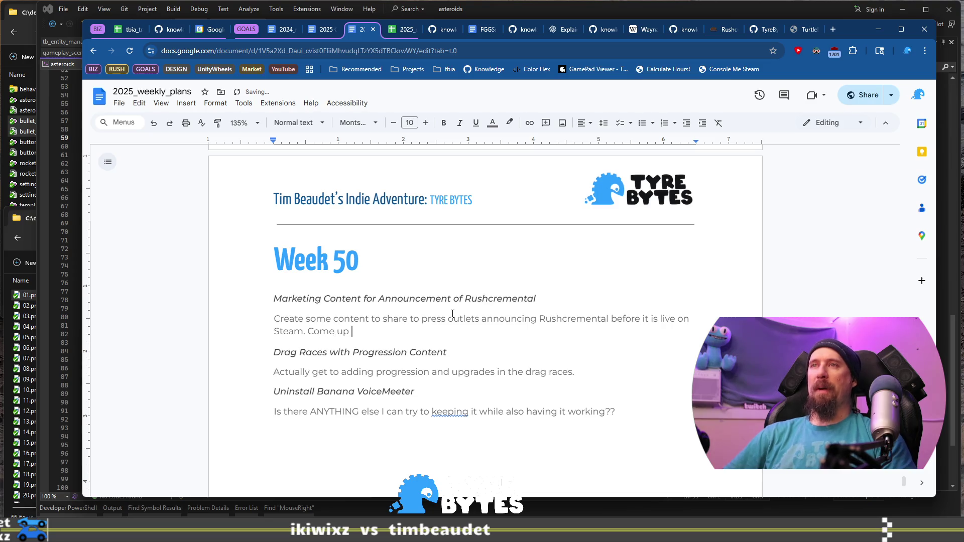
type("with a list of press pe")
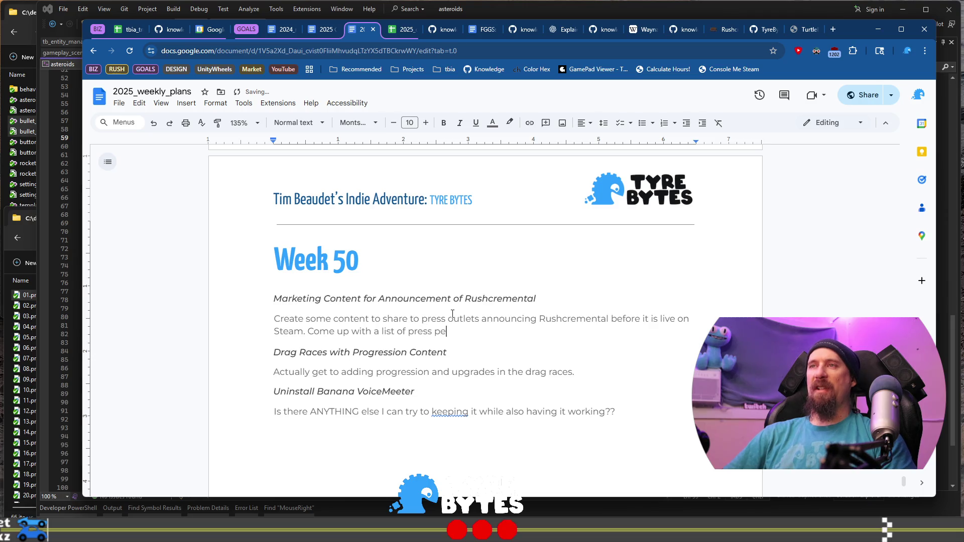
type("ps")
type(" to share this with...")
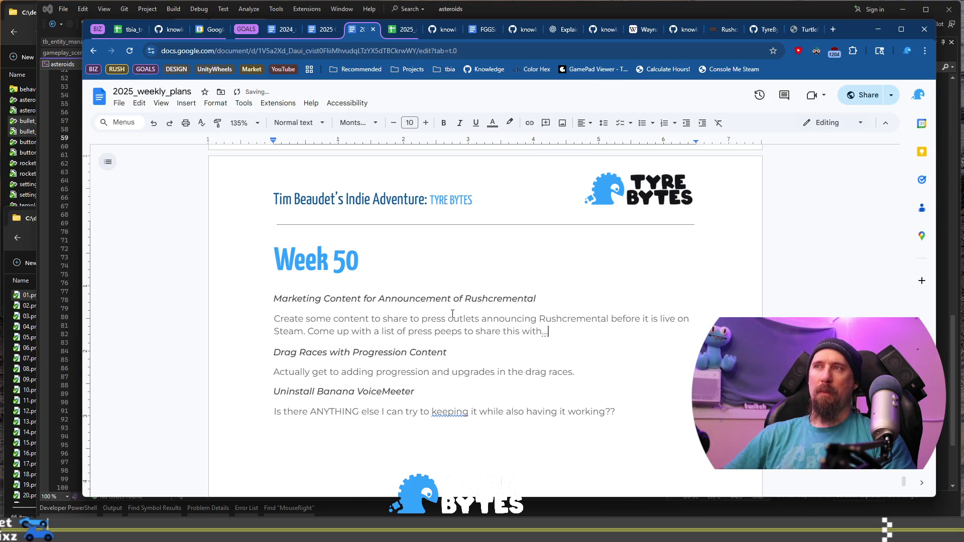
key("Down")
key("Down")
key("End")
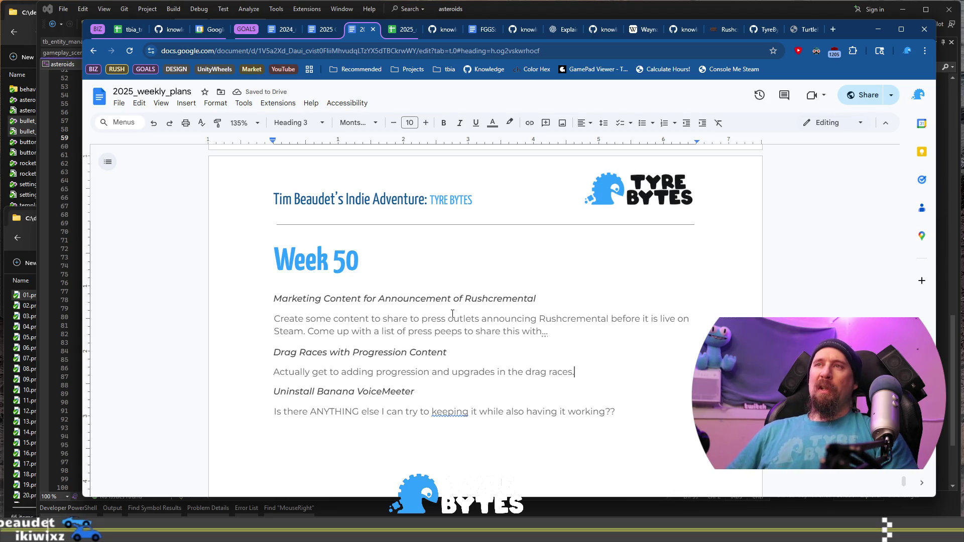
Step: Select the VoiceMeeter entry, deleting and then restoring its description line
key("ctrl+End")
key("shift+Home")
key("shift+Up")
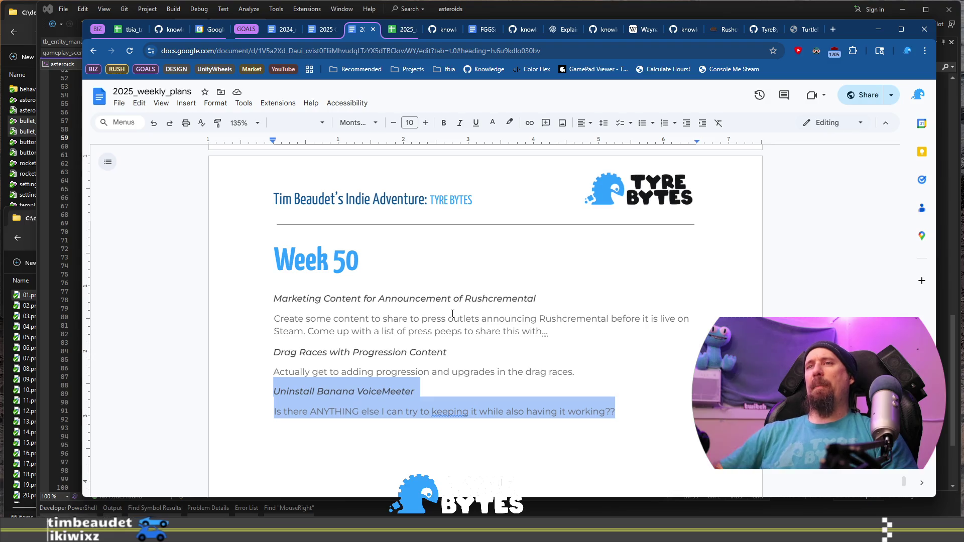
key("shift+Down")
key("BackSpace")
key("ctrl+z")
key("Left")
key("shift+Up")
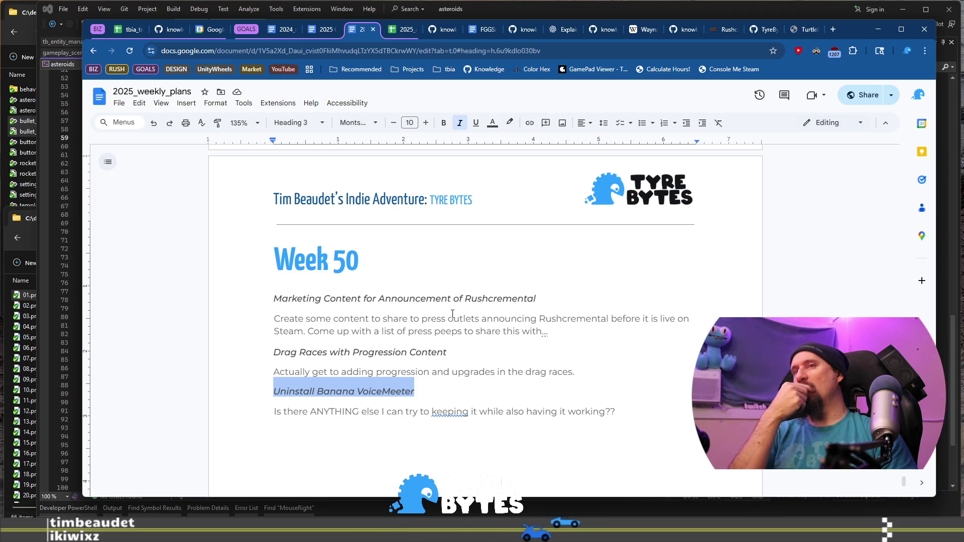
Step: Rename the heading to 'progression through Spitfire Jax' and add 'game/demo beyond Spitfire Jax.'
key("Up")
key("Up")
key("End")
key("ctrl+shift+Left")
type("thr")
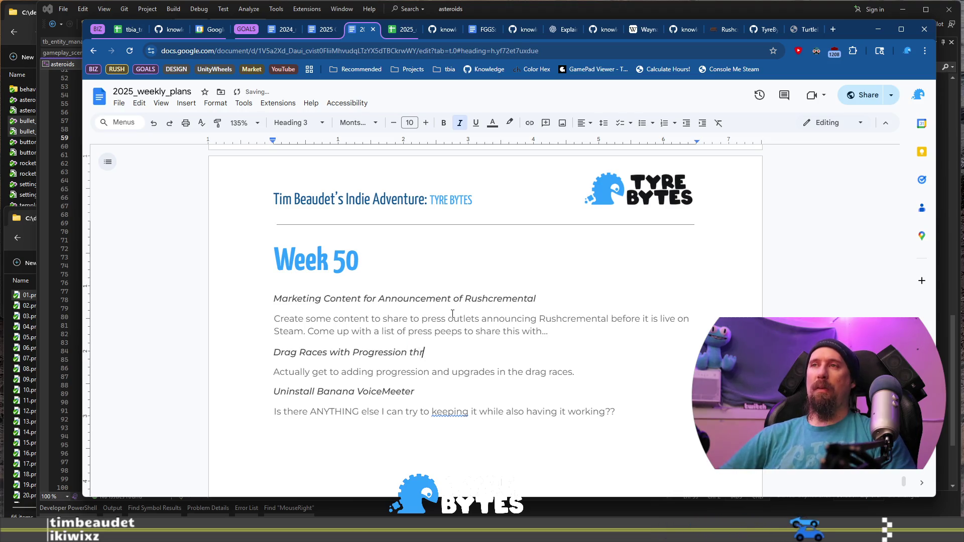
type("ough Spitfire Jax")
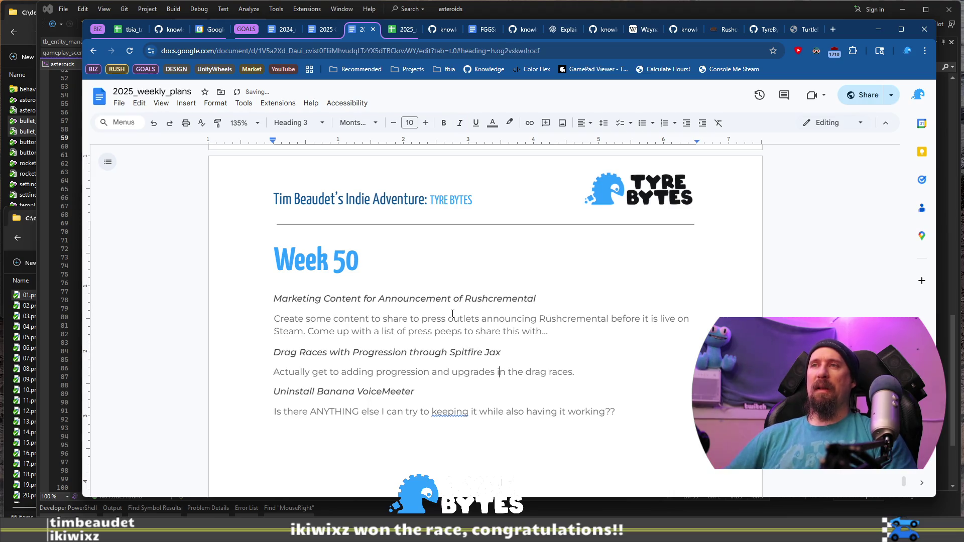
key("ctrl+Right")
key("ctrl+Right")
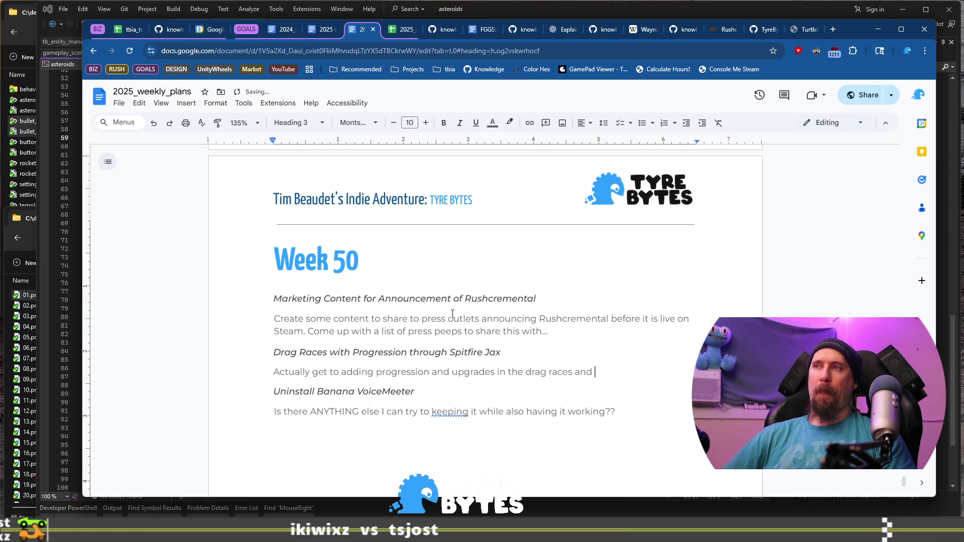
type("ame")
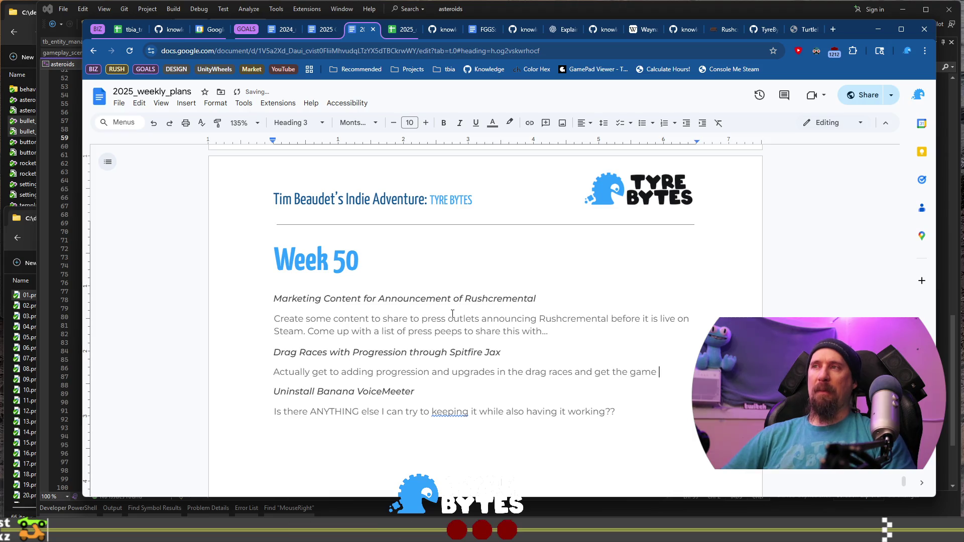
key("ctrl+BackSpace")
type("demo beyo")
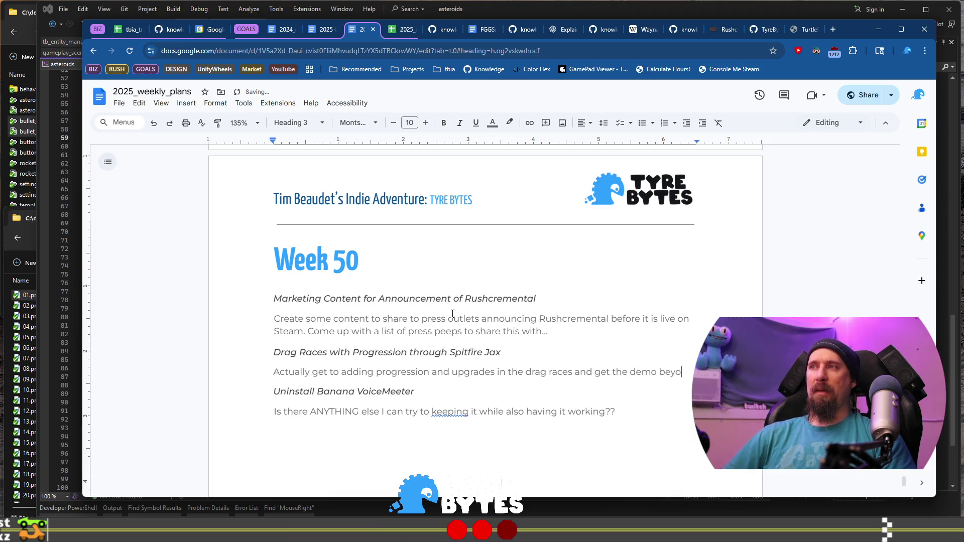
type("nd")
key("ctrl+Left")
key("ctrl+Left")
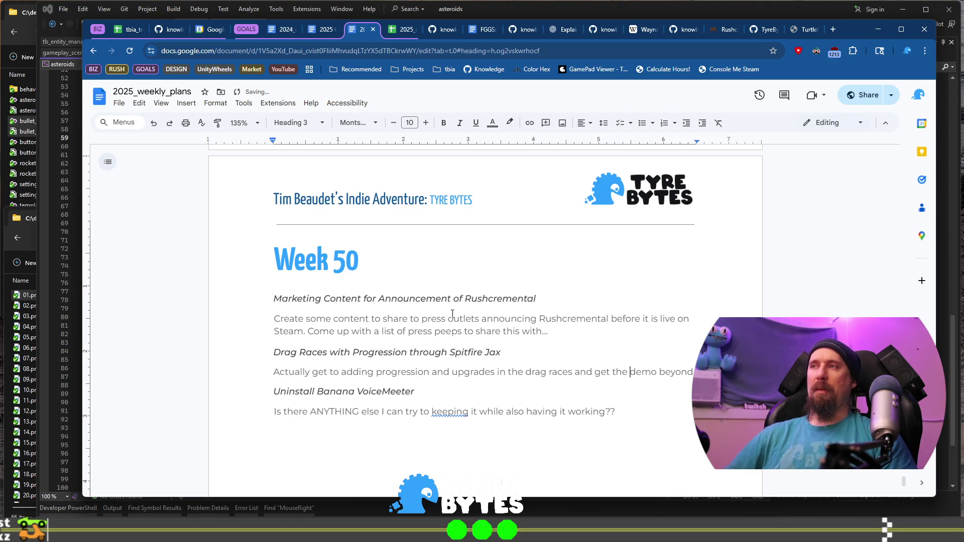
type("game/")
key("End")
type("Spi")
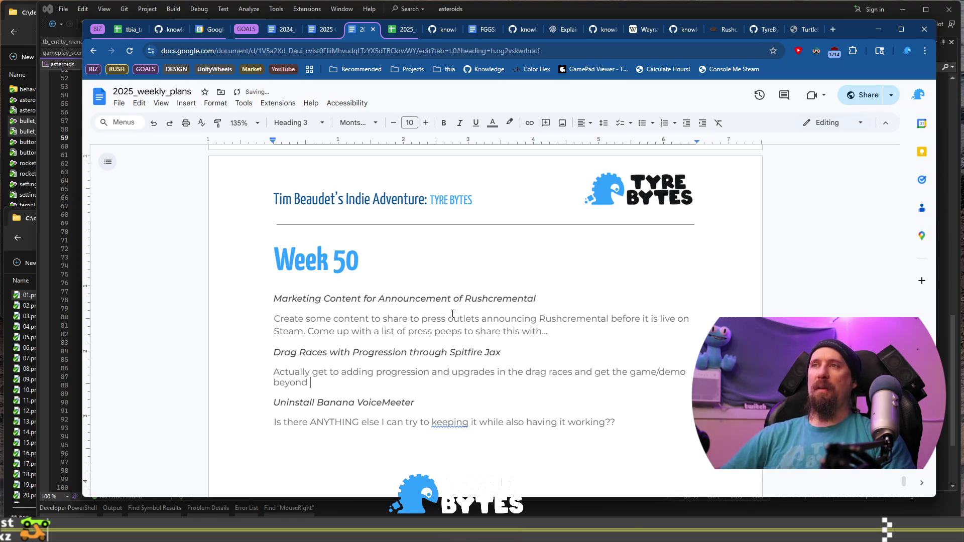
type("tfir")
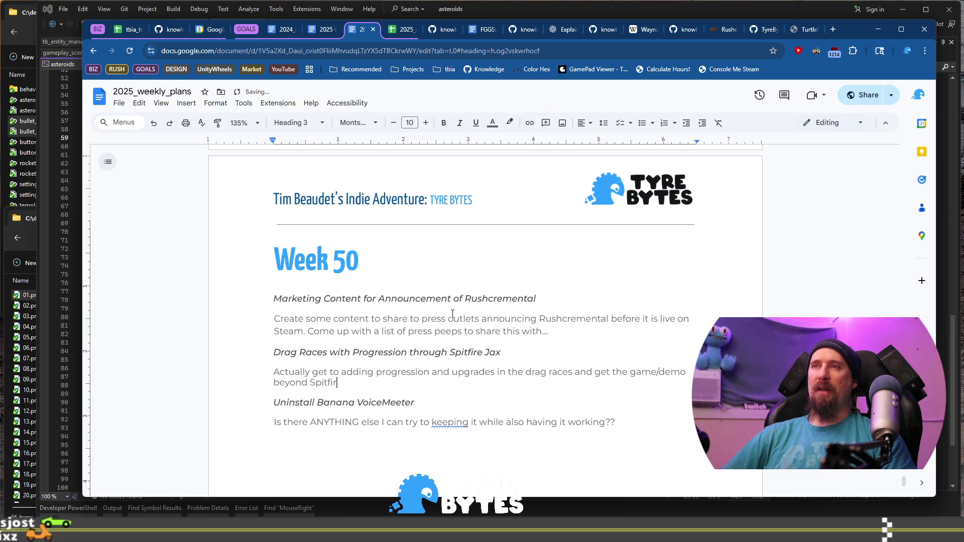
type("e Jax.")
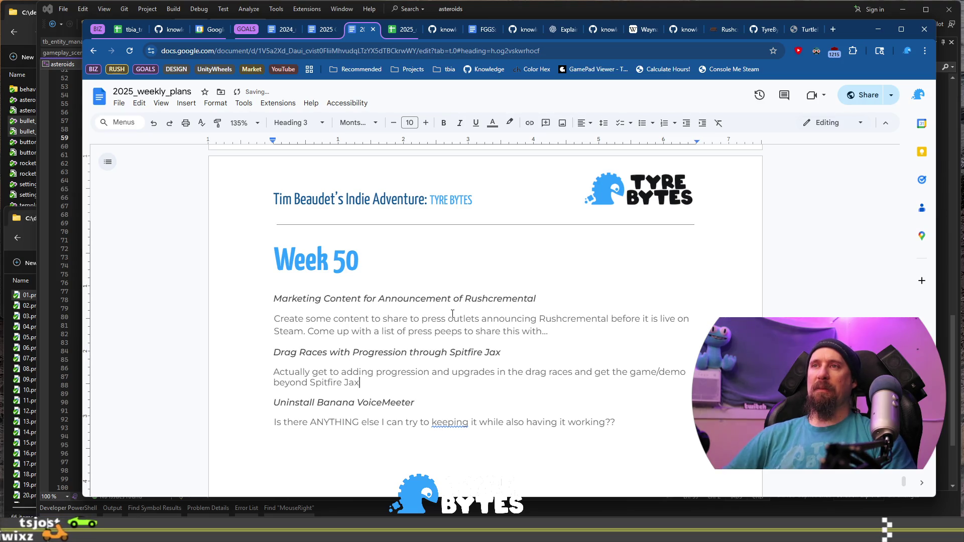
Step: Select the whole Uninstall Banana VoiceMeeter heading
key("Down")
key("Down")
key("Up")
key("Home")
key("shift+End")
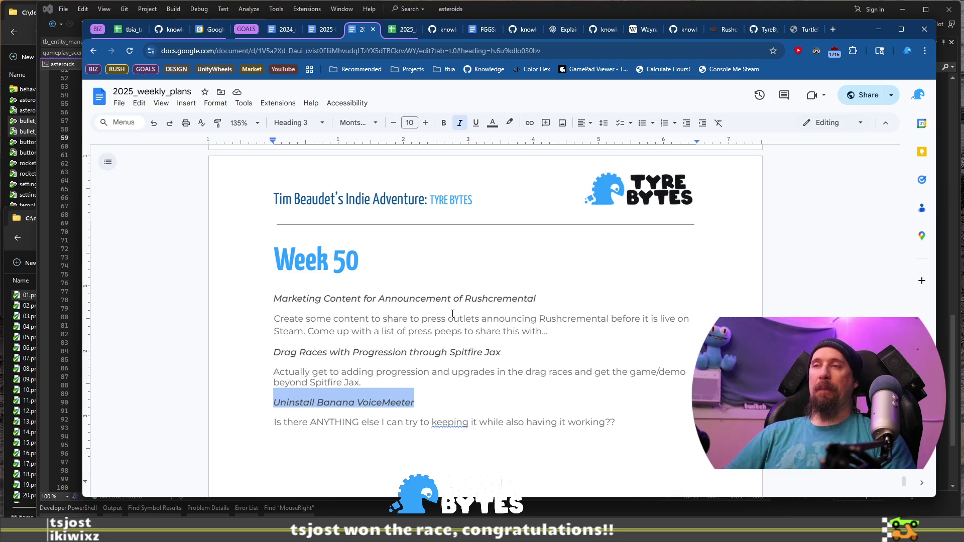
Step: Overwrite the heading with 'Saturday: First Ever Soldering Stream' and its line with 'Let's go make electronics...'
type("Satur")
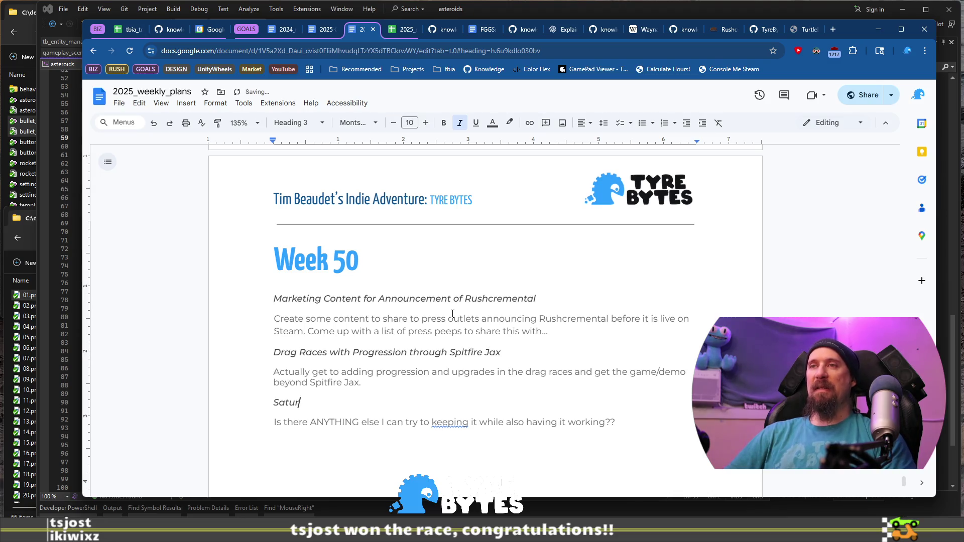
type("day: First")
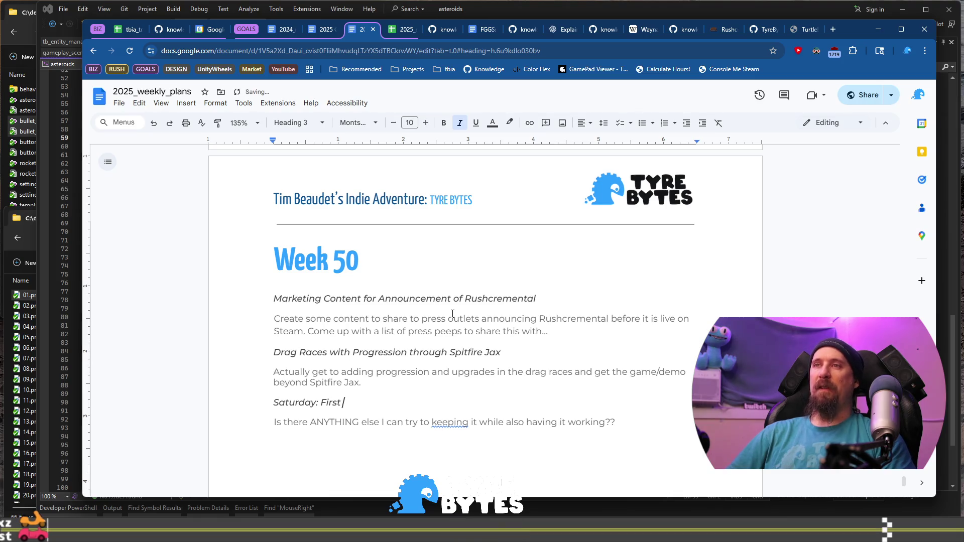
type("Soldering Stream")
key("Down")
key("Home")
key("shift+End")
type("Let's go make e")
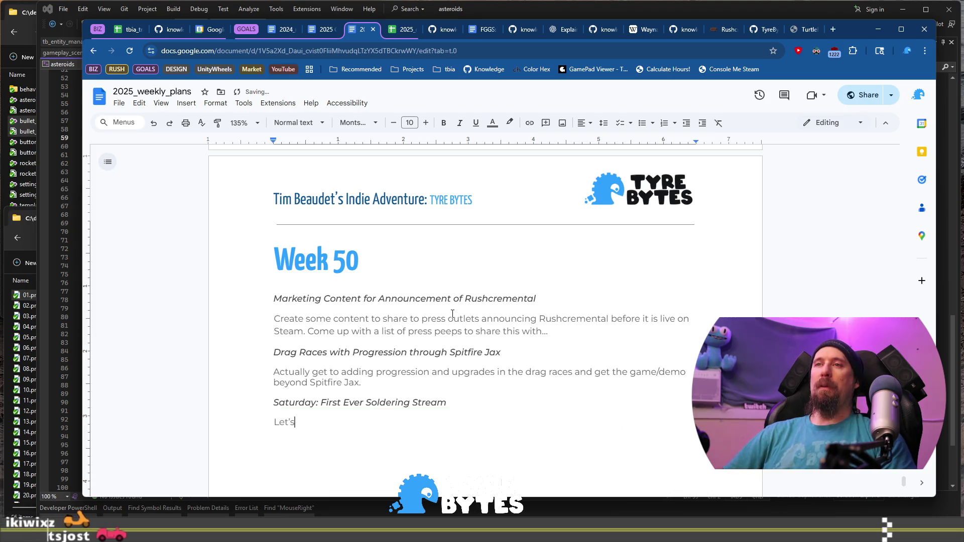
type("l")
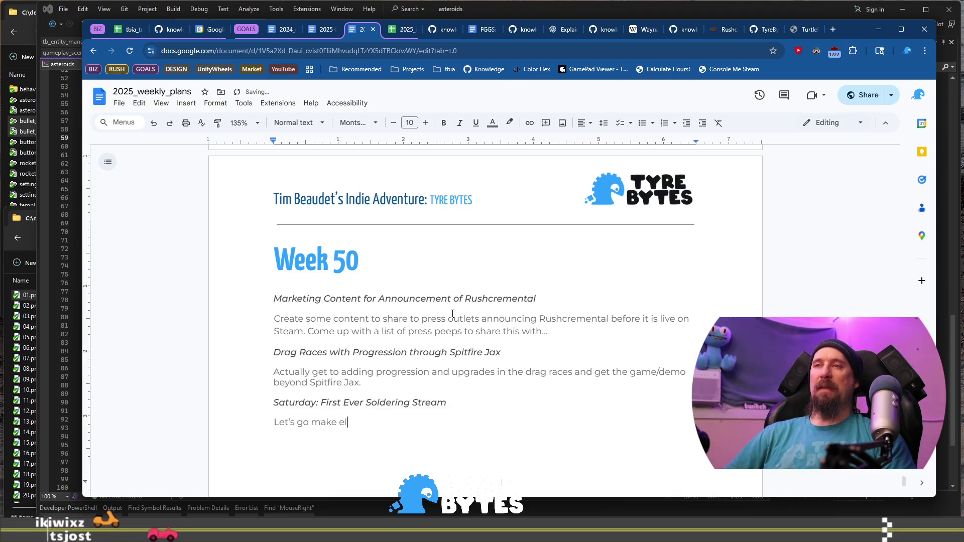
type("ectronics")
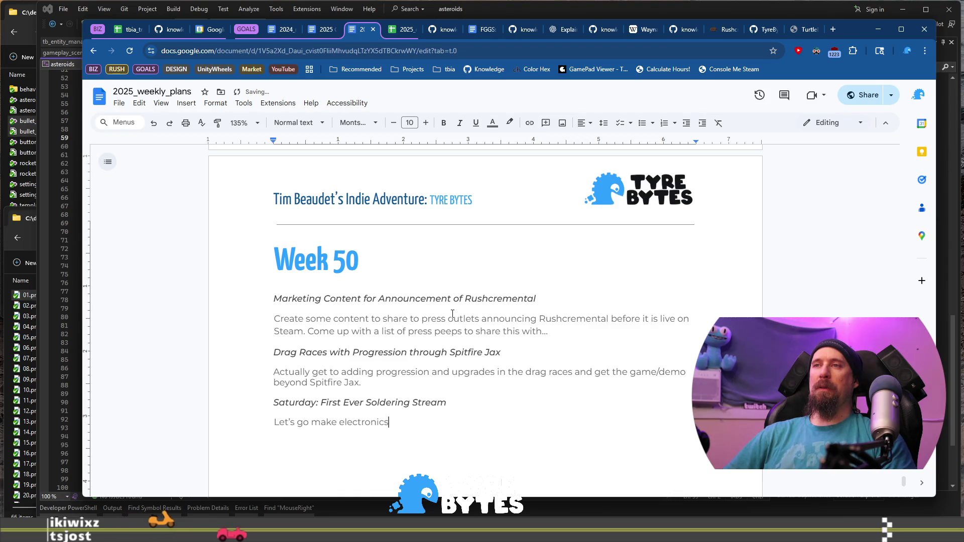
type(". Hopefully we don't ")
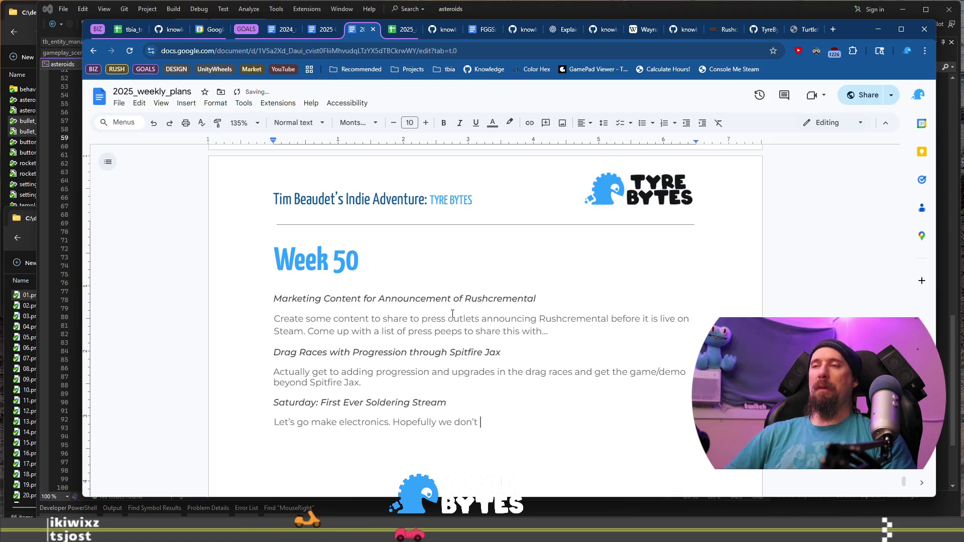
type("brea")
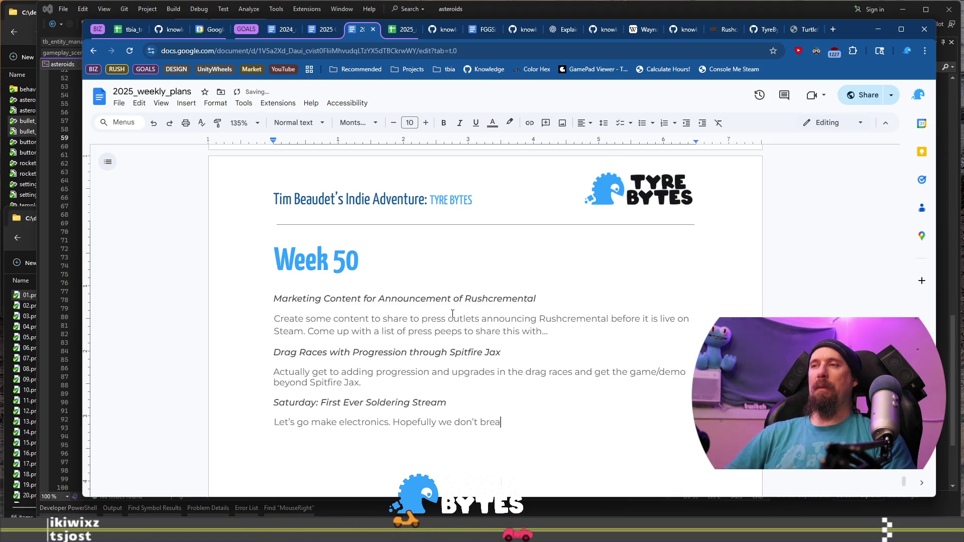
type("k it.")
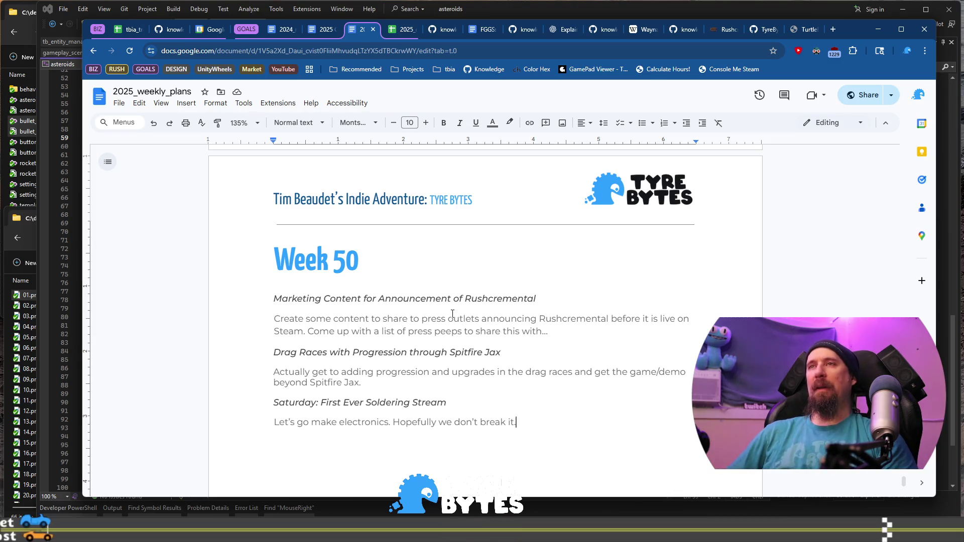
key("shift+Up")
Step: Duplicate the Saturday entry below itself and relabel the copy 'Sunday:'
key("shift+Home")
key("ctrl+c")
key("Right")
key("Return")
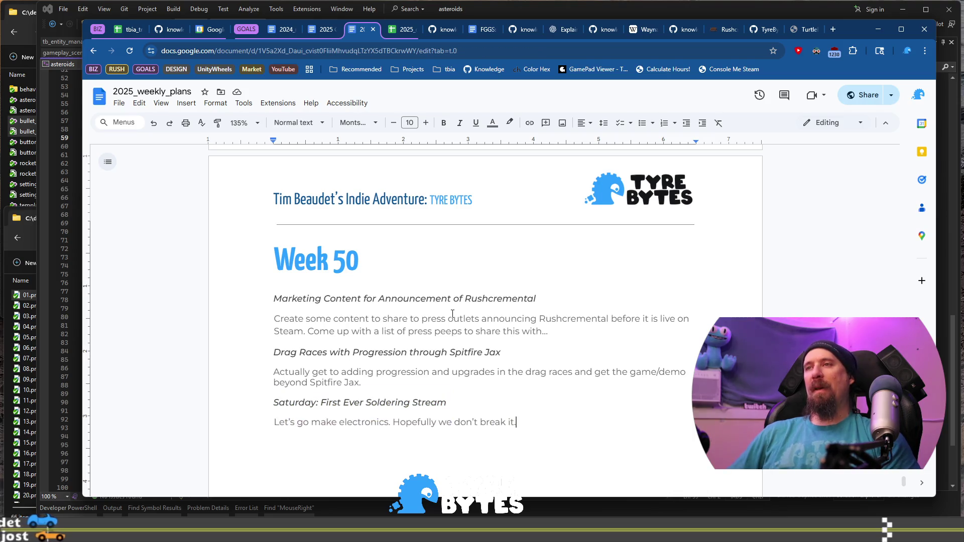
key("ctrl+v")
key("Up")
key("Home")
key("ctrl+shift+Right")
type("Sunday")
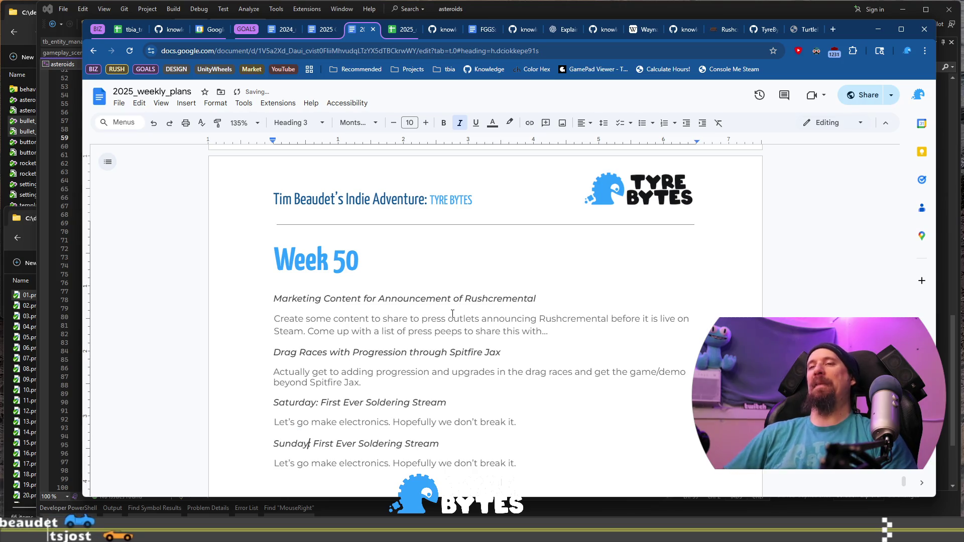
type(":")
Step: Title it 'Do You Want to Build a Fun Game' and begin replacing its description
key("Right")
key("shift+End")
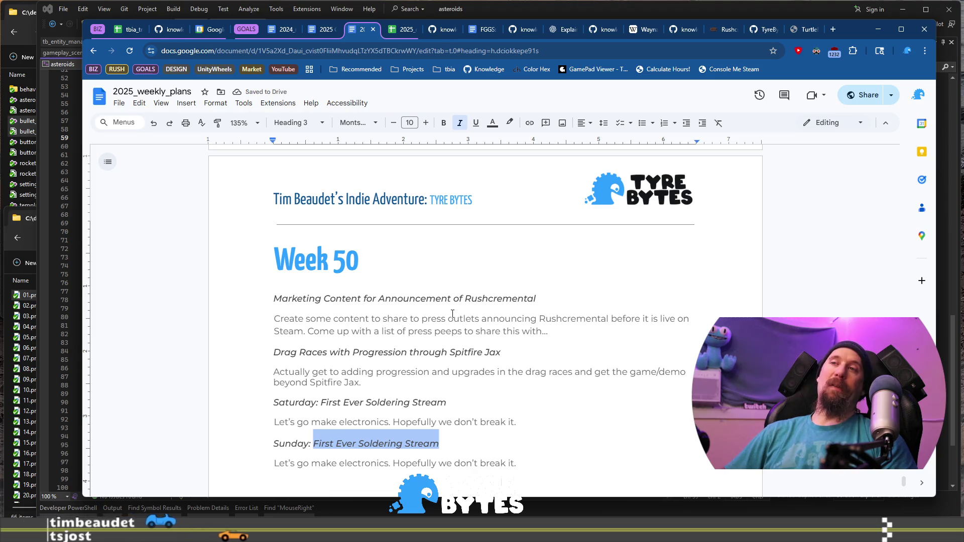
type("Second ")
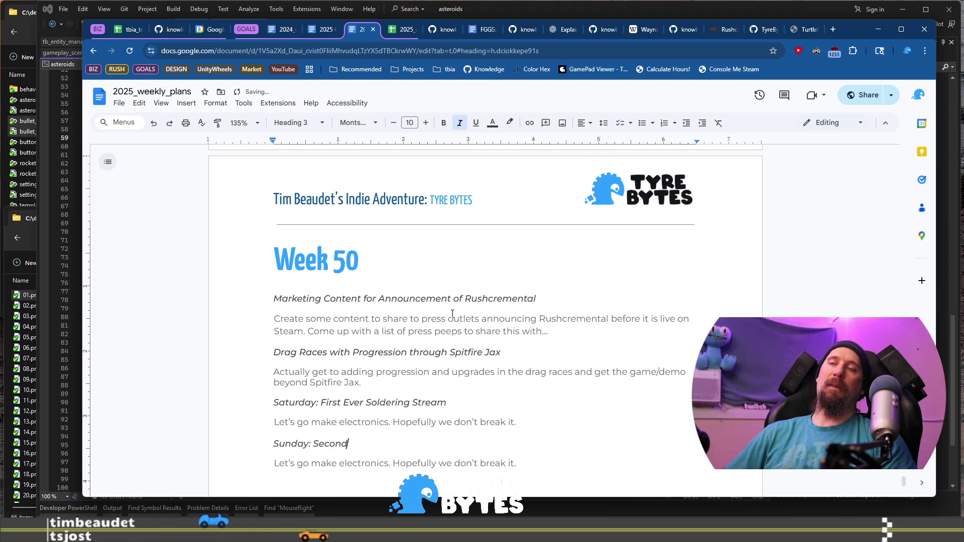
type("Day")
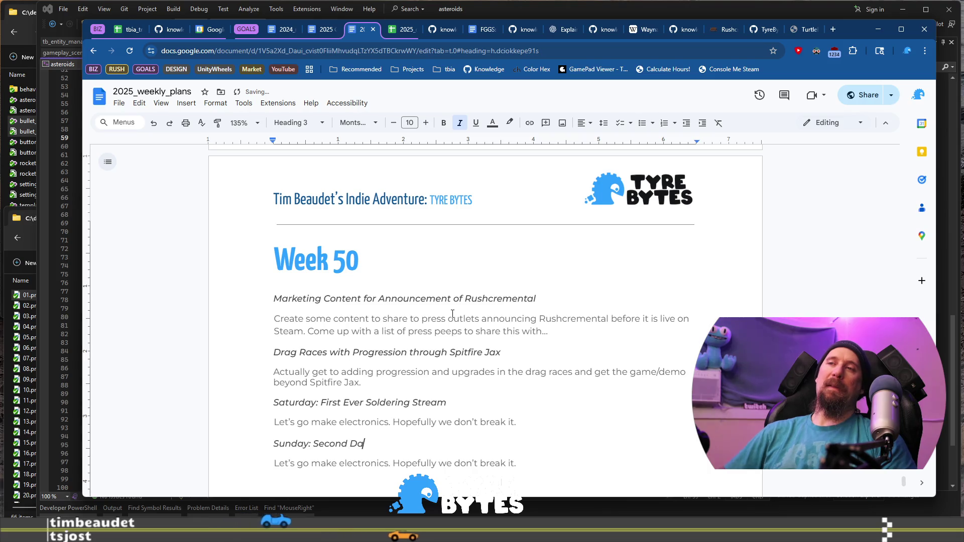
key("BackSpace")
key("BackSpace")
key("BackSpace")
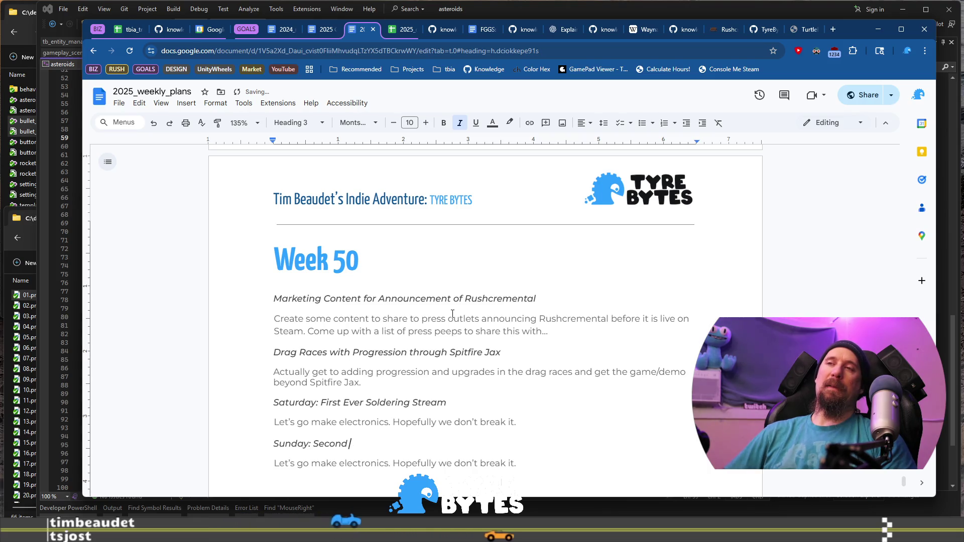
key("ctrl+BackSpace")
type("Do Y")
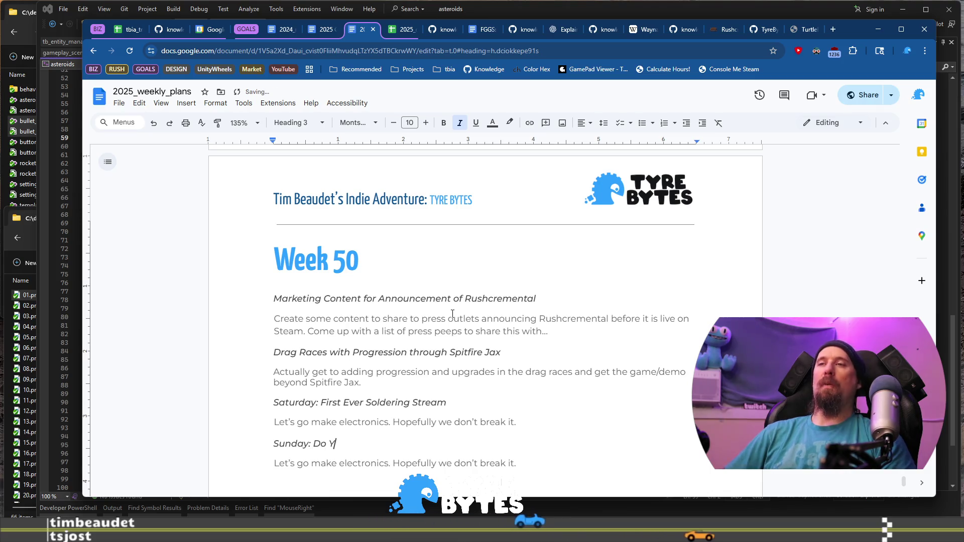
type("ou Want ")
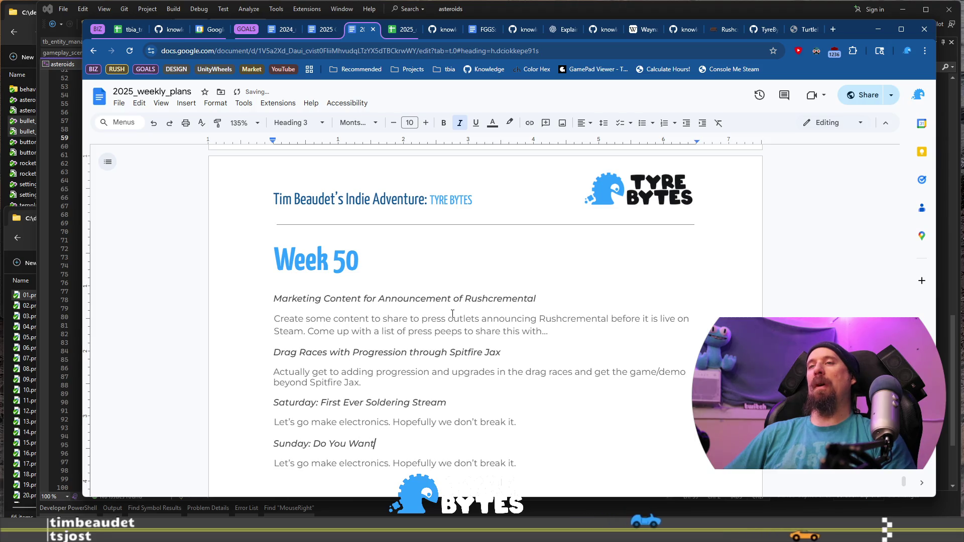
type("to ")
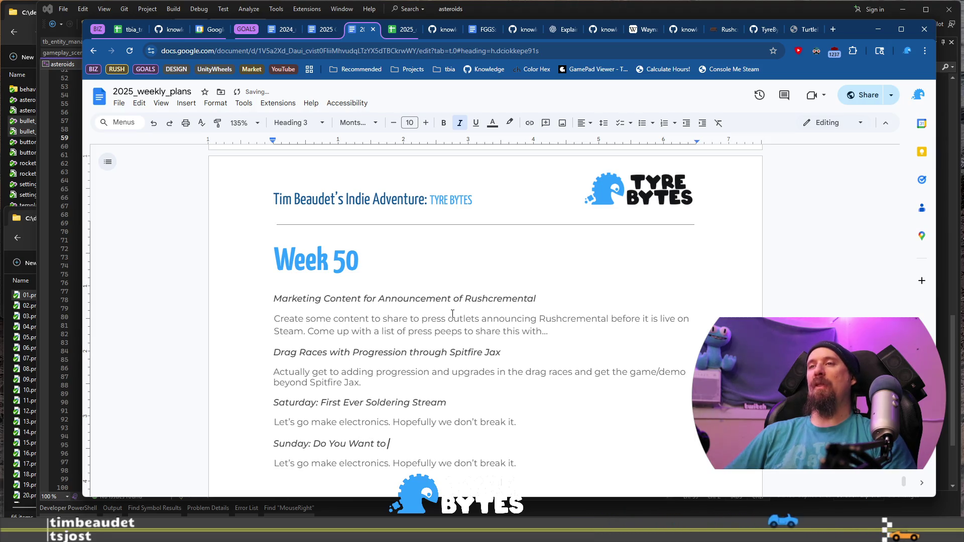
type("Build a Fun Game")
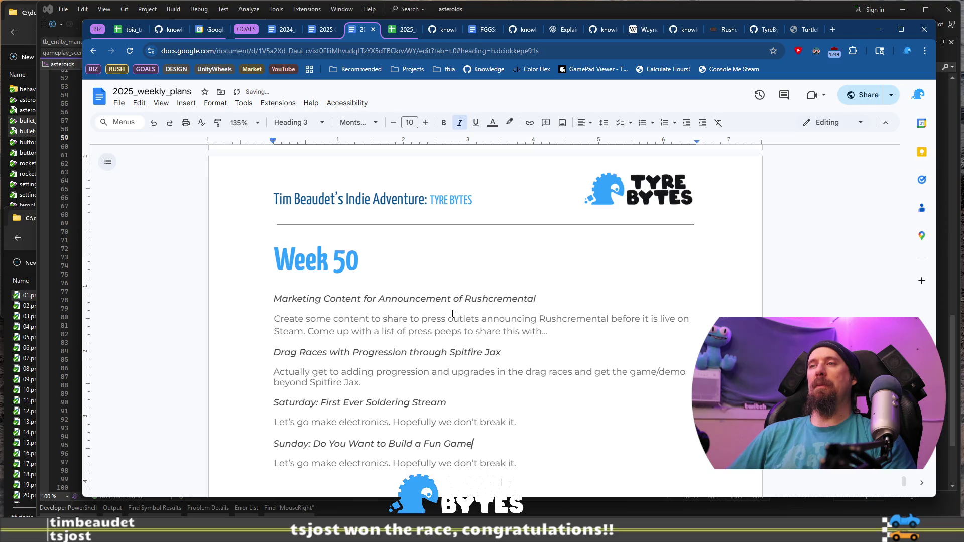
key("Down")
key("Home")
key("shift+End")
type("P")
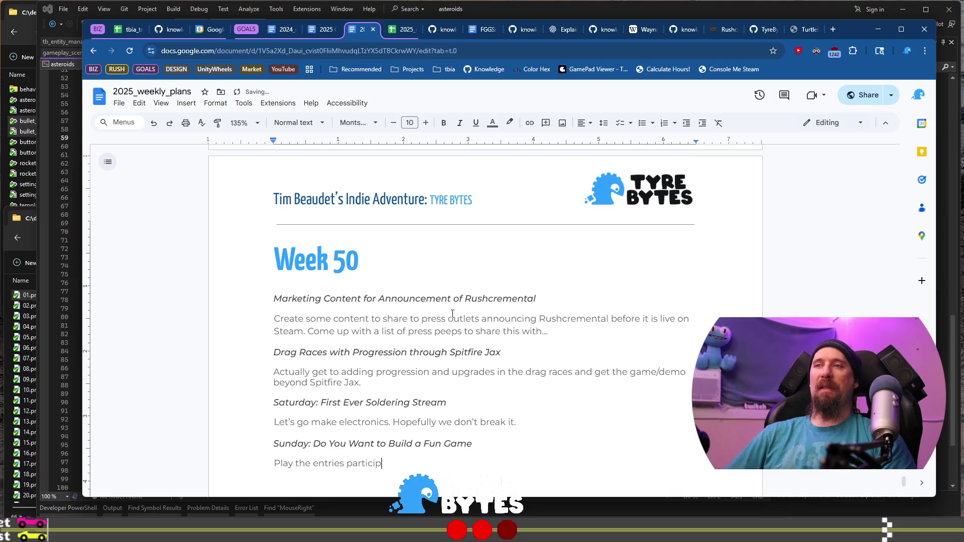
Step: Finish the Sunday line as 'add content & polish to our Asteroid games.', inserting 'Asteroid' before 'games'
type("made, add content &")
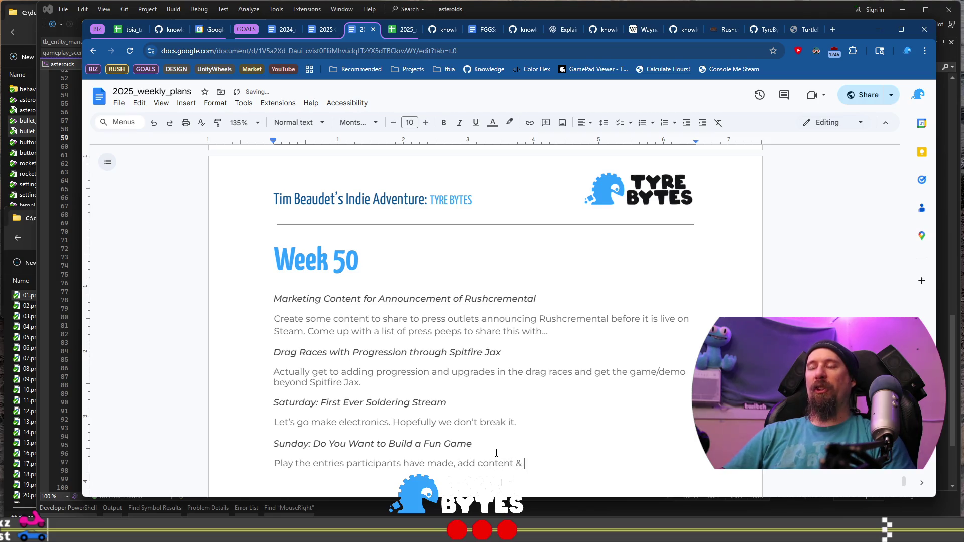
type("polish to")
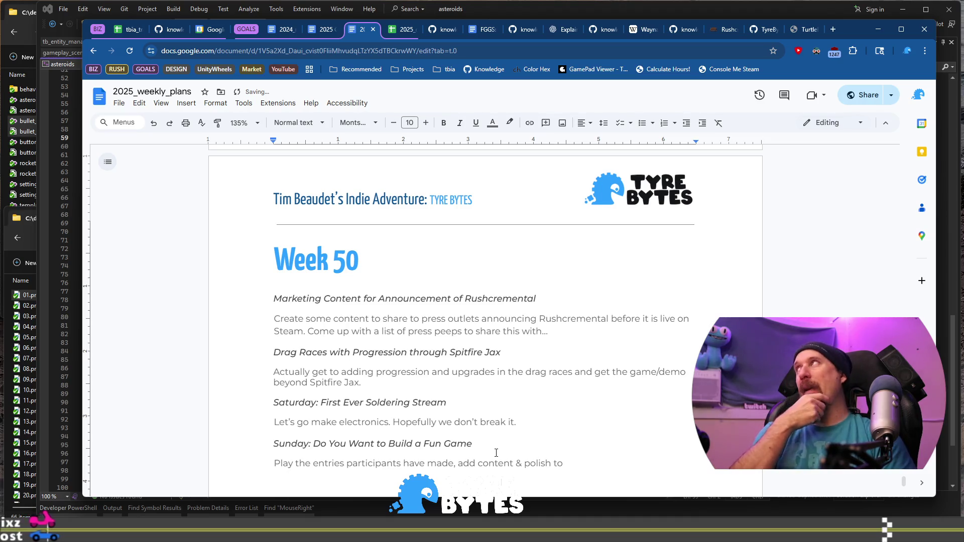
type(" m")
key("BackSpace")
type("our games.")
key("ctrl+Left")
key("ctrl+Left")
type("Aste")
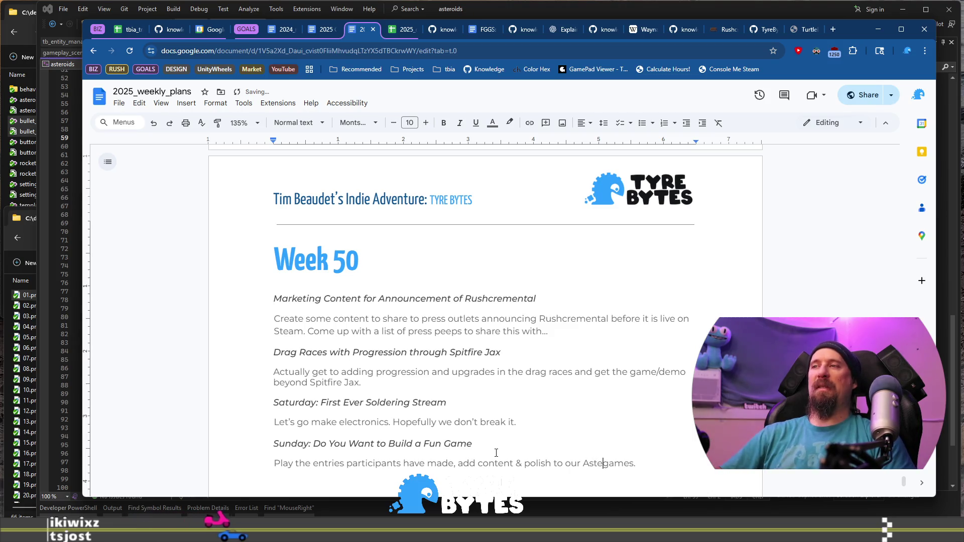
type("roid")
key("End")
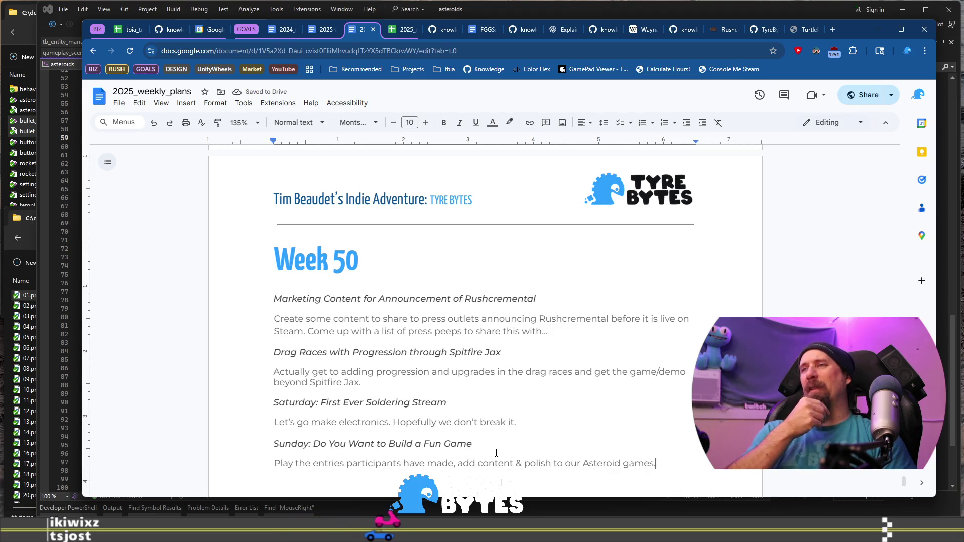
Step: Move back along the Sunday description and select the word 'polish'
key("BackSpace")
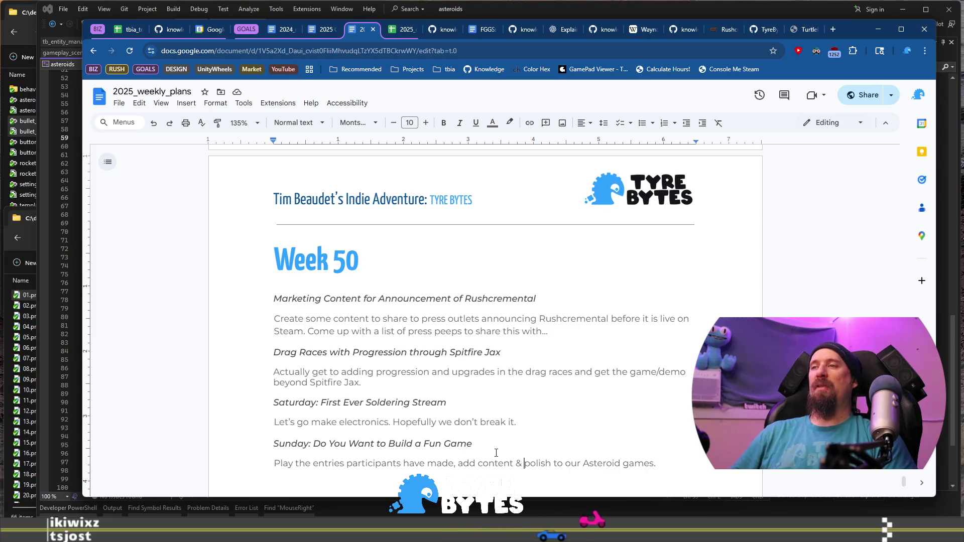
key("ctrl+Left")
key("ctrl+Left")
key("ctrl+Left")
key("ctrl+shift+Right")
key("shift+Left")
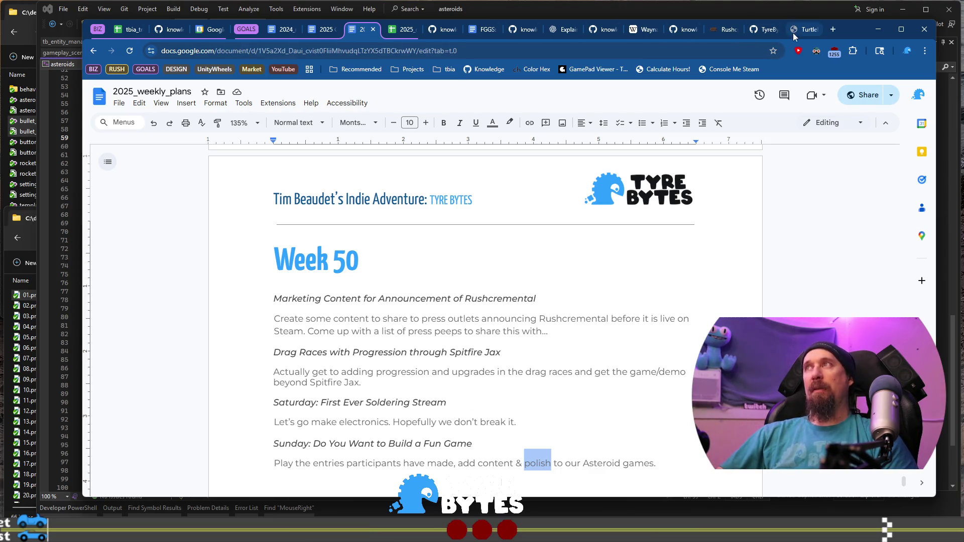
left_click_drag(848, 30, 846, 30)
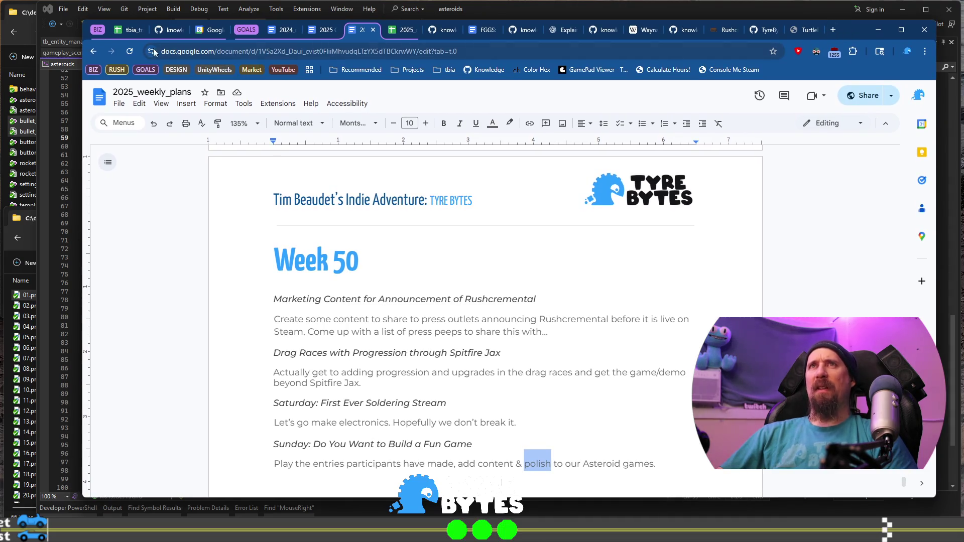
left_click(129, 29)
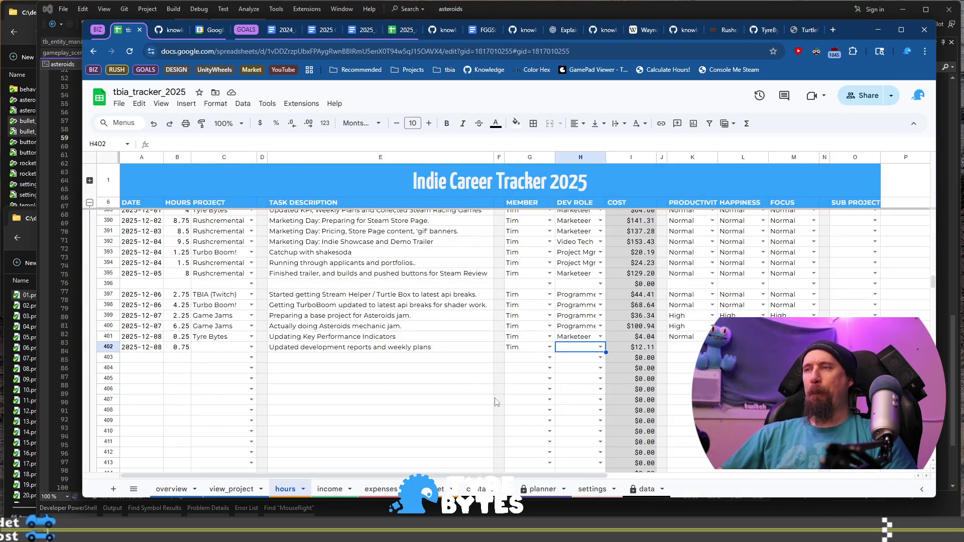
Step: Set row 402's project to Tyre Bytes and its dev role to Biz Mgmt
left_click(221, 347)
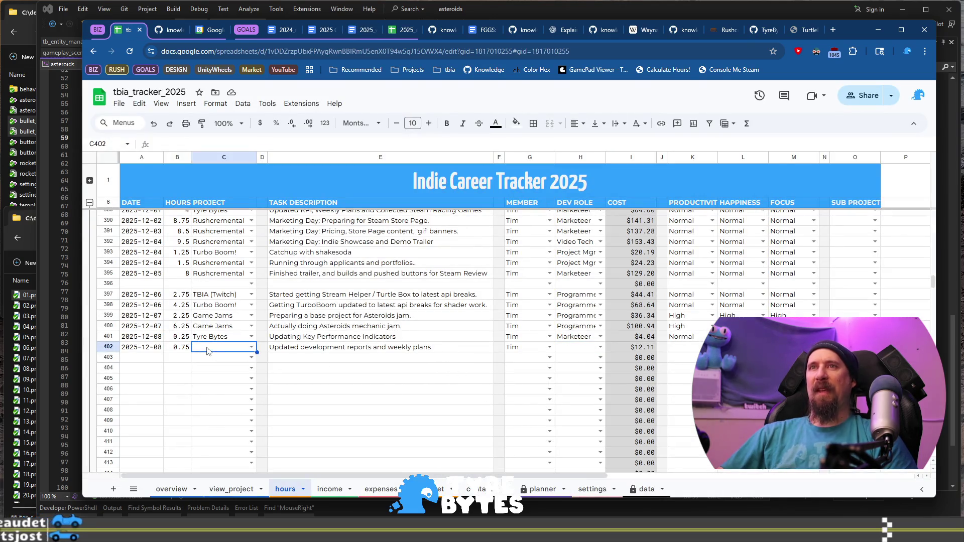
type("Tyre")
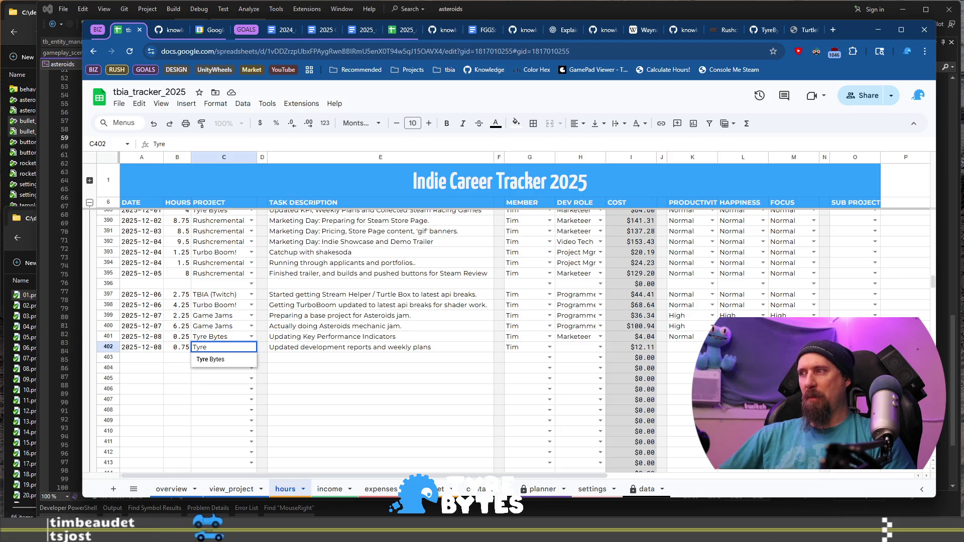
key("Tab")
key("Tab")
key("Tab")
key("Tab")
key("Tab")
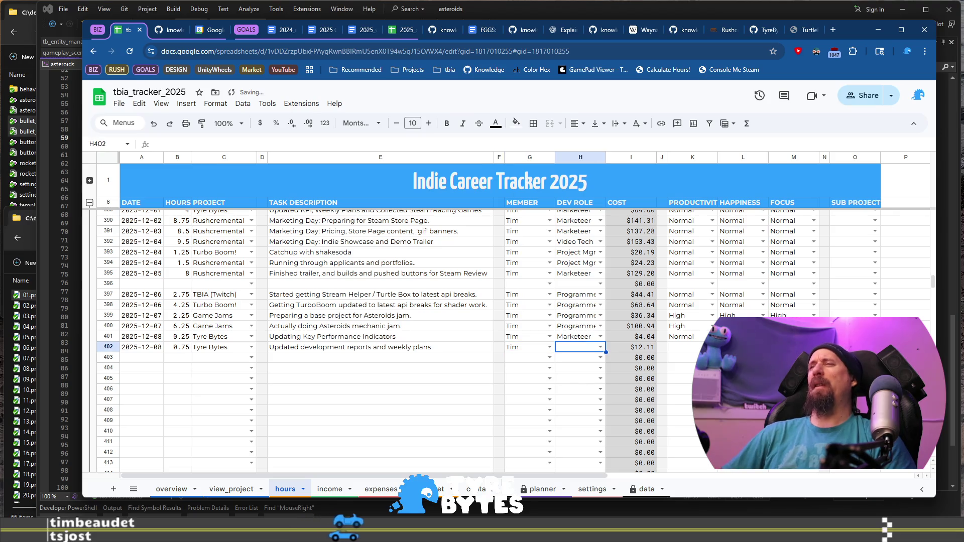
key("Return")
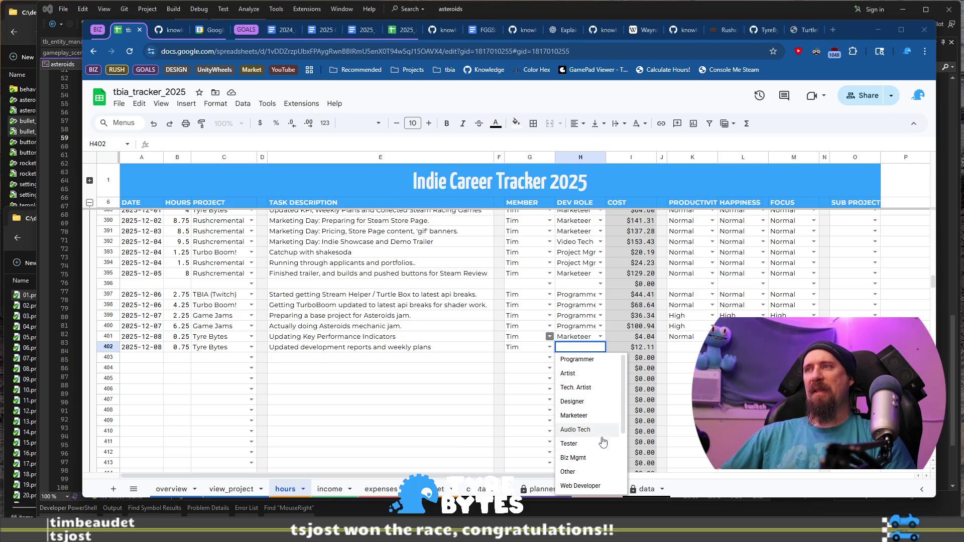
type("b")
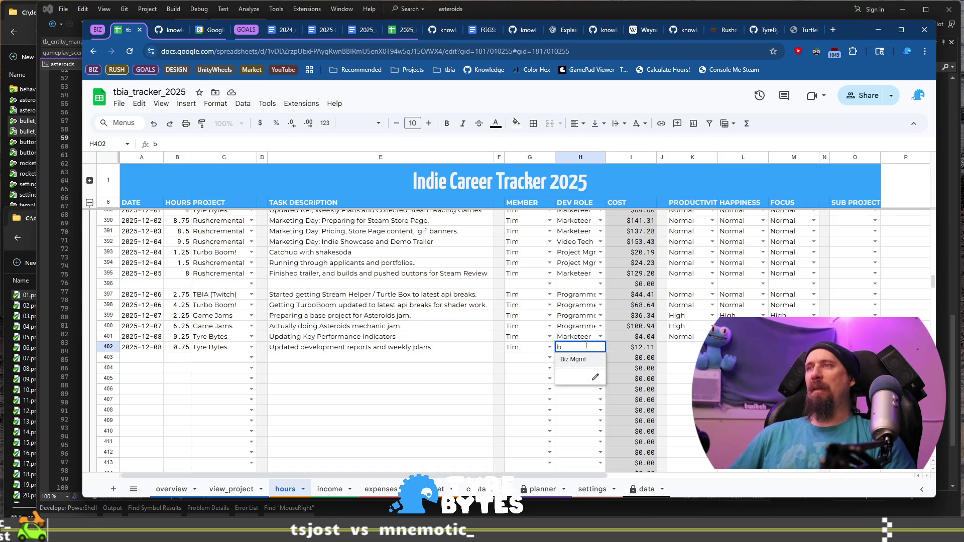
key("Tab")
key("Tab")
key("Tab")
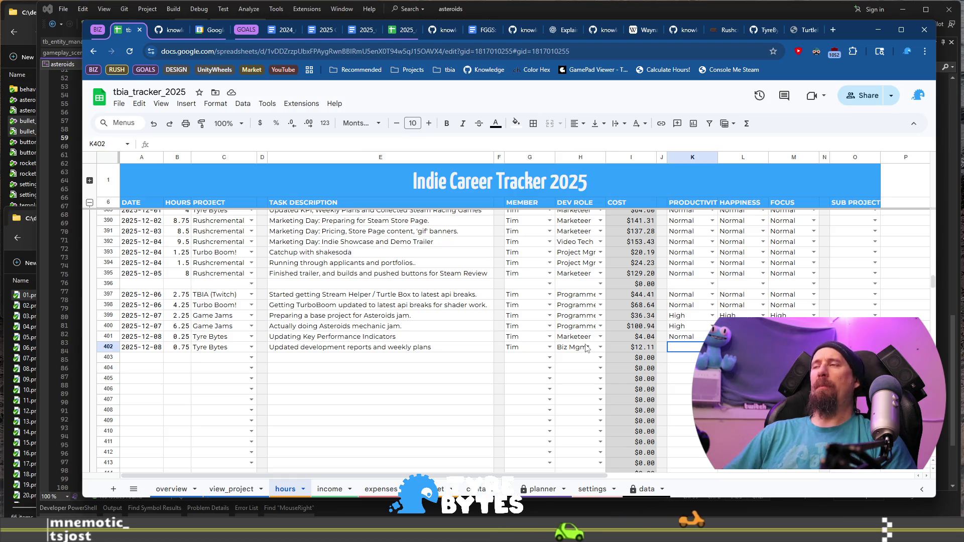
Step: Set row 402's productivity to Normal and confirm its happiness and focus cells
type("n")
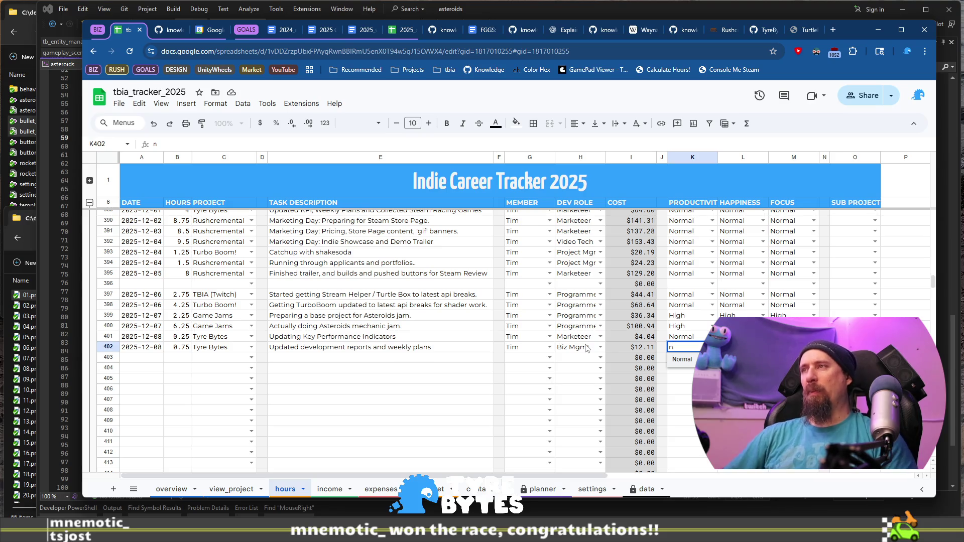
key("Tab")
key("Left")
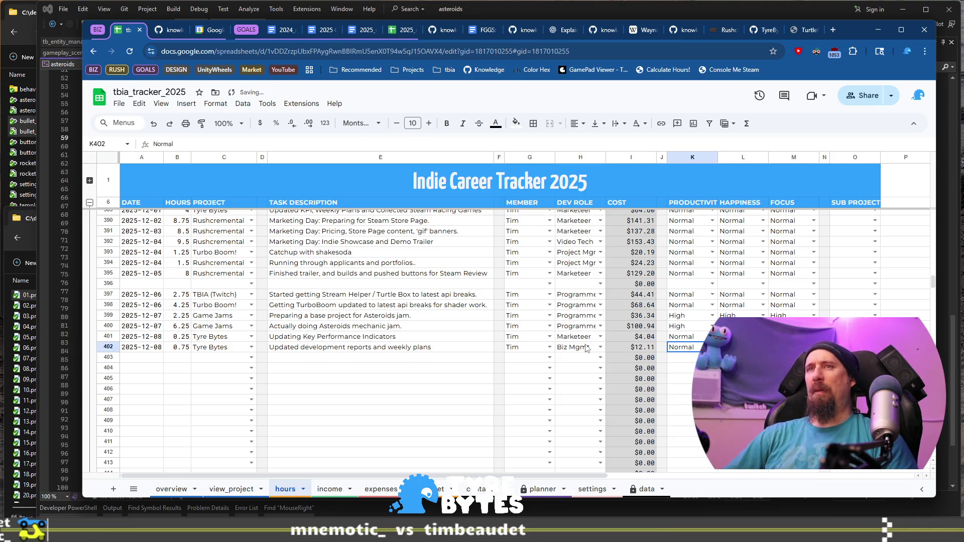
key("Right")
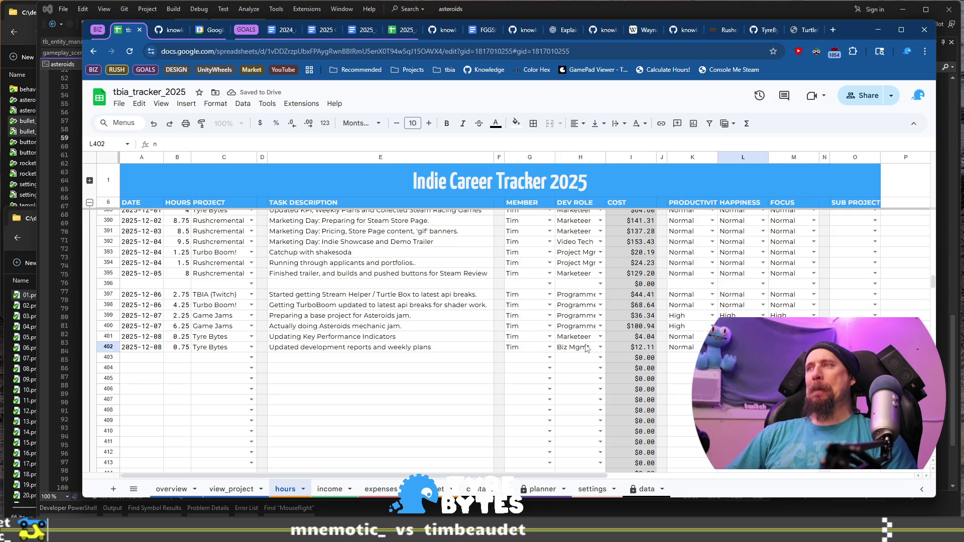
key("Tab")
key("Left")
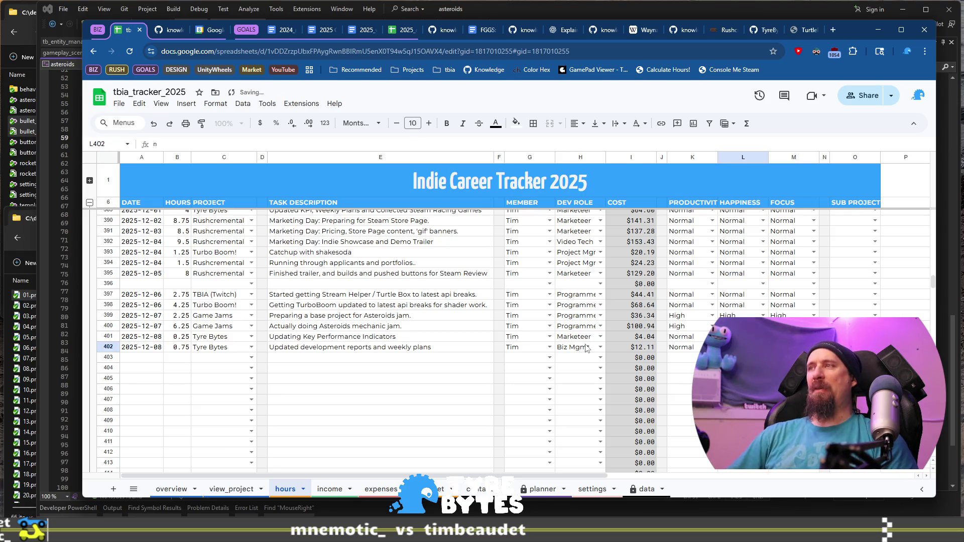
key("Tab")
key("Return")
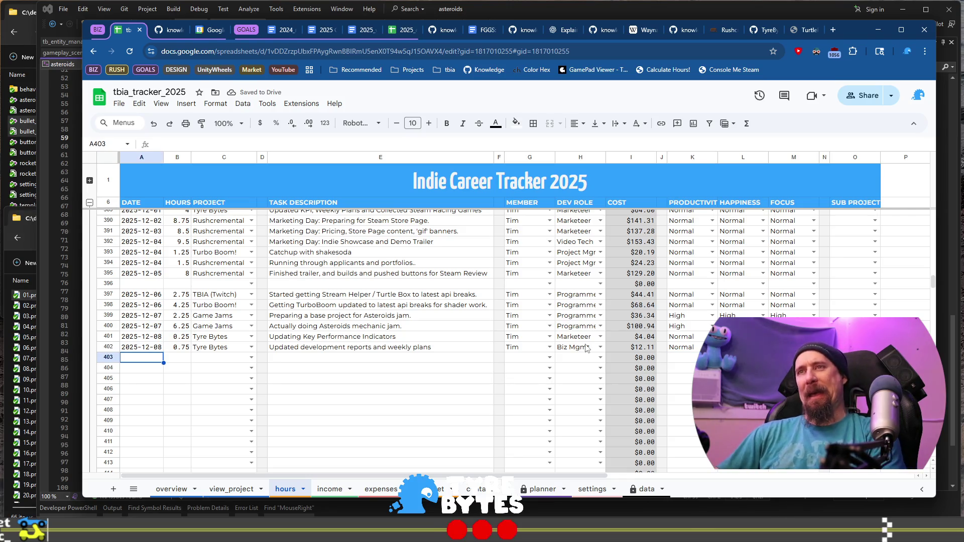
left_click(166, 32)
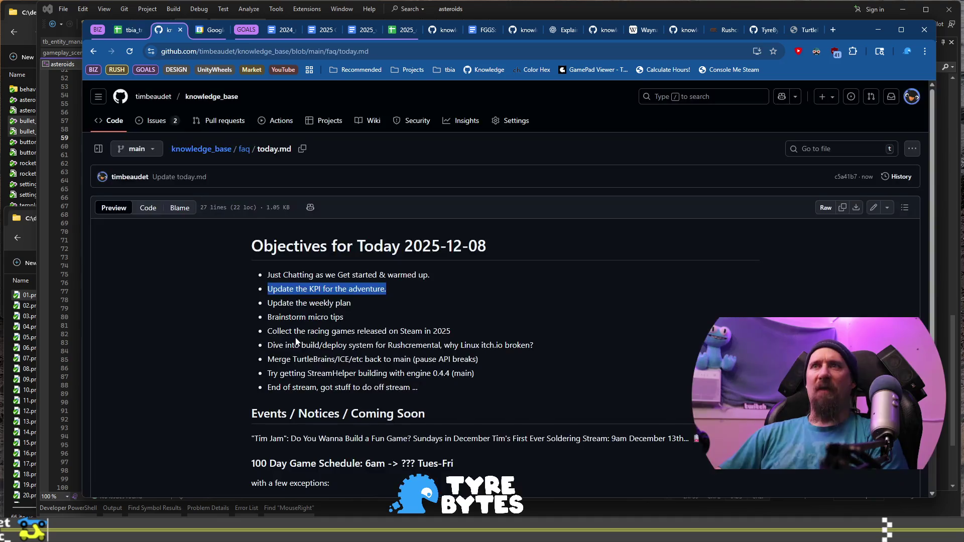
Step: Highlight the KPI, weekly plan and Brainstorm micro tips objectives on today.md for 2025-12-08
mouse_move(276, 291)
left_mouse_down()
mouse_move(353, 289)
mouse_move(360, 304)
left_mouse_up()
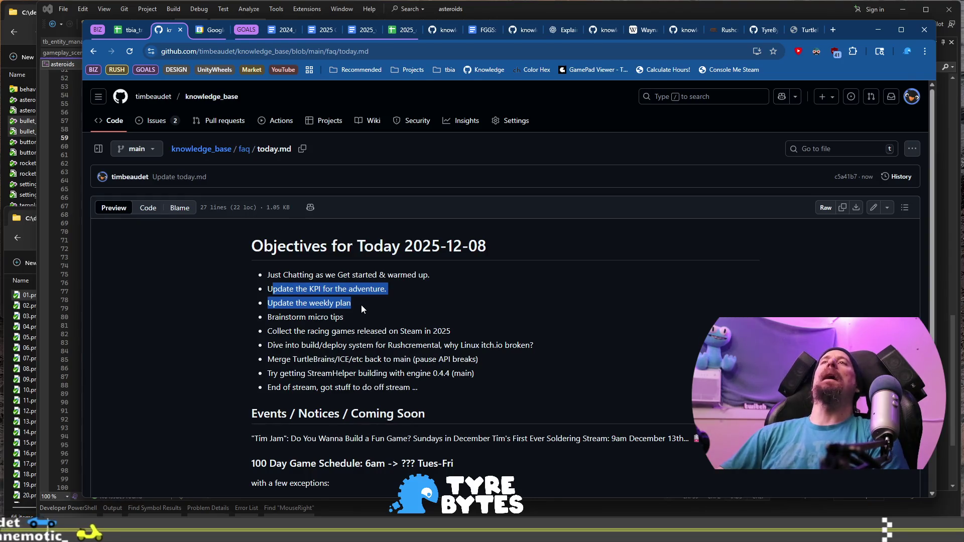
left_click(349, 315)
left_click_drag(349, 315, 260, 321)
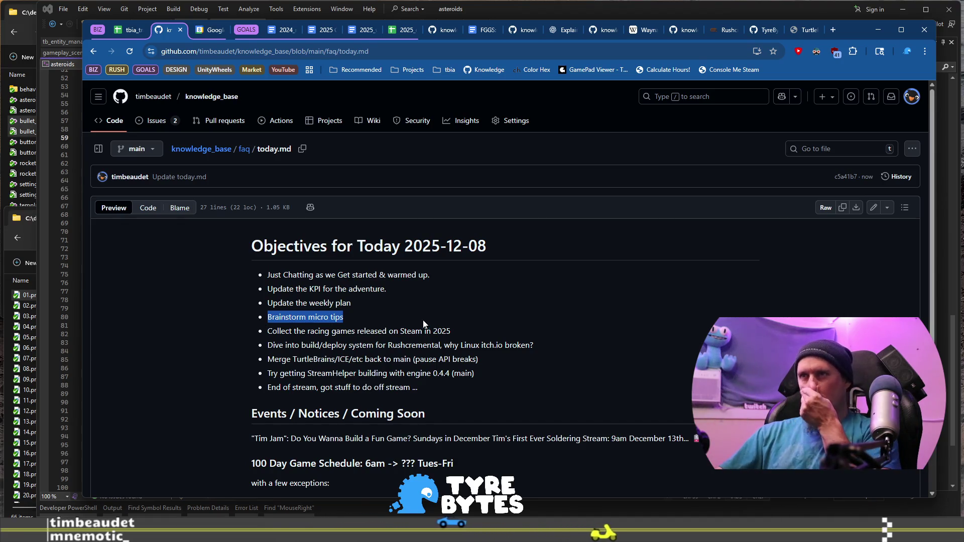
key("alt+Tab")
Step: Switch through the Untitled-1, ice.todo and turtle_brains.todo files over to general.todo
left_click(491, 33)
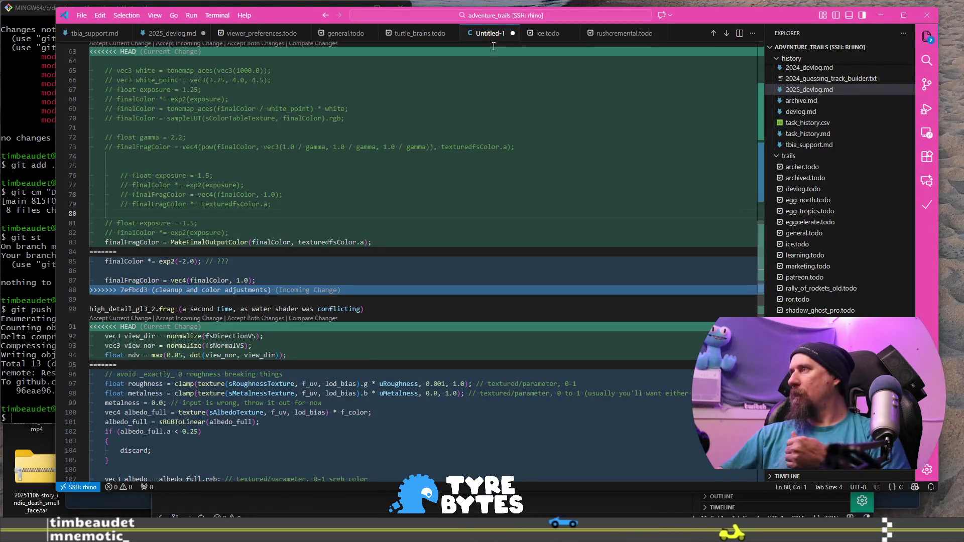
left_click(545, 33)
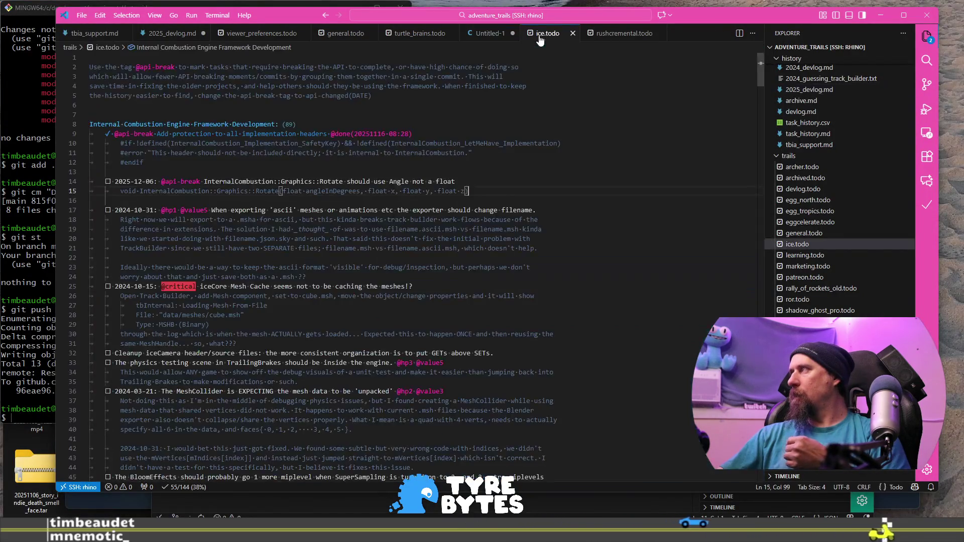
left_click(407, 35)
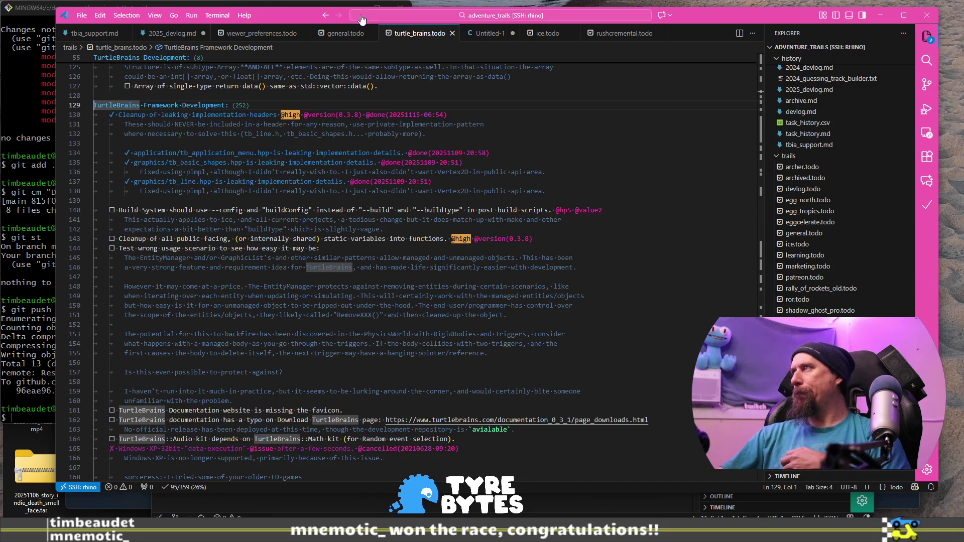
left_click(349, 36)
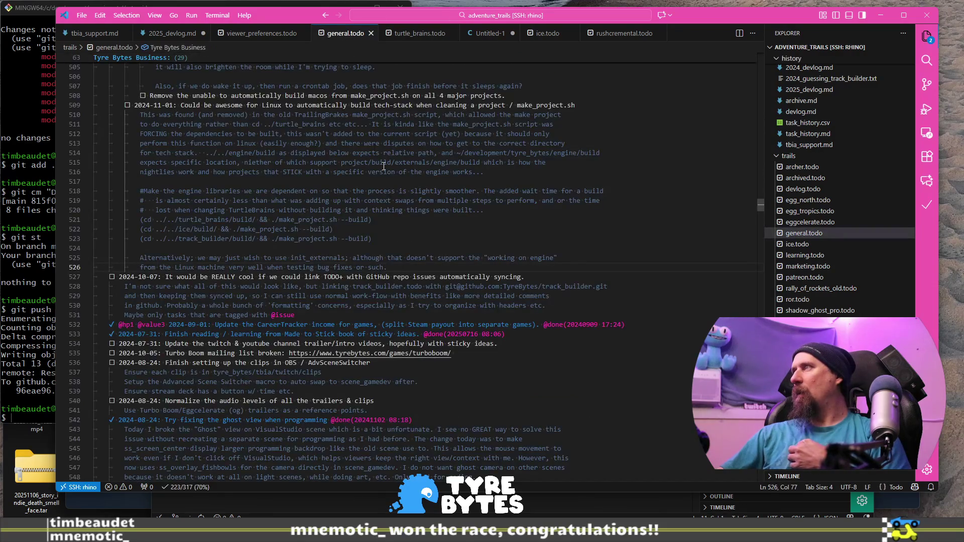
Step: Scroll from the top of general.todo down to its Tyre Bytes Business tasks
key("ctrl+Home")
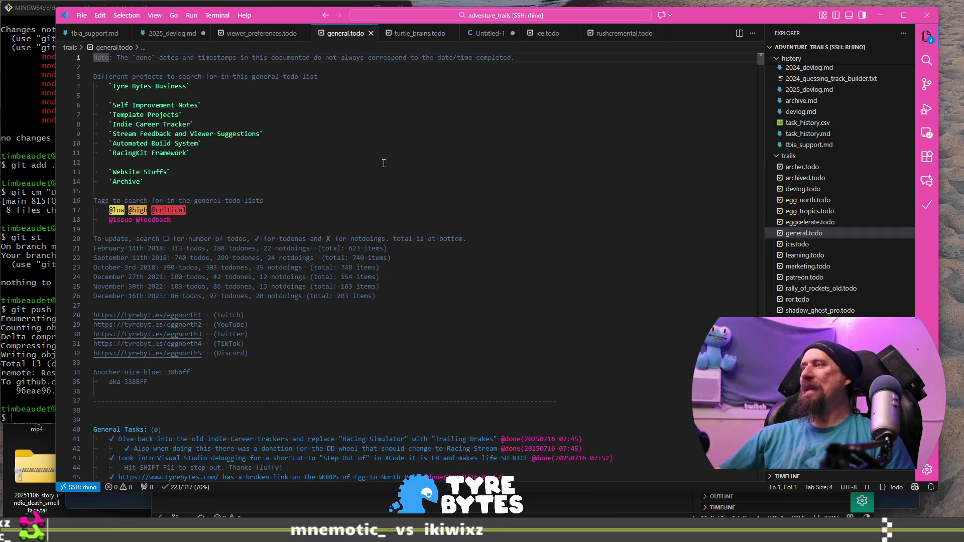
scroll(384, 164, "down", 18)
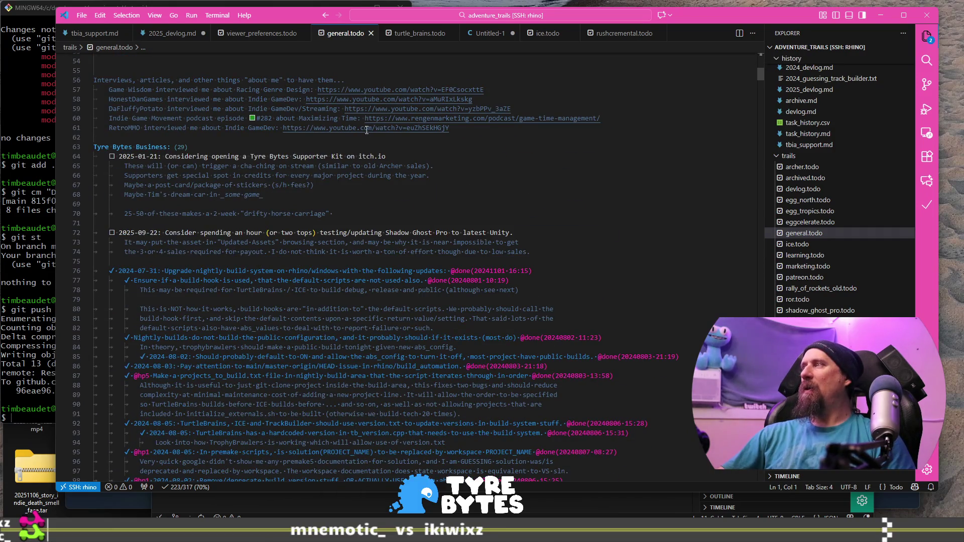
scroll(379, 164, "down", 20)
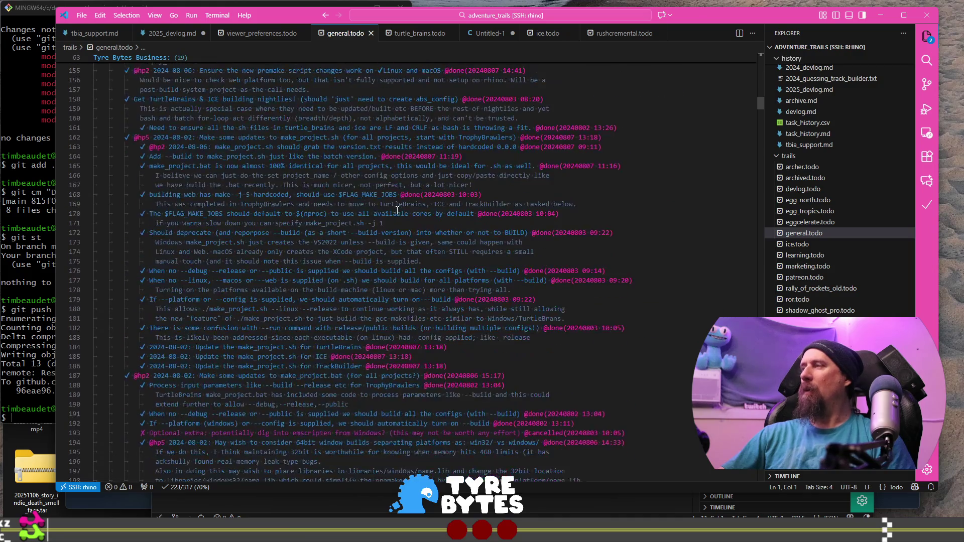
scroll(397, 210, "down", 17)
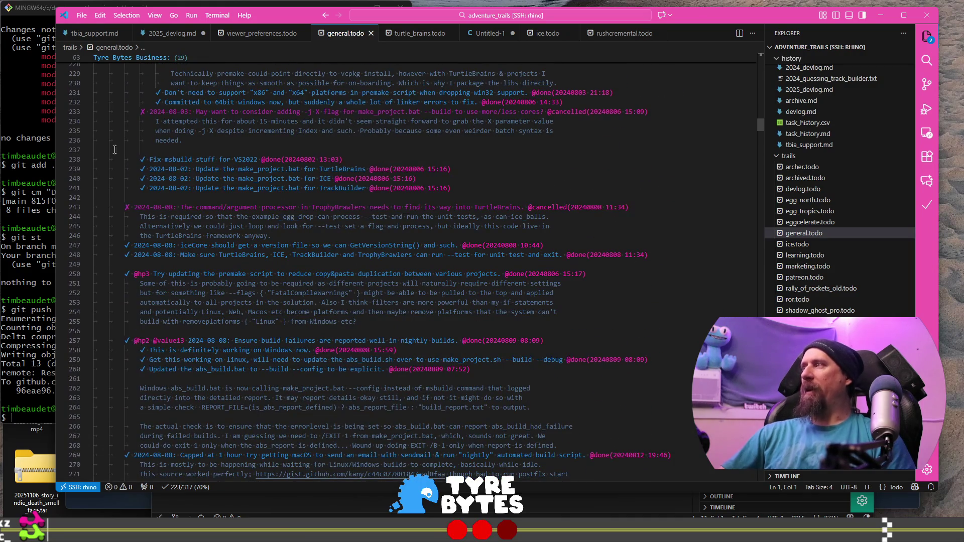
scroll(336, 204, "down", 12)
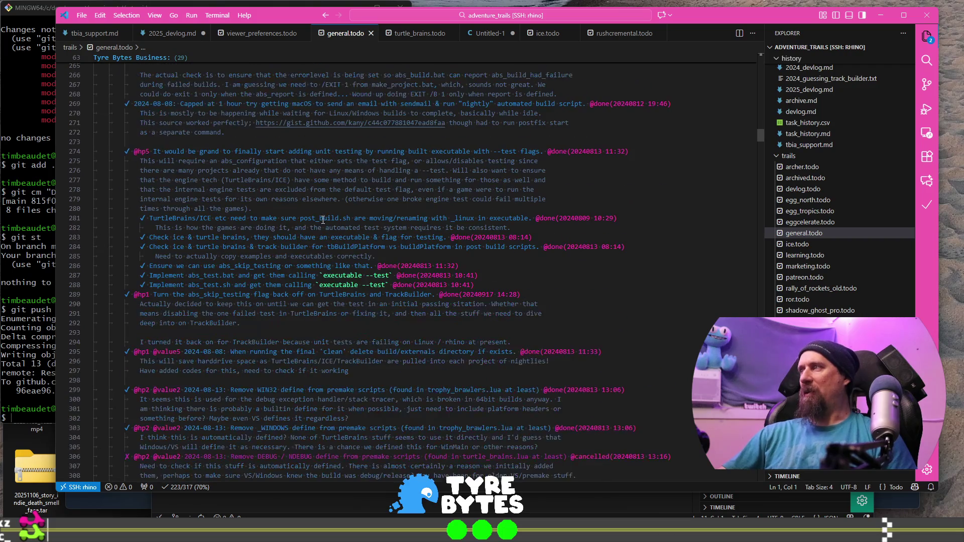
mouse_move(762, 136)
left_mouse_down()
mouse_move(753, 240)
mouse_move(754, 212)
left_mouse_up()
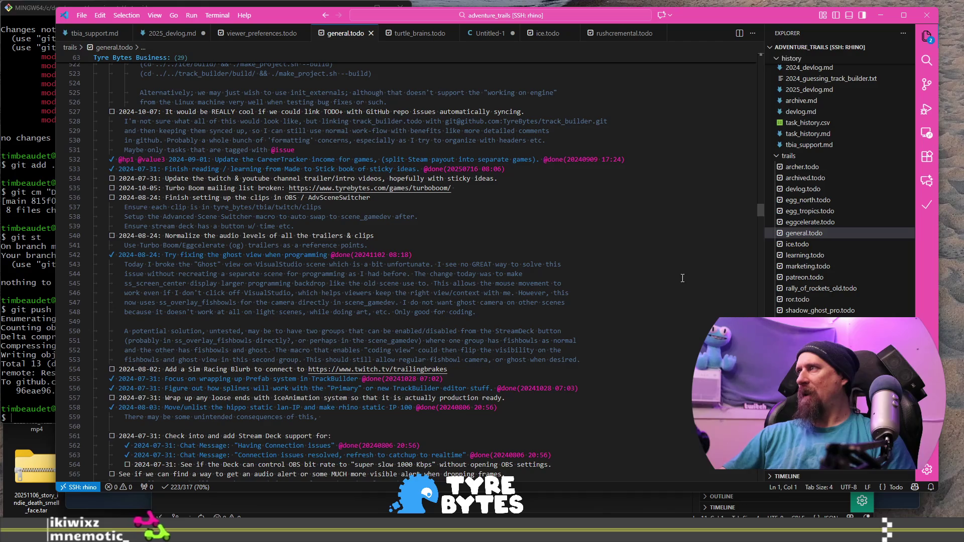
scroll(682, 280, "down", 3)
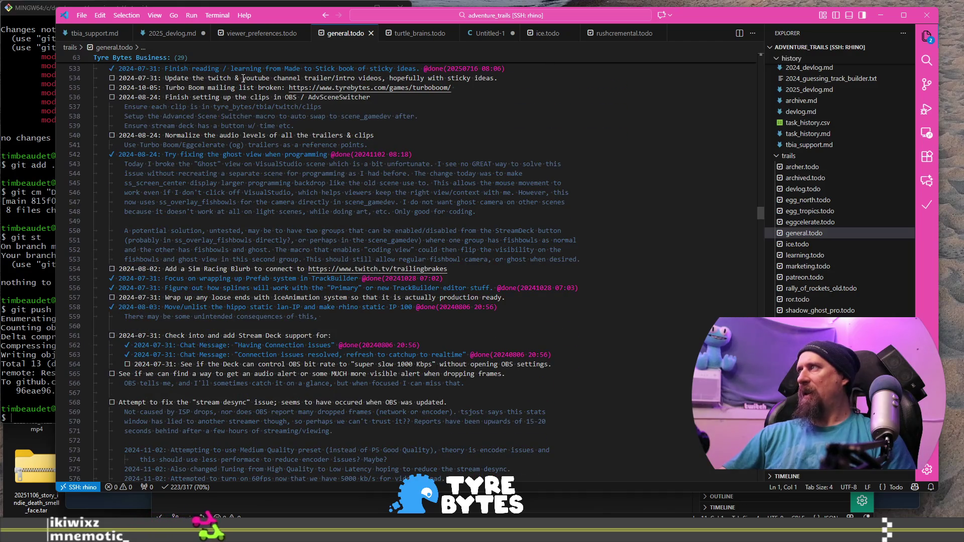
left_click_drag(242, 78, 384, 79)
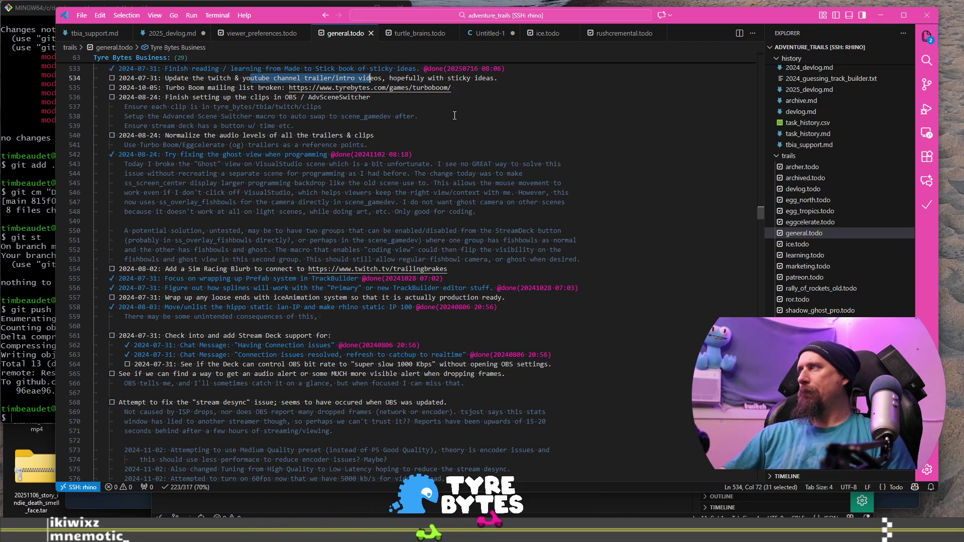
left_click_drag(390, 79, 532, 76)
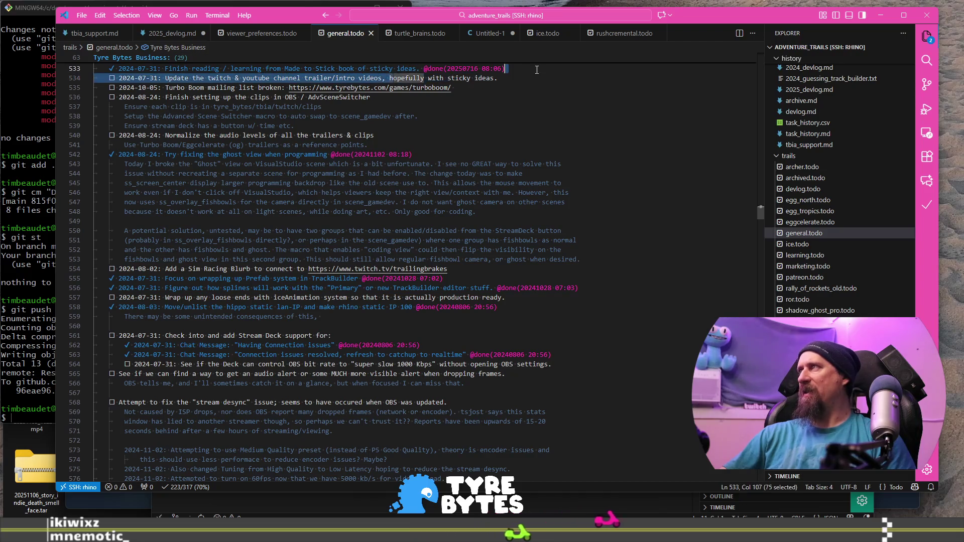
left_click(515, 97)
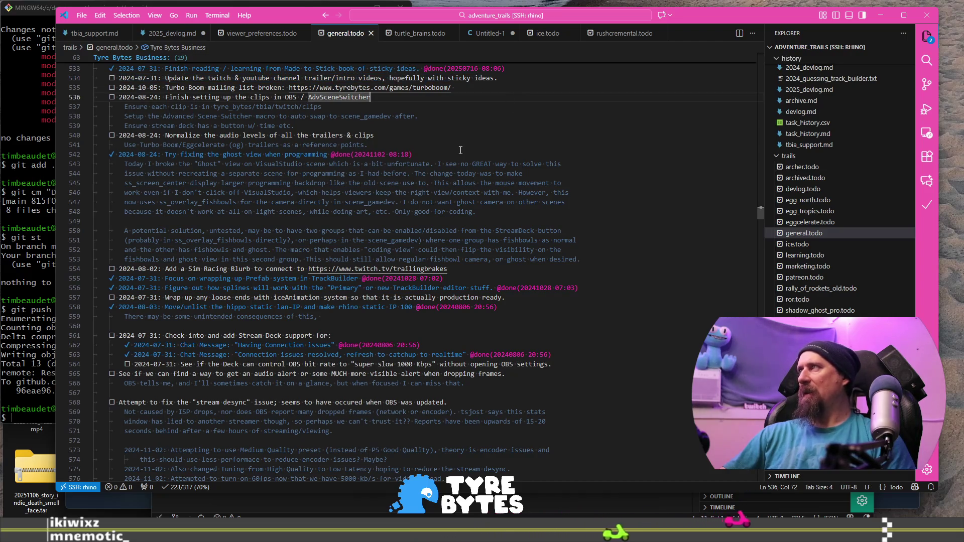
left_click(392, 136)
scroll(253, 232, "down", 4)
scroll(253, 220, "down", 6)
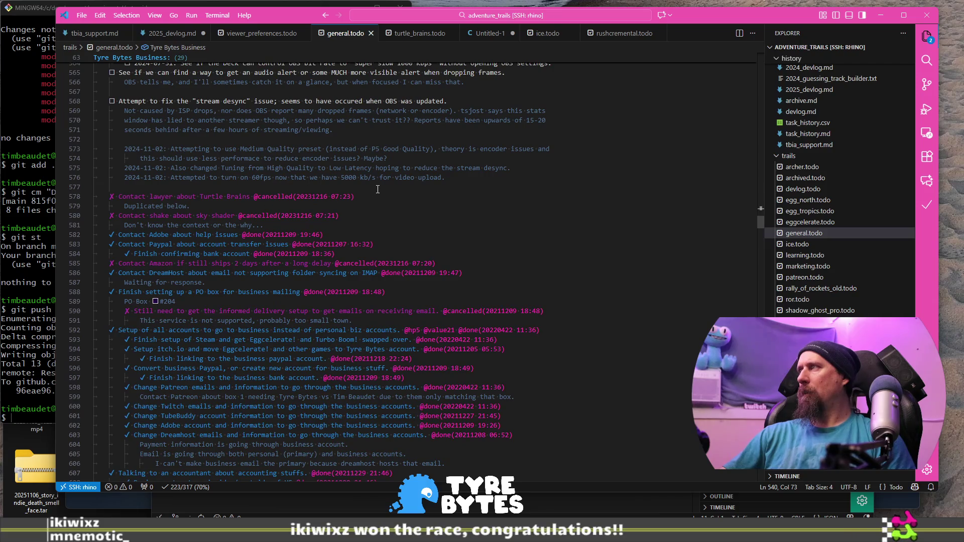
key("Return")
key("BackSpace")
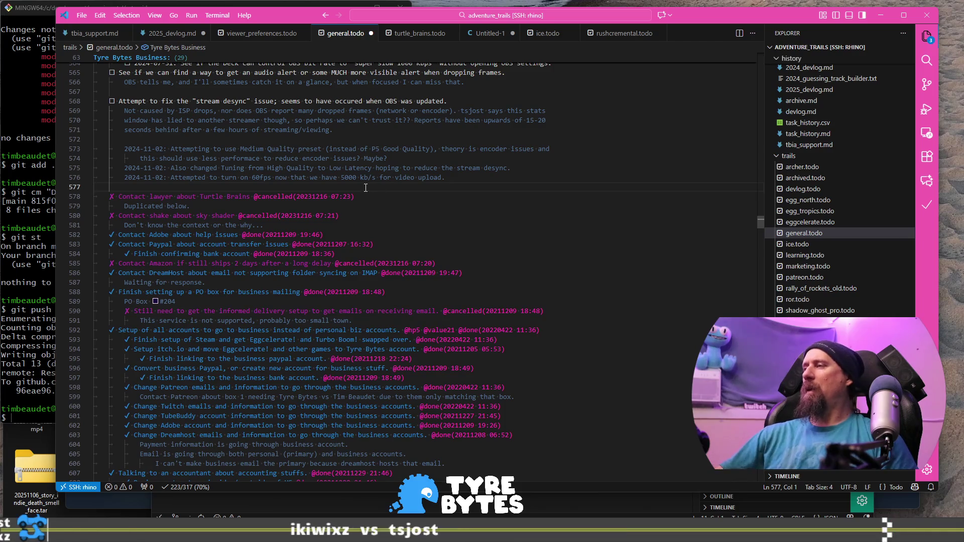
scroll(364, 191, "down", 6)
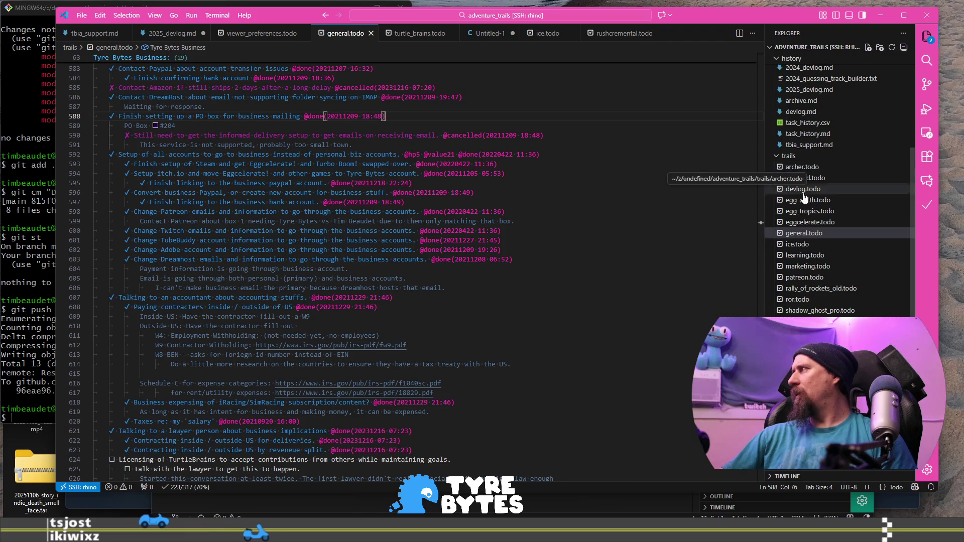
scroll(484, 171, "up", 5)
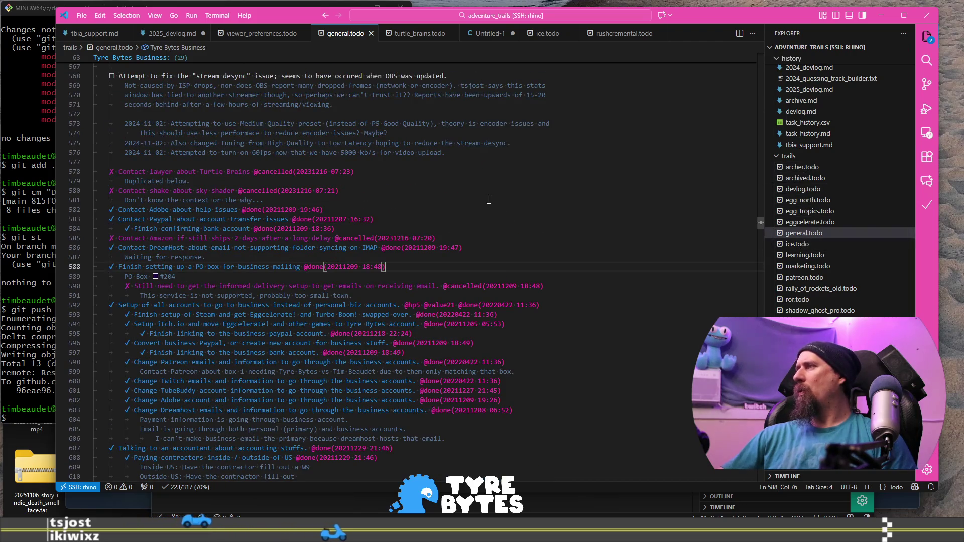
scroll(488, 207, "up", 3)
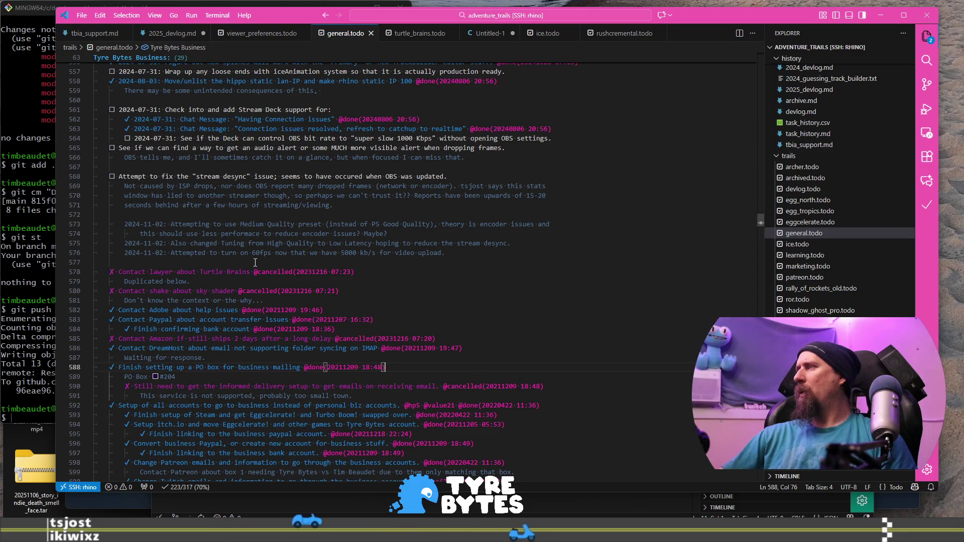
left_click(384, 263)
key("Return")
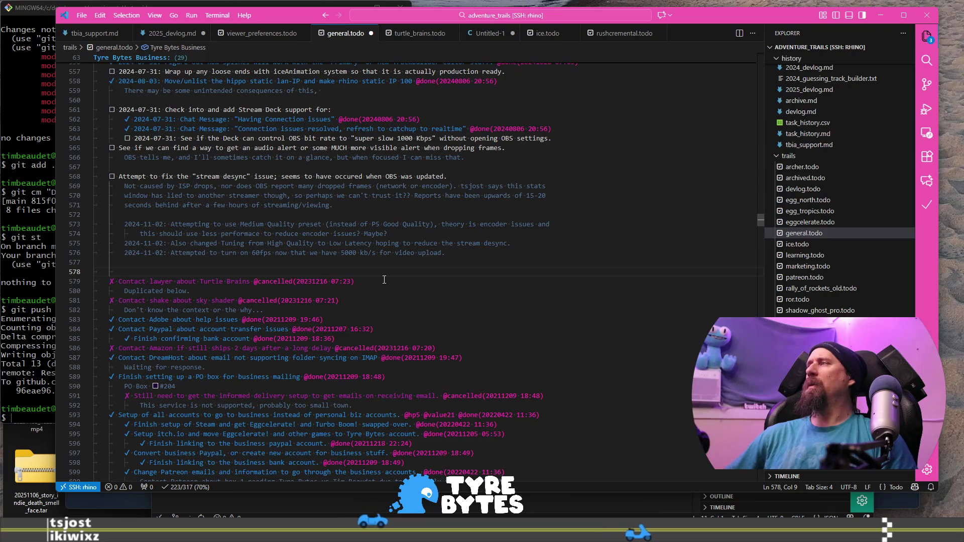
key("ctrl+z")
scroll(384, 279, "up", 20)
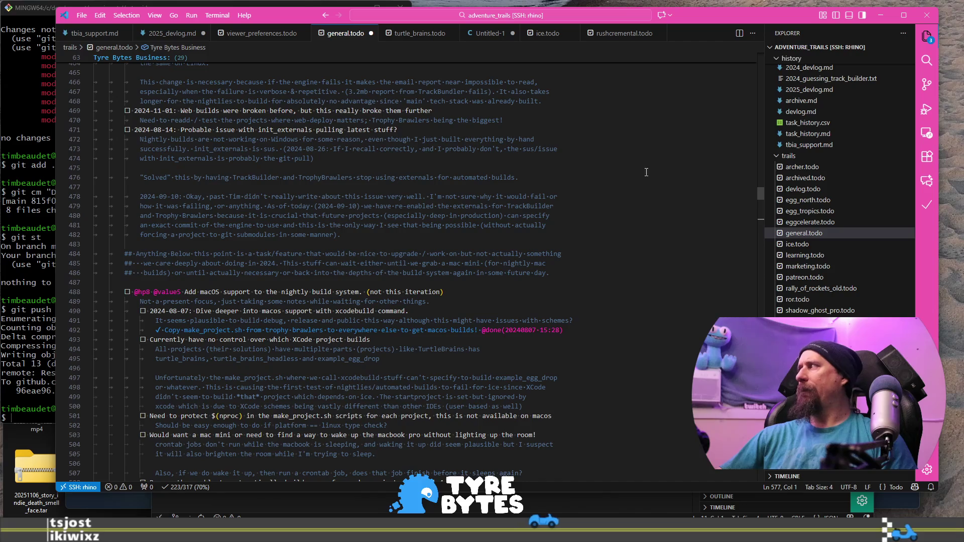
mouse_move(757, 190)
left_mouse_down()
mouse_move(754, 62)
mouse_move(736, 277)
mouse_move(736, 50)
left_mouse_up()
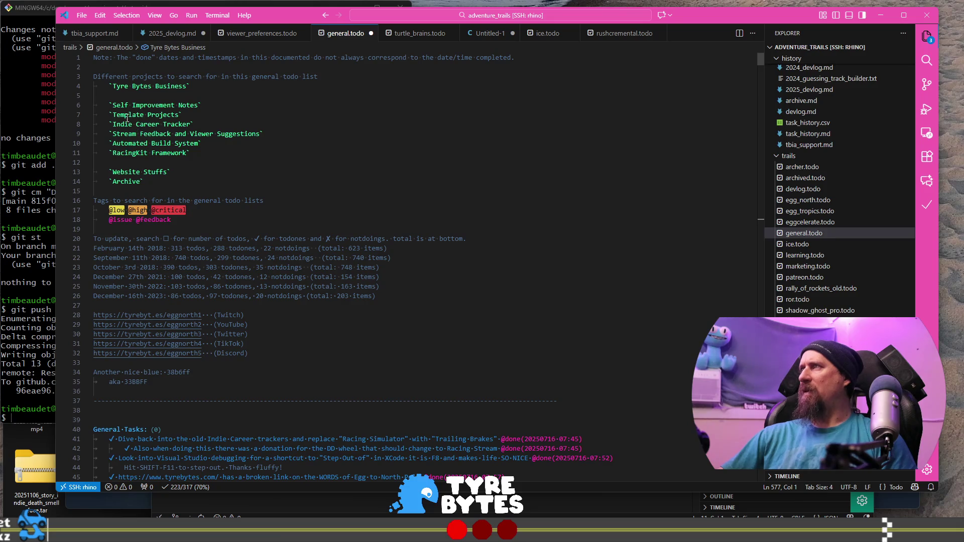
Step: Add a `TBIA Twitch` entry to the project list after Self Improvement Notes
left_click(181, 124)
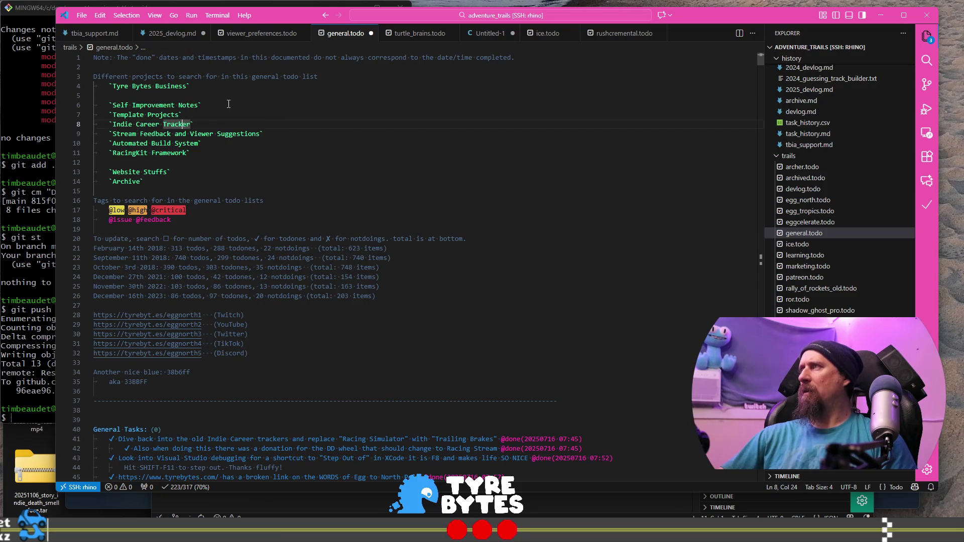
left_click(274, 111)
key("shift+Home")
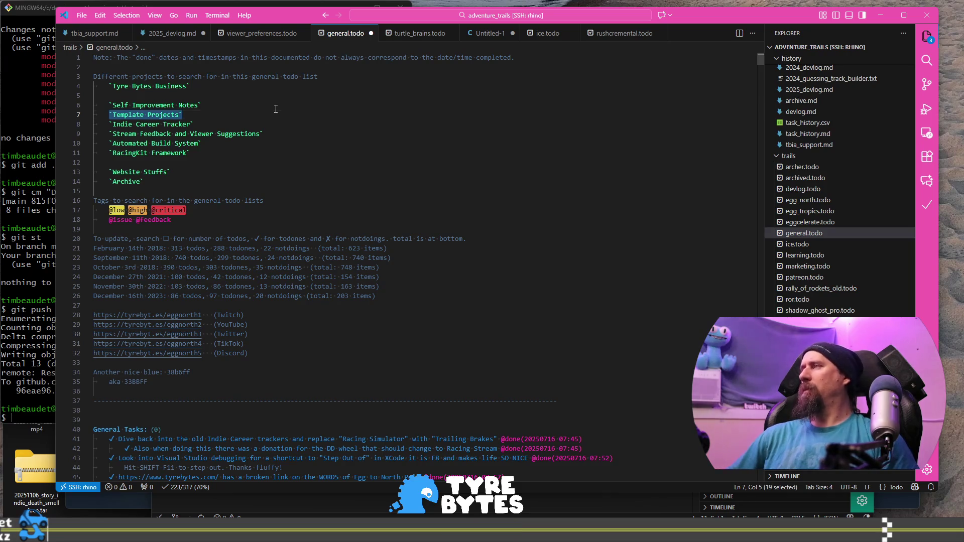
key("Right")
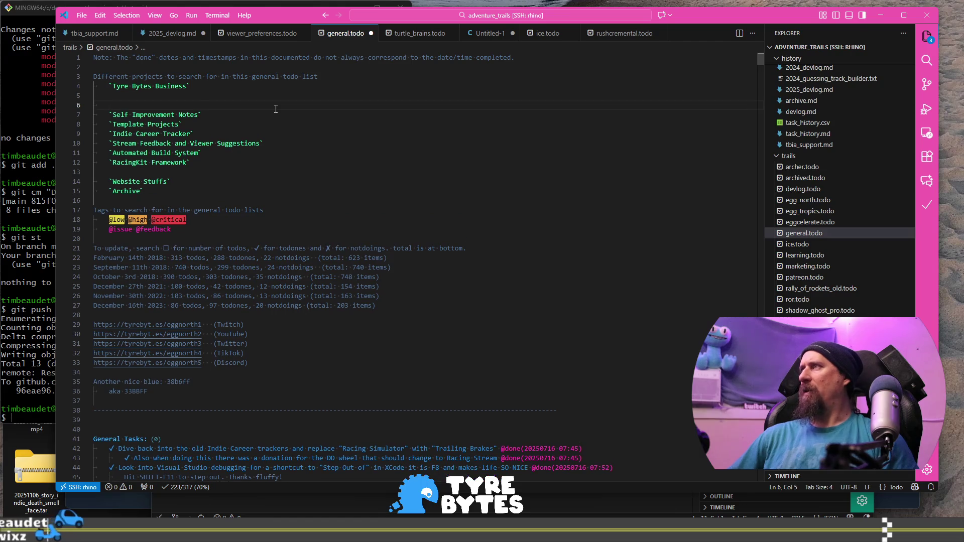
key("Down")
key("End")
key("Return")
type("`Template")
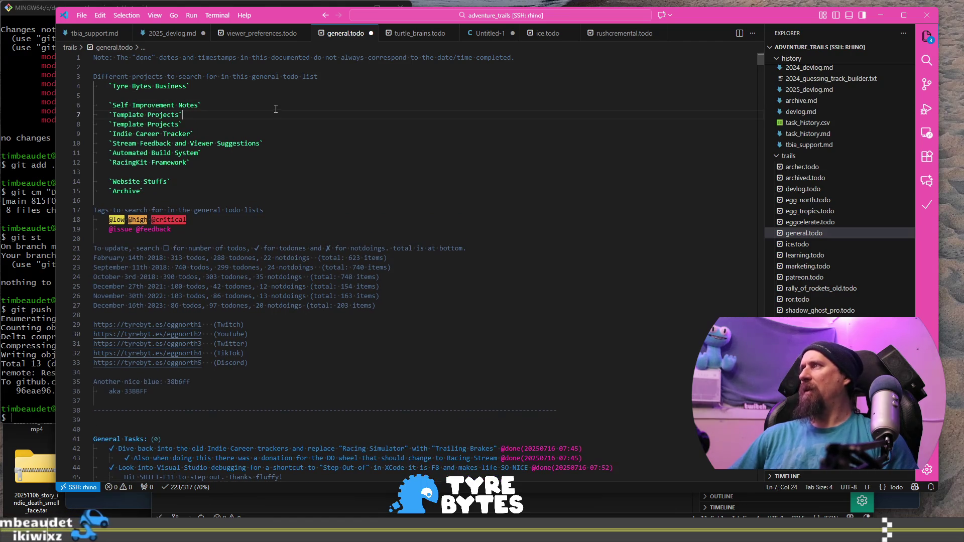
key("ctrl+Right")
key("ctrl+shift+Left")
key("ctrl+shift+Left")
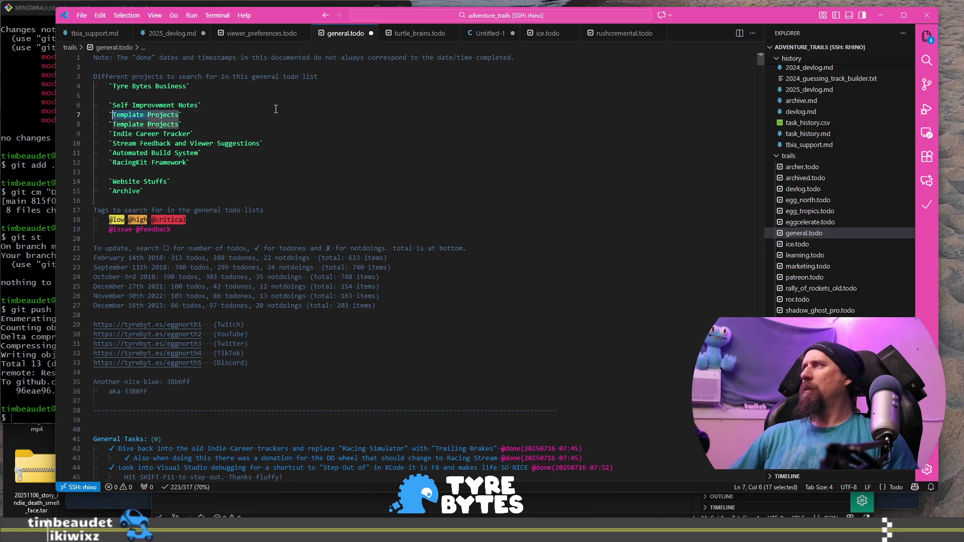
type("TBIA ")
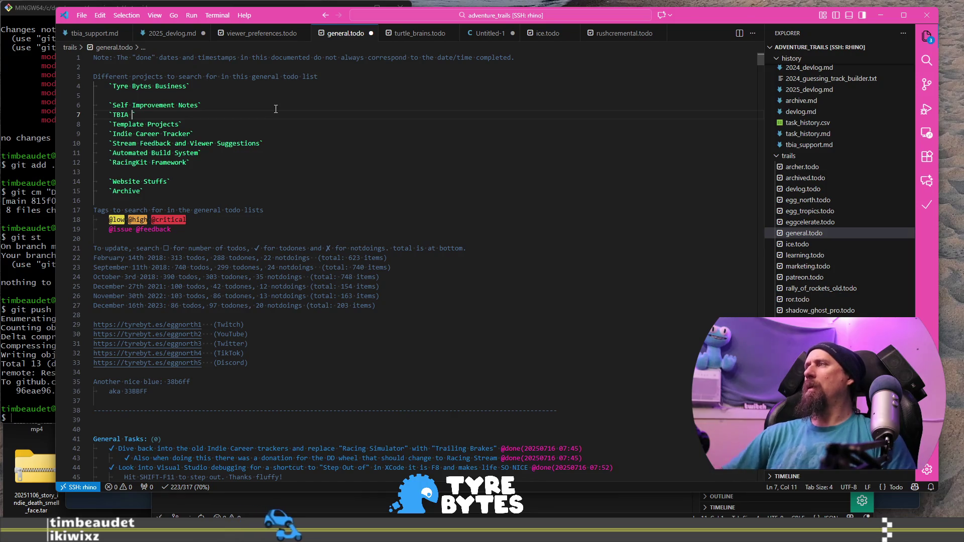
type(" itch")
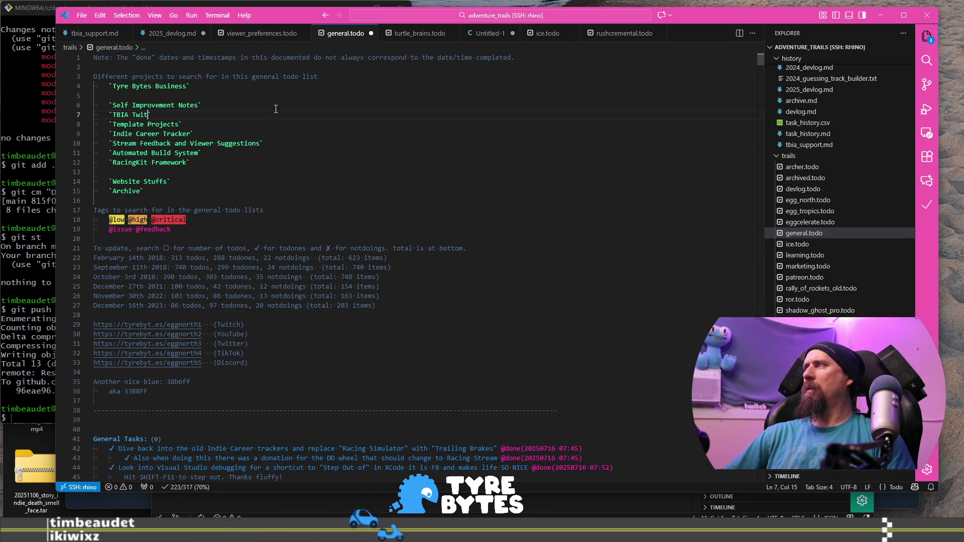
key("End")
key("shift+Home")
key("ctrl+c")
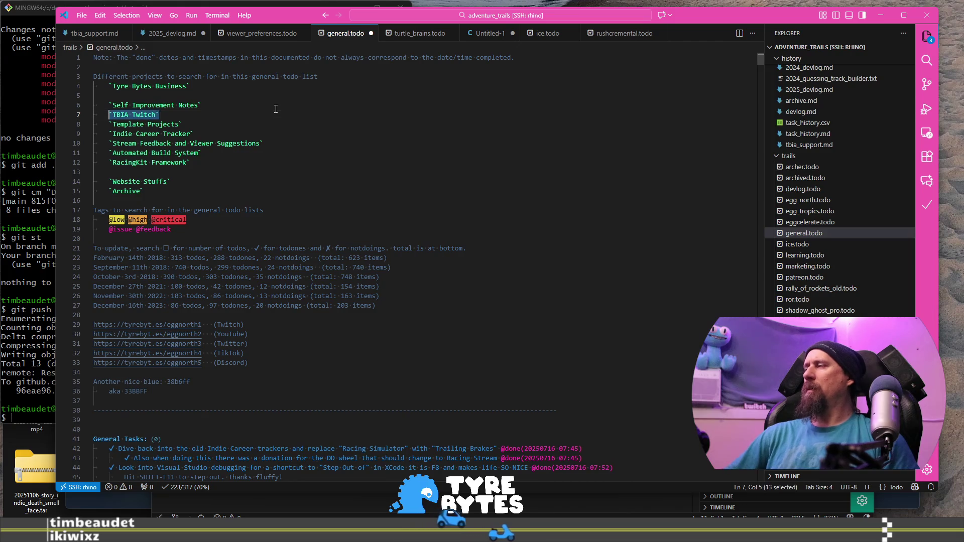
Step: Search general.todo for 'Template Pro' to find the Template Projects section
key("ctrl+f")
type("Template Pro")
key("Return")
key("Return")
key("Return")
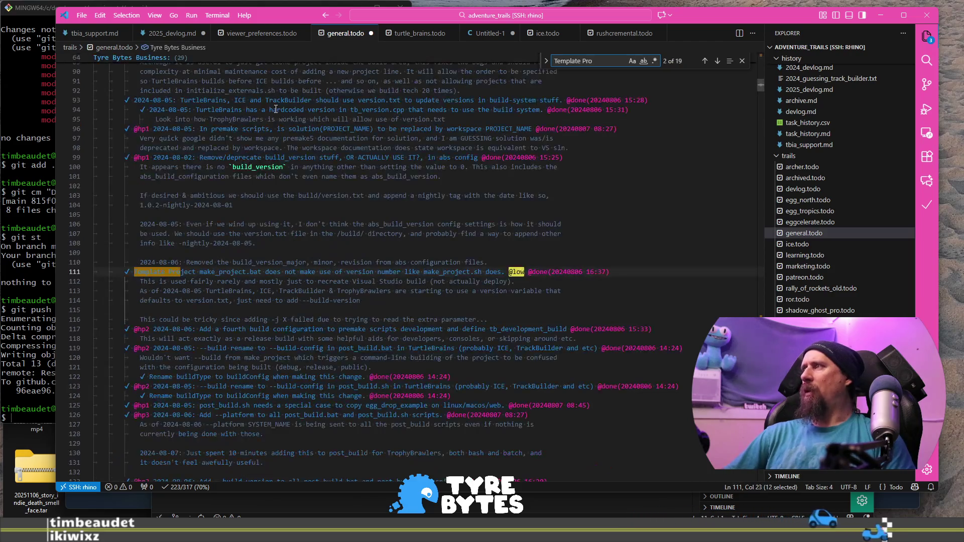
Step: Insert a `TBIA Twitch`: heading with a dashed separator above the Template Projects section
key("Return")
key("Return")
key("Return")
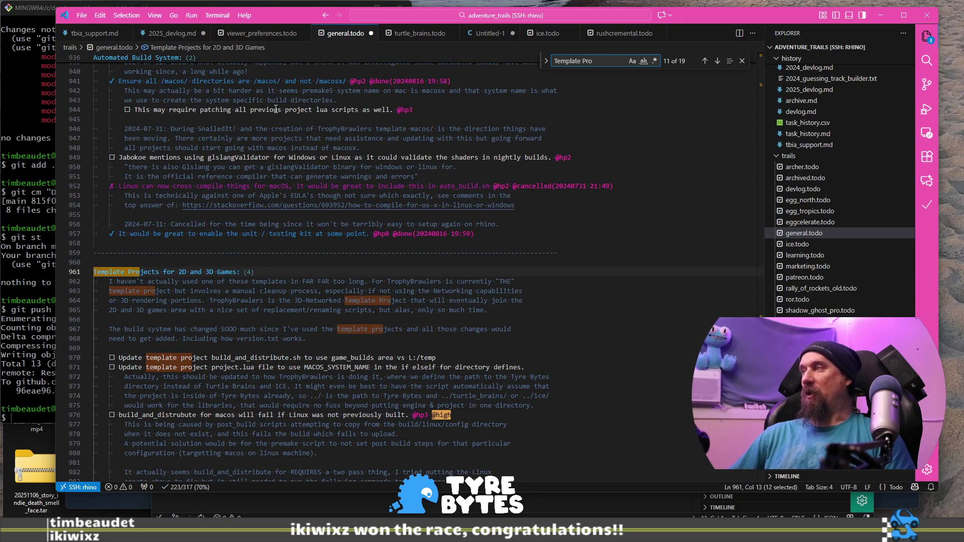
key("Escape")
key("Up")
key("ctrl+v")
key("Down")
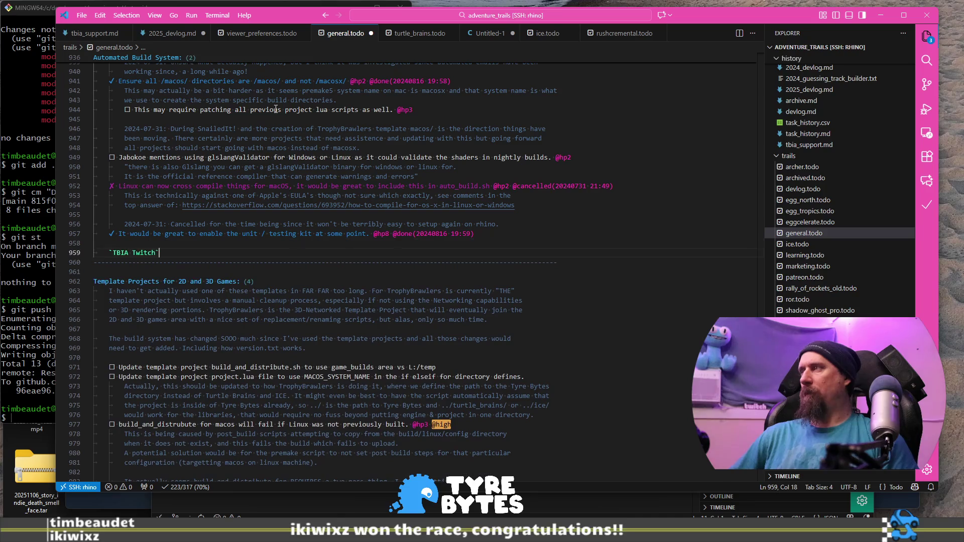
key("ctrl+shift+Return")
key("ctrl+v")
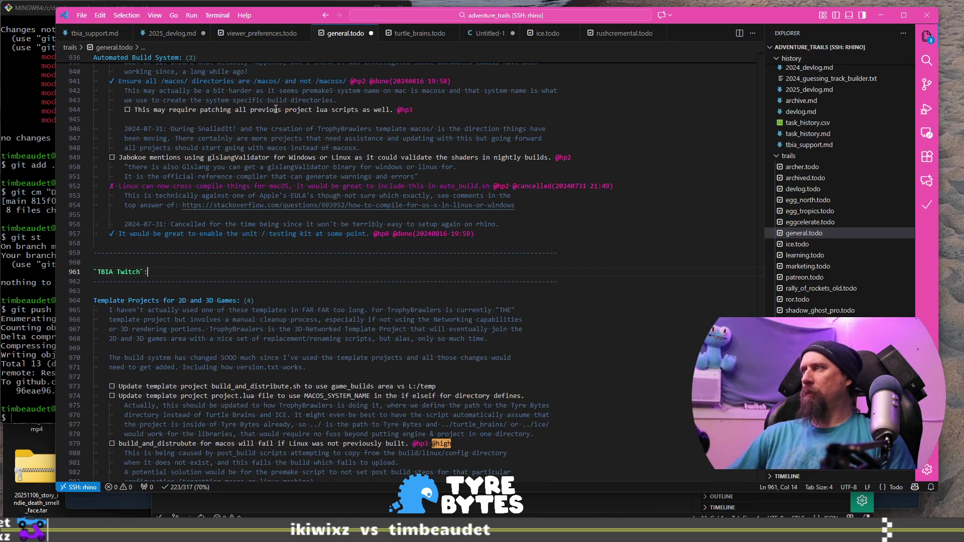
type(":")
key("Return")
key("Return")
key("Up")
key("Up")
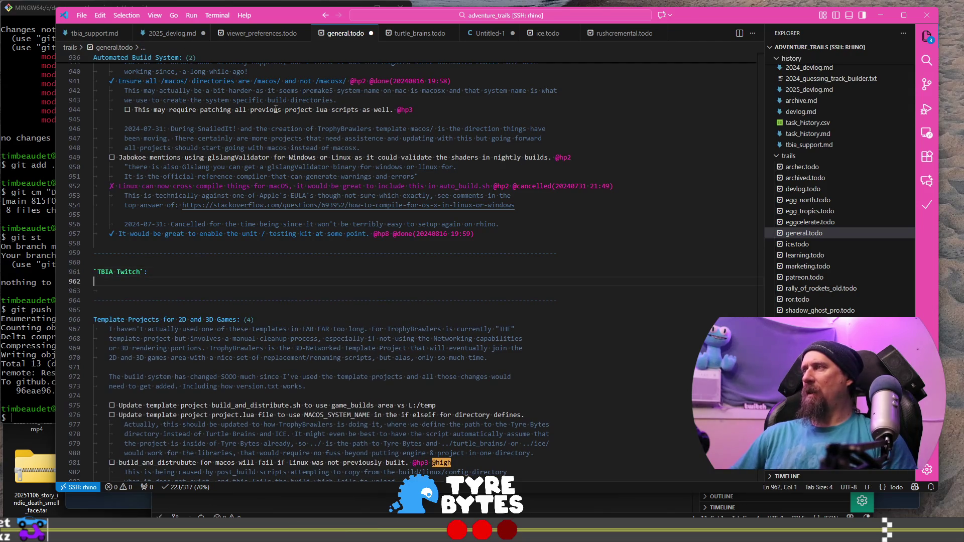
Step: Wrap the 'Template Projects for 2D and 3D Games' heading in backticks
key("shift+End")
type("`")
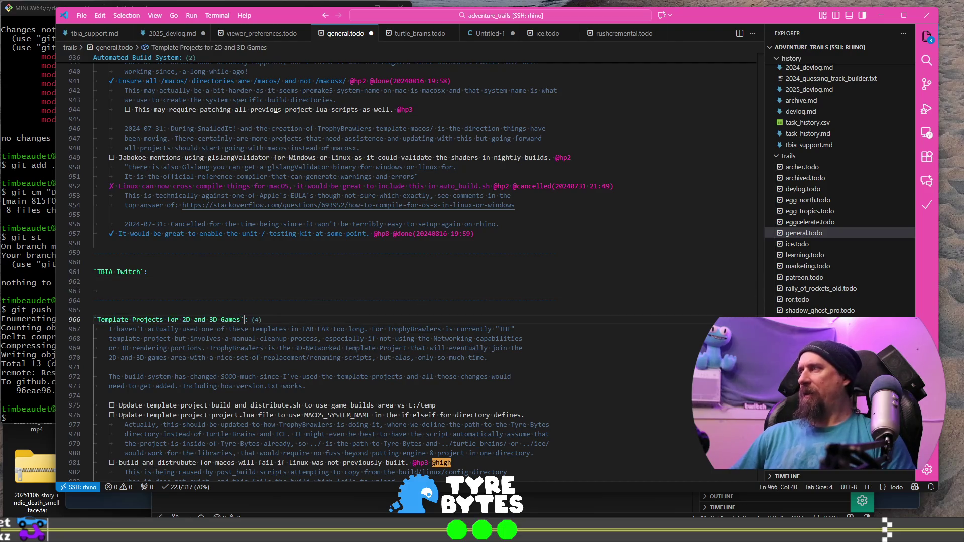
key("Down")
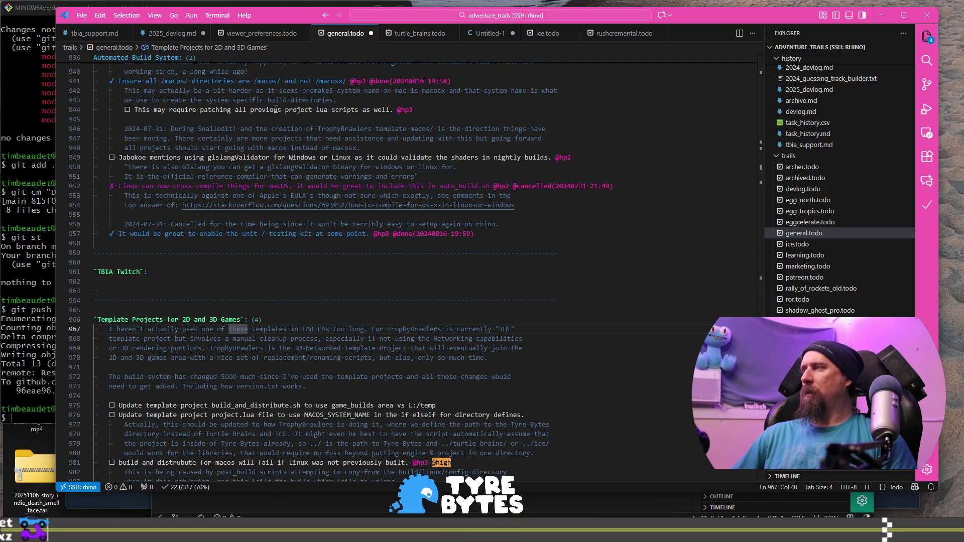
key("Up")
key("BackSpace")
key("ctrl+Left")
key("ctrl+Left")
key("ctrl+Left")
key("ctrl+Left")
key("ctrl+Right")
type("`")
key("Up")
key("Down")
key("ctrl+Right")
key("ctrl+Right")
key("ctrl+Right")
key("BackSpace")
key("ctrl+Right")
key("ctrl+Right")
key("ctrl+Right")
key("Left")
type("`")
key("Up")
key("Up")
key("Up")
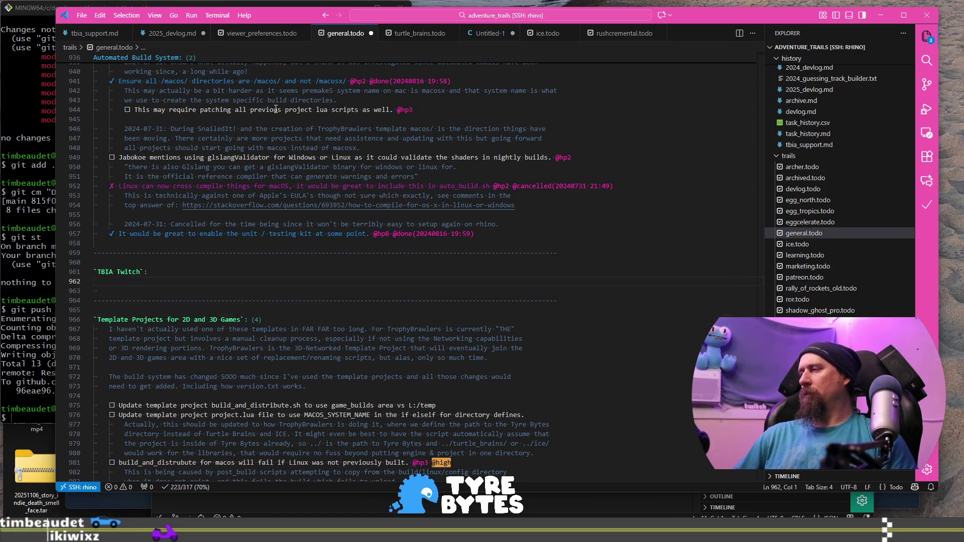
scroll(275, 109, "up", 9)
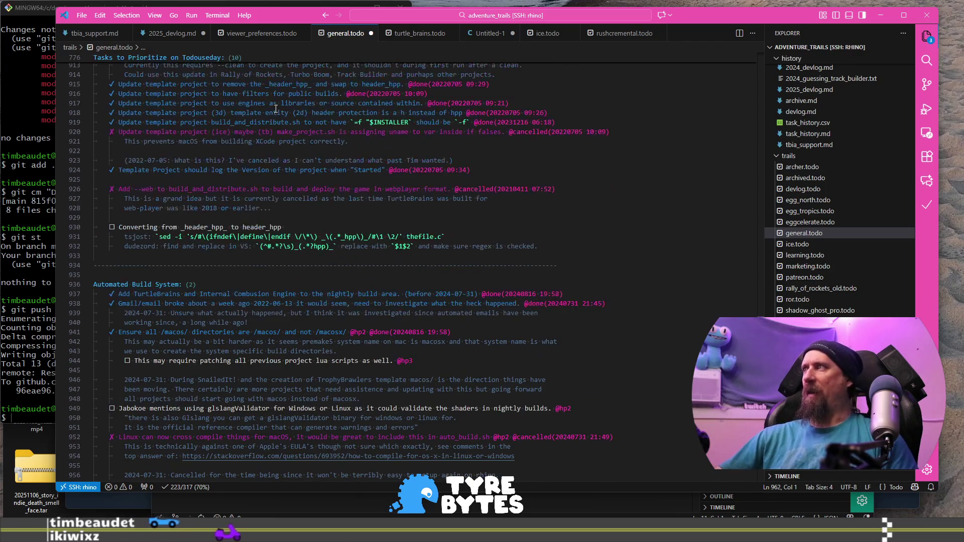
Step: Wrap the Automated Build System heading in backticks
left_click(273, 285)
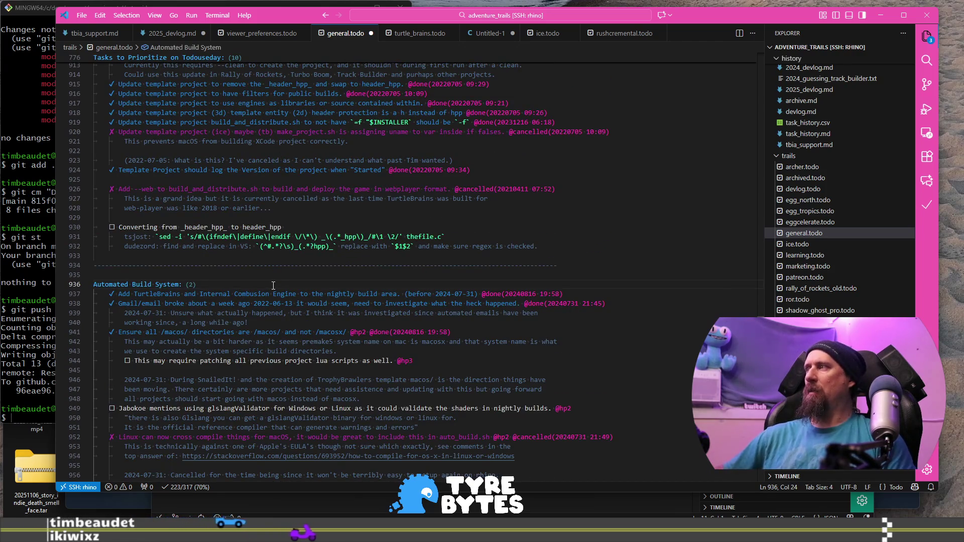
key("shift+Home")
type("`")
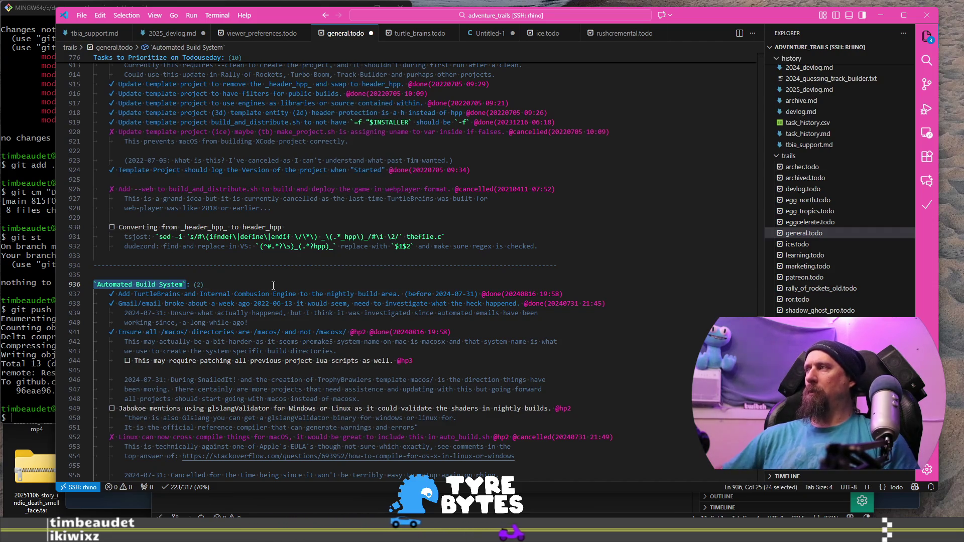
Step: Add `Automated Build System` to the top project list under `TBIA Twitch` and save general.todo
key("ctrl+Home")
left_click(263, 107)
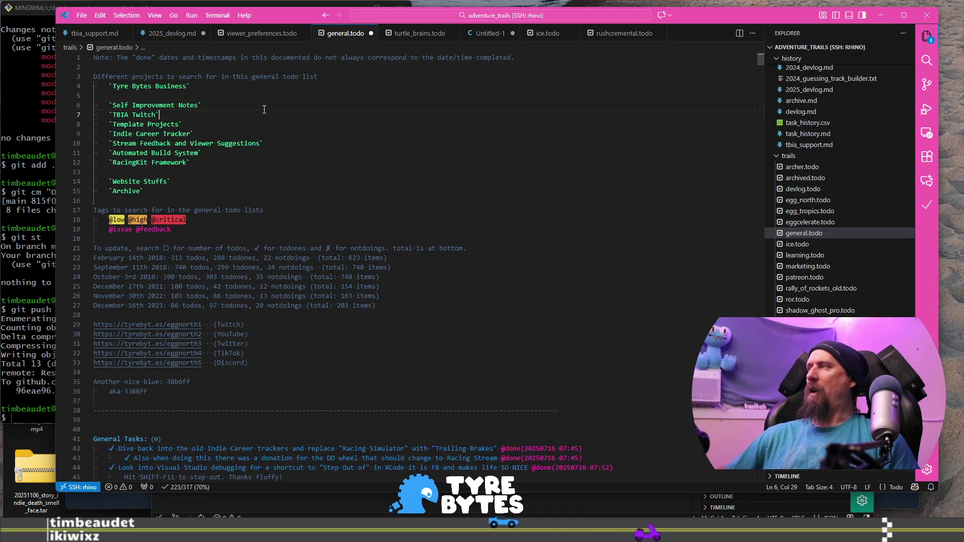
key("Down")
key("Return")
type("`Automated Build System`")
key("ctrl+s")
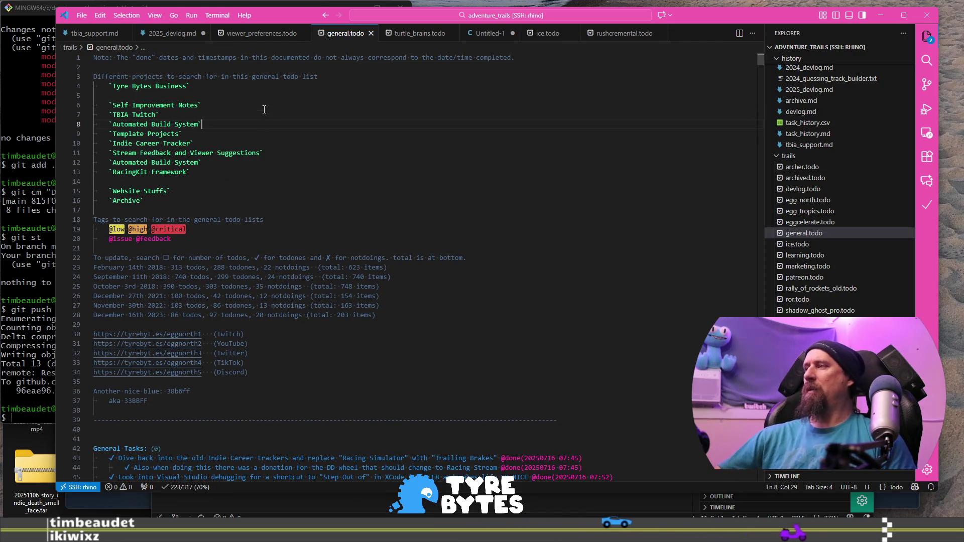
scroll(311, 211, "down", 6)
scroll(355, 311, "up", 6)
scroll(355, 311, "down", 3)
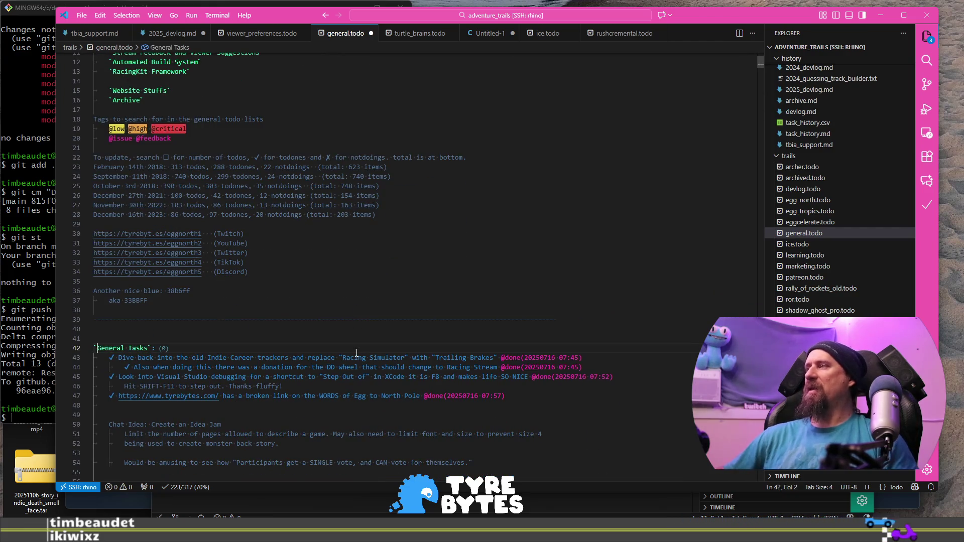
key("Left")
scroll(356, 353, "up", 3)
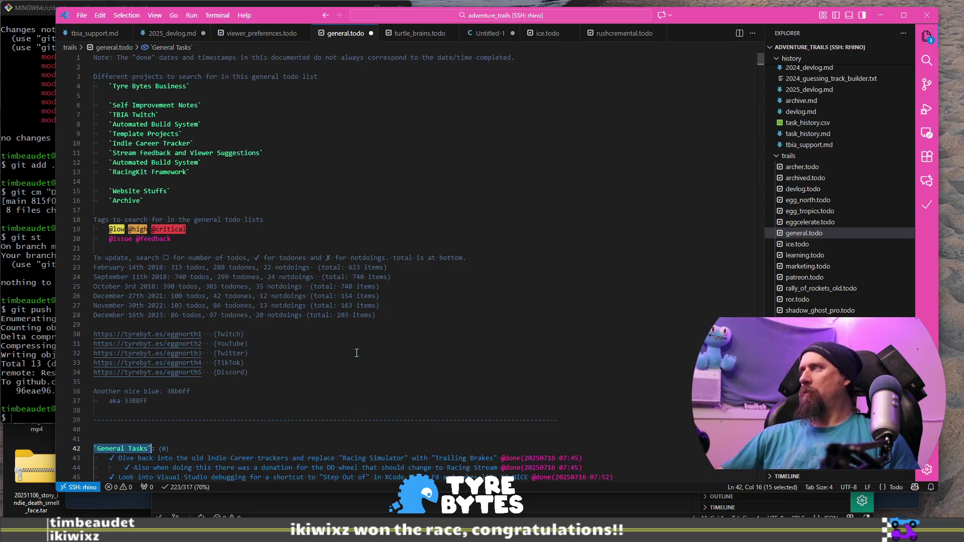
left_click(328, 76)
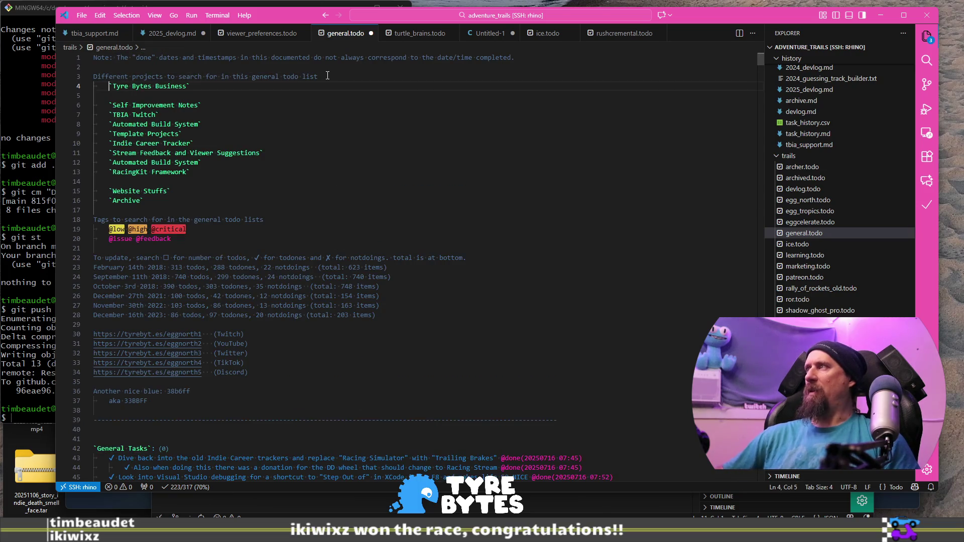
Step: Open a General Tasks line in the project list and backtick-wrap the Tyre Bytes Business heading
key("Return")
key("ctrl+f")
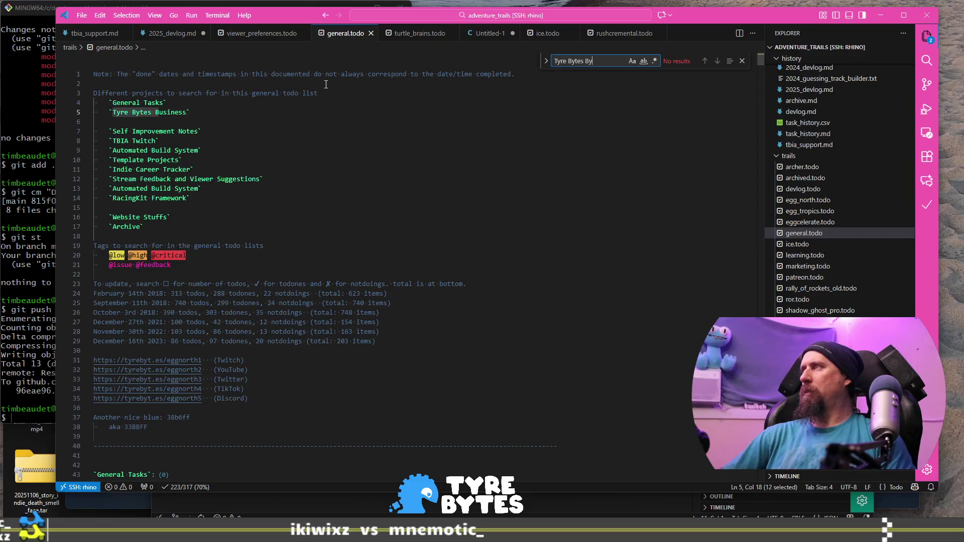
type("u")
key("Return")
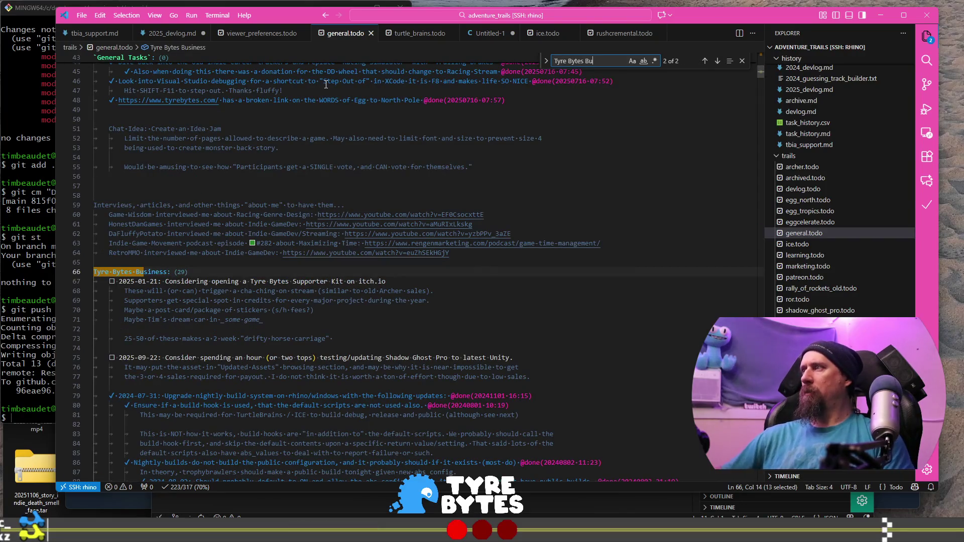
key("Escape")
key("Left")
type("`")
key("ctrl+Right")
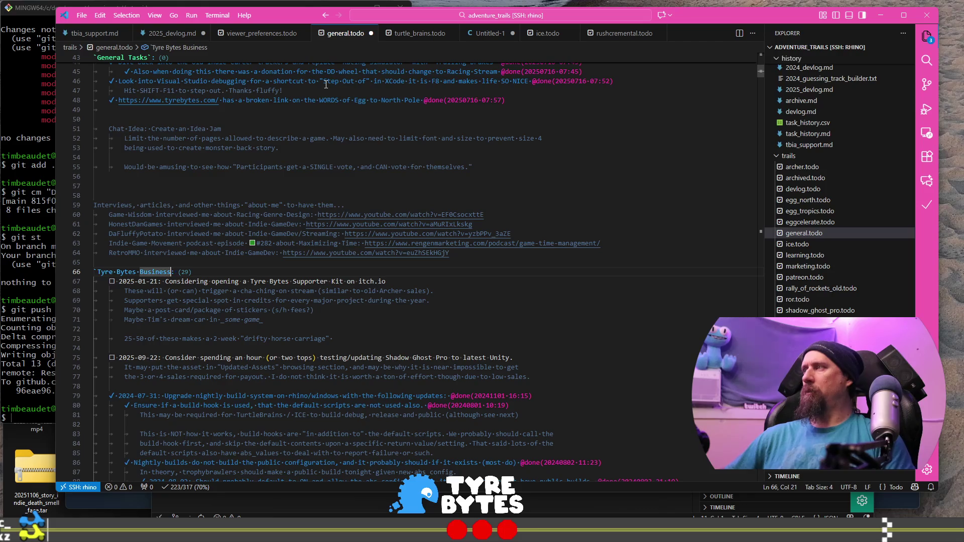
type("`")
Step: Delete the Self Improvement Notes entry from the project list, then search for 'Stream feed'
key("ctrl+Home")
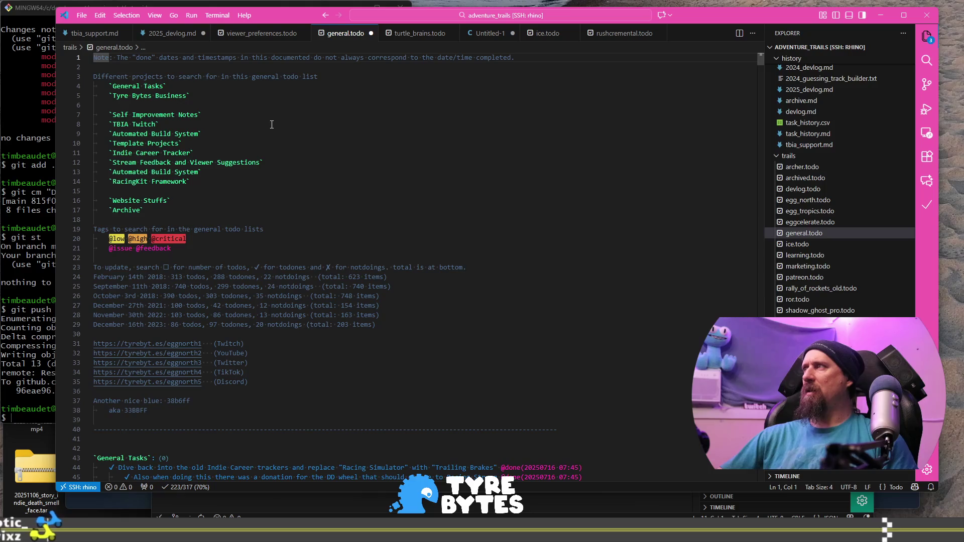
key("ctrl+f")
type("Self Imp")
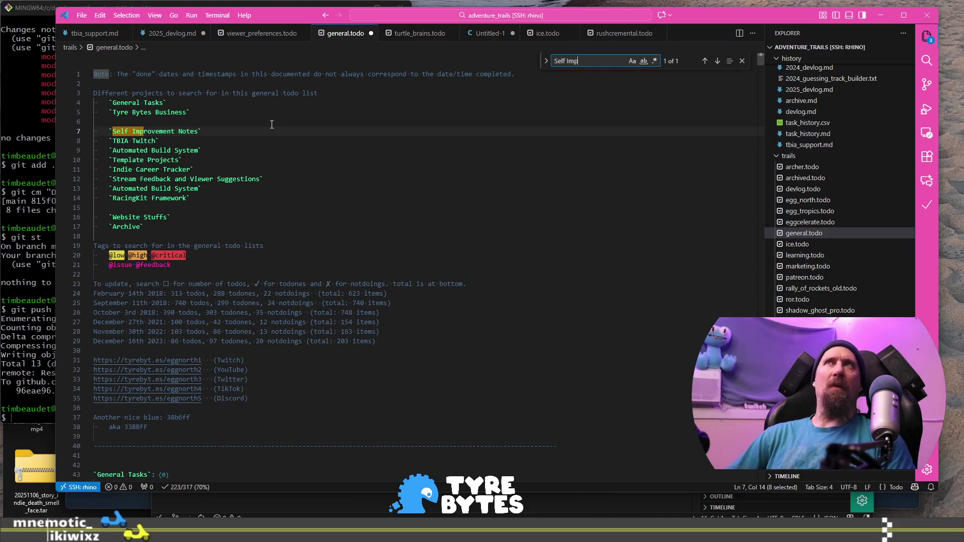
key("Escape")
key("End")
key("shift+Home")
key("BackSpace")
key("BackSpace")
key("BackSpace")
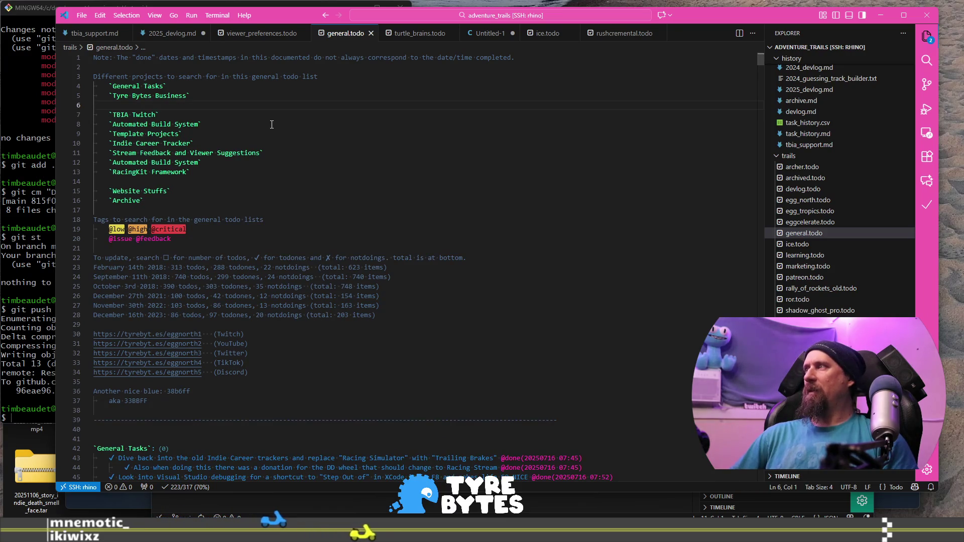
key("ctrl+f")
type("Stream")
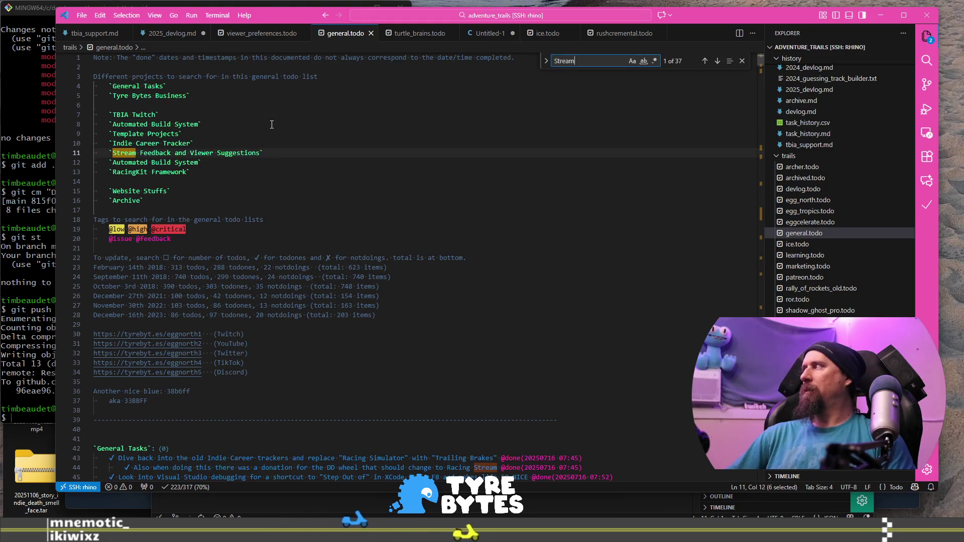
type(" feed")
Step: Add a closing backtick to the Stream Feedback and Viewer Suggestions heading and save general.todo
key("Return")
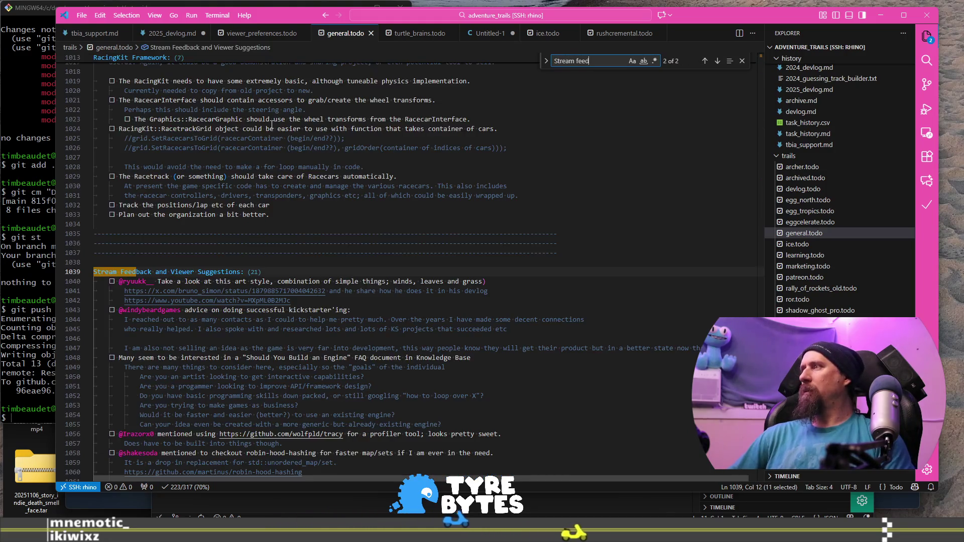
key("Escape")
key("End")
type("`")
key("ctrl+s")
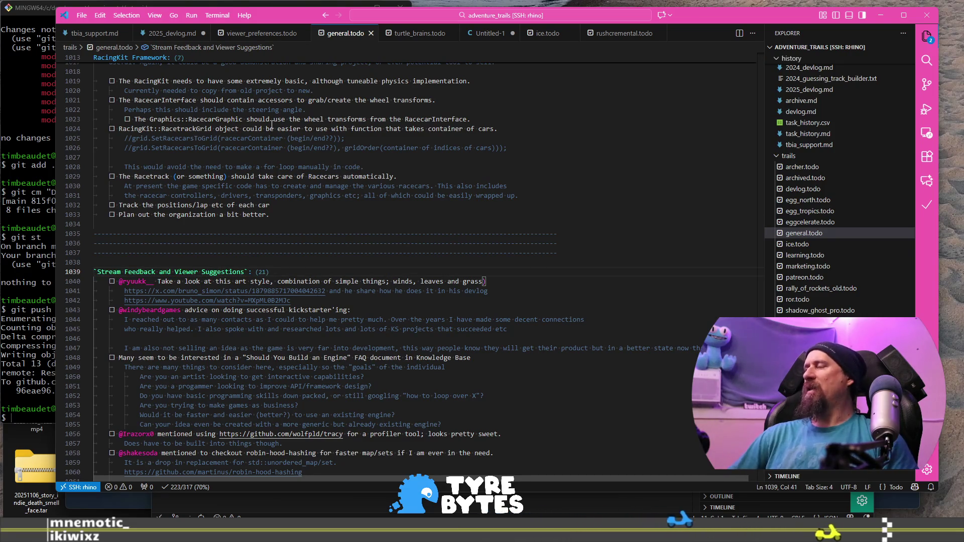
Step: Wrap the RacingKit Framework and GameExporter / GameImporter headings in backticks
scroll(271, 124, "up", 5)
left_click(252, 250)
key("Home")
key("ctrl+shift+Right")
key("ctrl+shift+Right")
type("`")
key("Left")
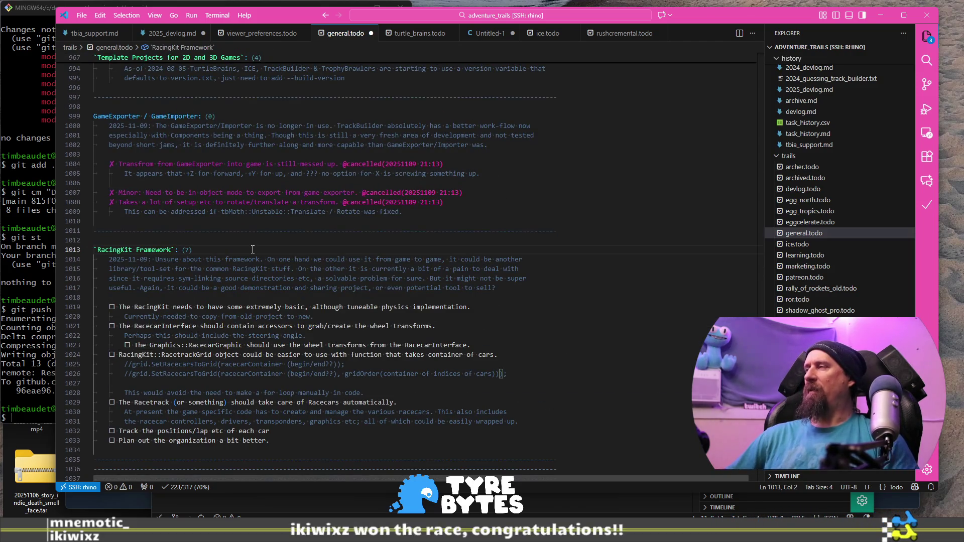
scroll(253, 250, "up", 1)
key("Up")
key("Up")
key("Up")
key("Right")
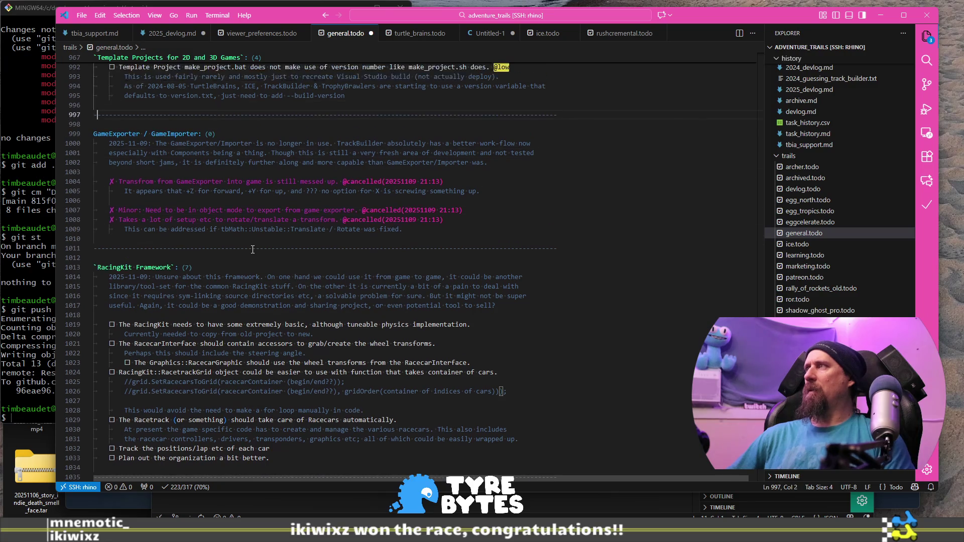
key("ctrl+shift+Right")
key("ctrl+shift+Right")
key("ctrl+shift+Right")
type("`")
key("Right")
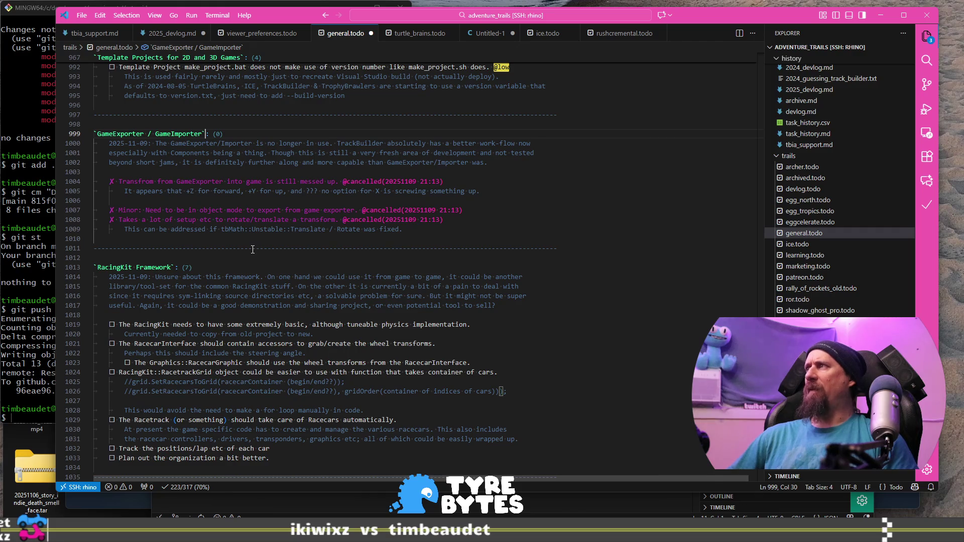
Step: Add GameExporter / GameImporter to the project list at the top of the file and save
key("shift+Home")
key("ctrl+c")
key("ctrl+Home")
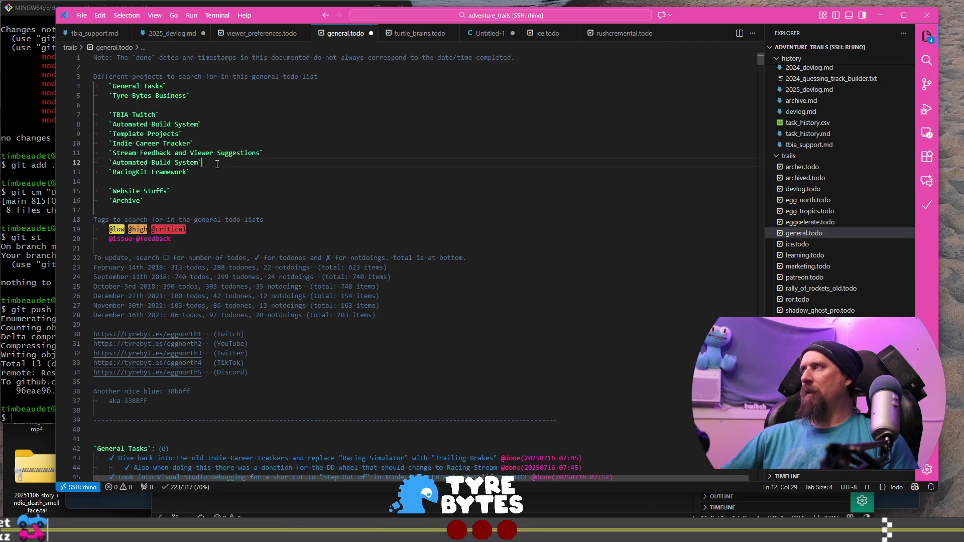
key("Return")
key("ctrl+v")
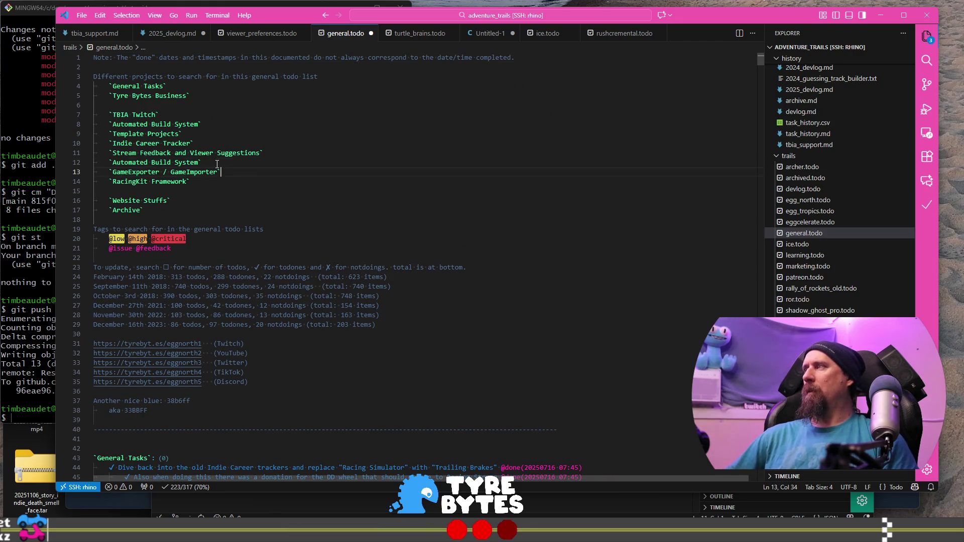
key("ctrl+s")
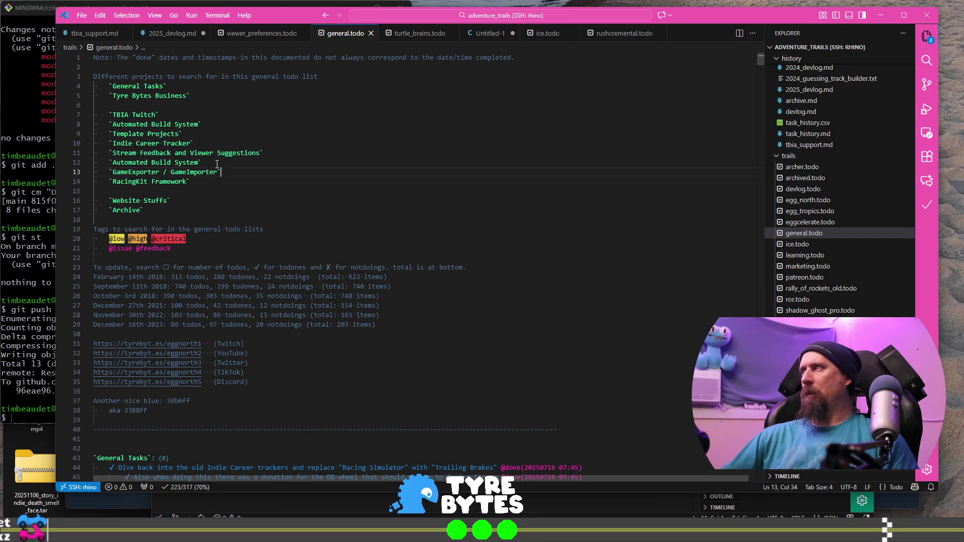
Step: Search the file for 'Automated Build Sy' and scroll through the matches
key("ctrl+f")
key("Return")
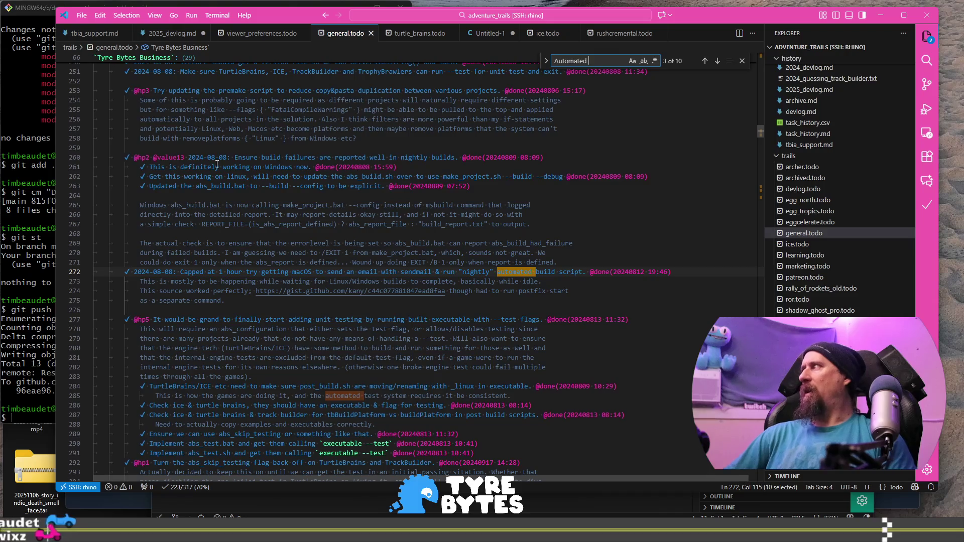
type("Build S")
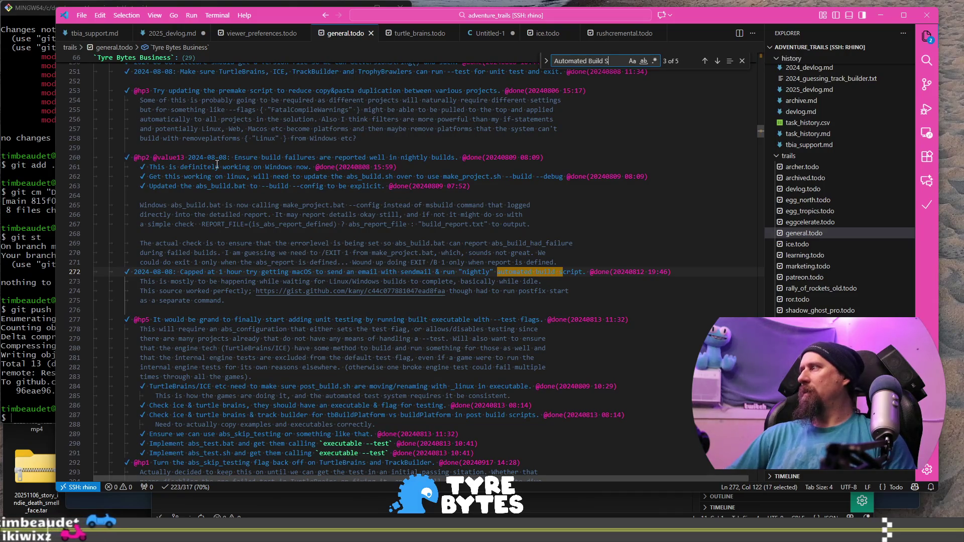
type("y")
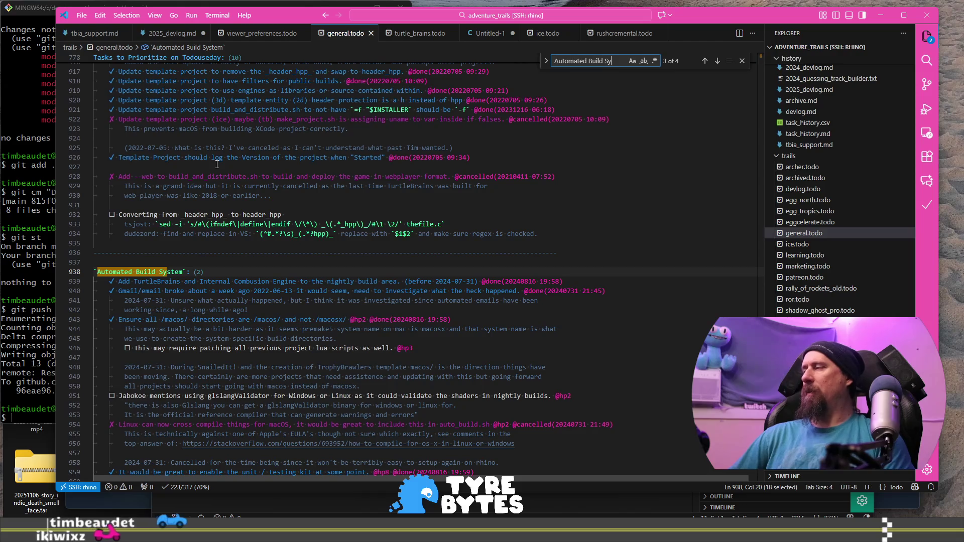
key("ctrl+a")
scroll(217, 164, "up", 20)
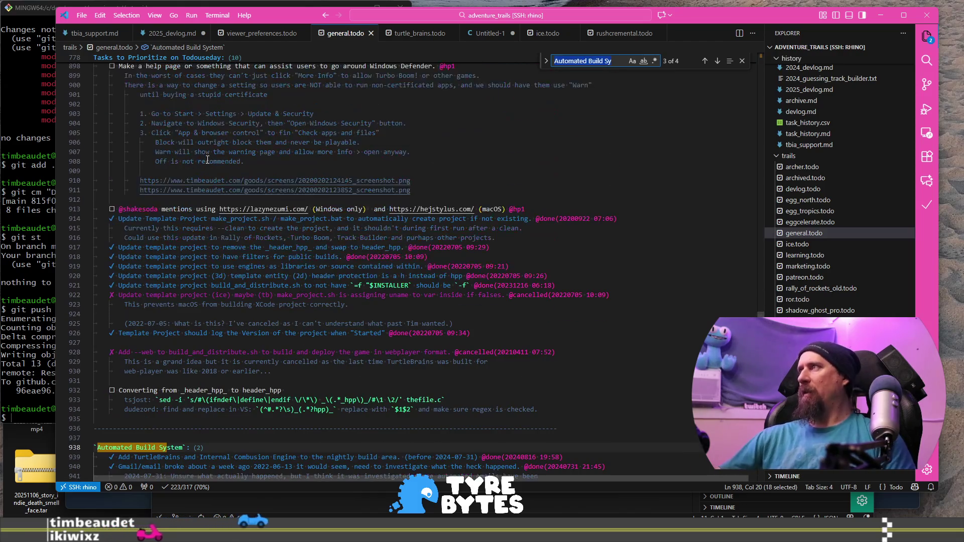
scroll(207, 159, "up", 20)
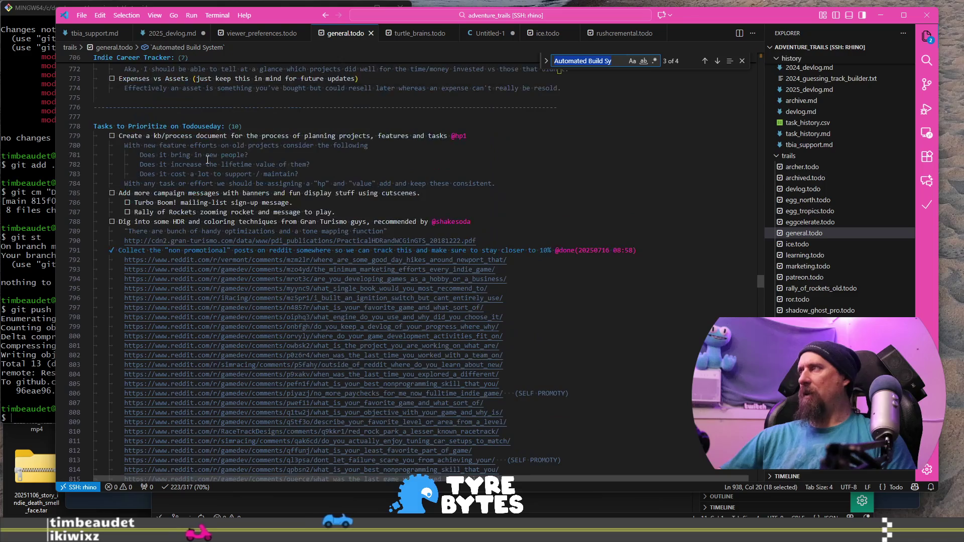
scroll(301, 405, "down", 7)
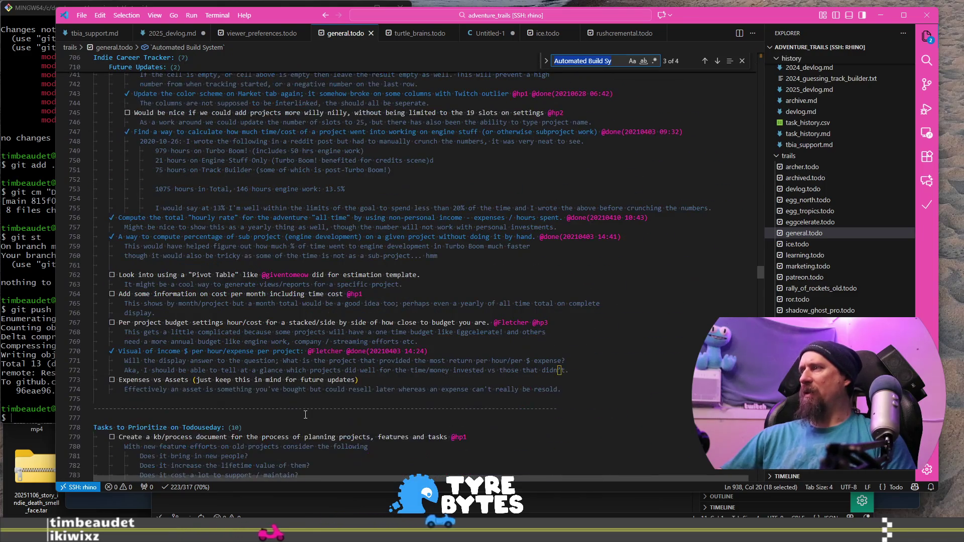
Step: Wrap the 'Tasks to Prioritize on Todouseday' heading in backticks and save
left_click(313, 428)
type("`")
key("Home")
type("`")
key("ctrl+s")
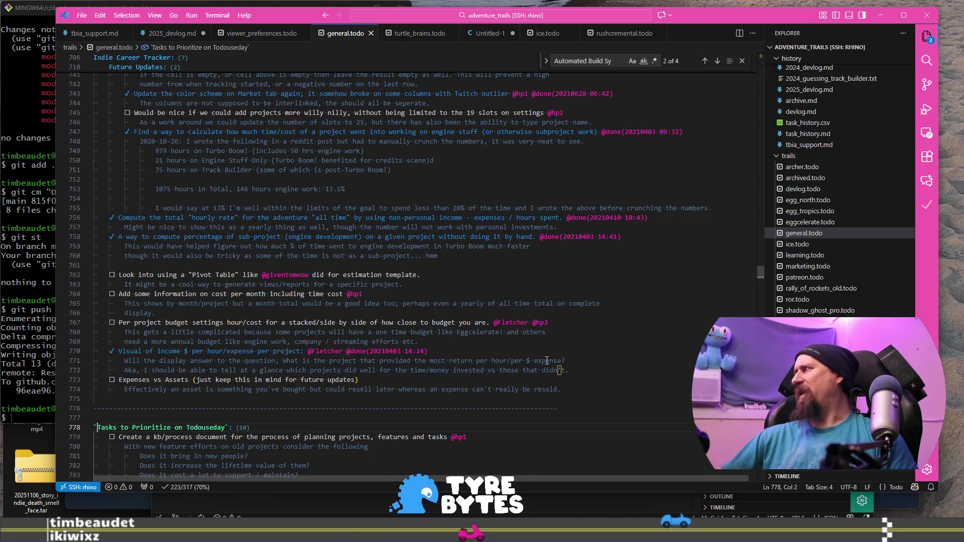
Step: Wrap the Website Stuffs heading in backticks
mouse_move(758, 272)
left_mouse_down()
mouse_move(758, 234)
mouse_move(758, 243)
left_mouse_up()
left_click(528, 312)
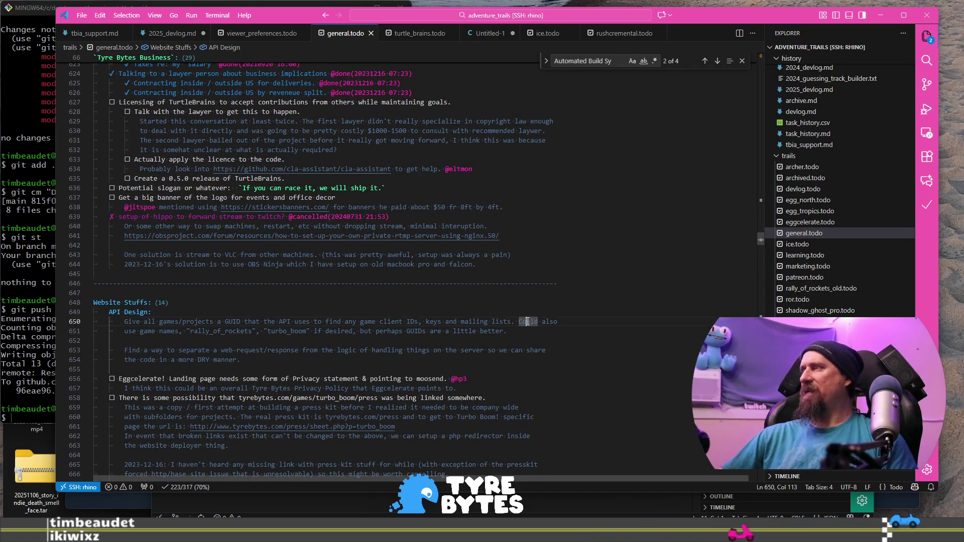
key("Up")
key("Home")
type("`")
key("ctrl+Right")
key("ctrl+Right")
type("`")
key("Home")
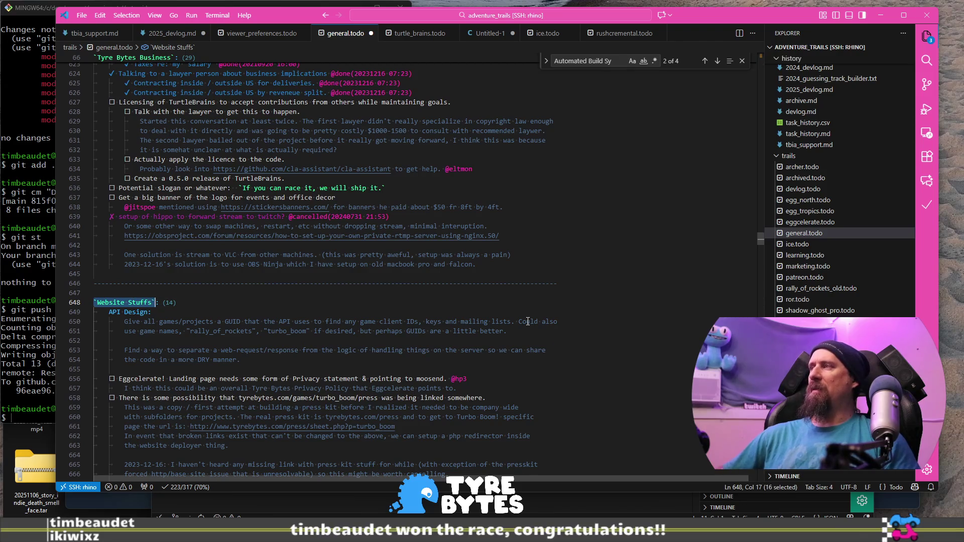
Step: Paste Website Stuffs into line 6 of the project list at the top and save
key("ctrl+Home")
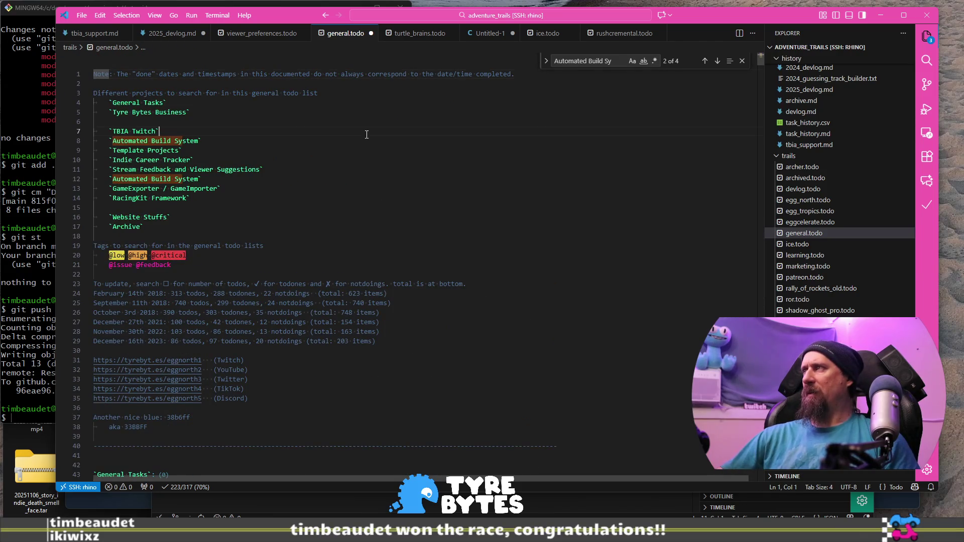
key("alt+Left")
key("alt+Left")
key("alt+Left")
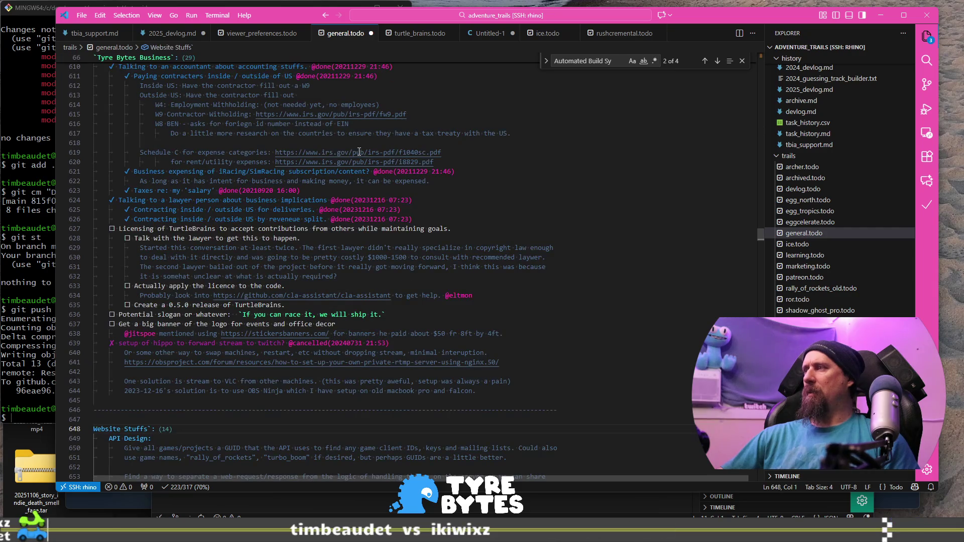
scroll(359, 151, "up", 20)
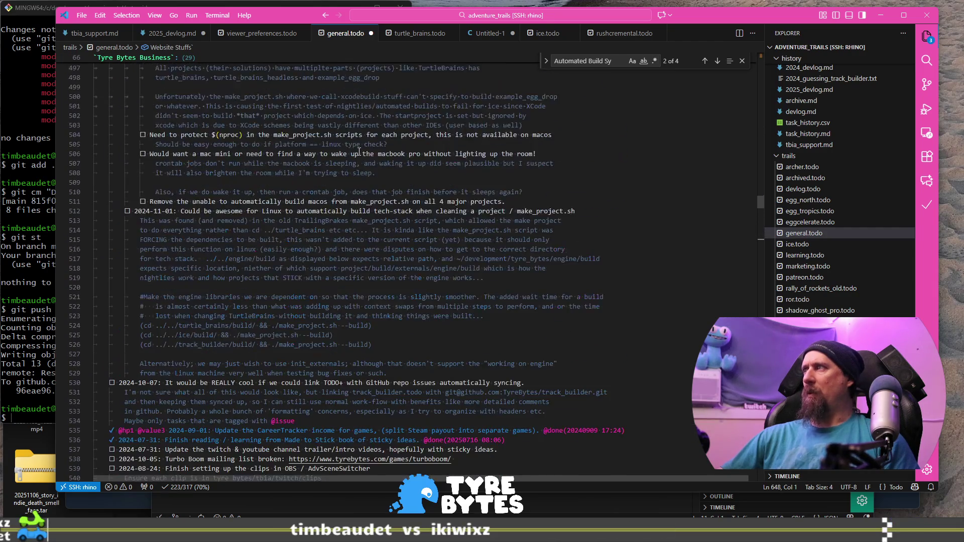
scroll(359, 151, "up", 20)
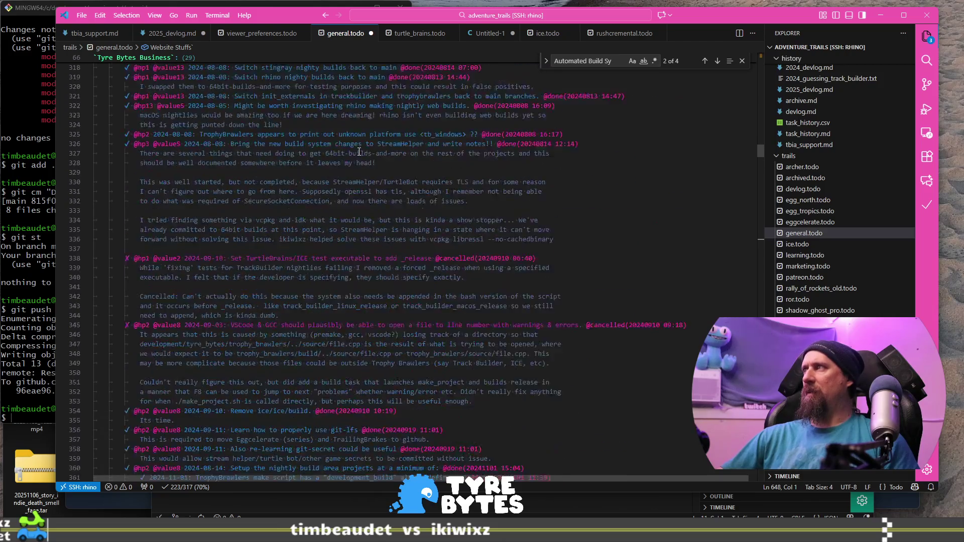
scroll(359, 151, "up", 20)
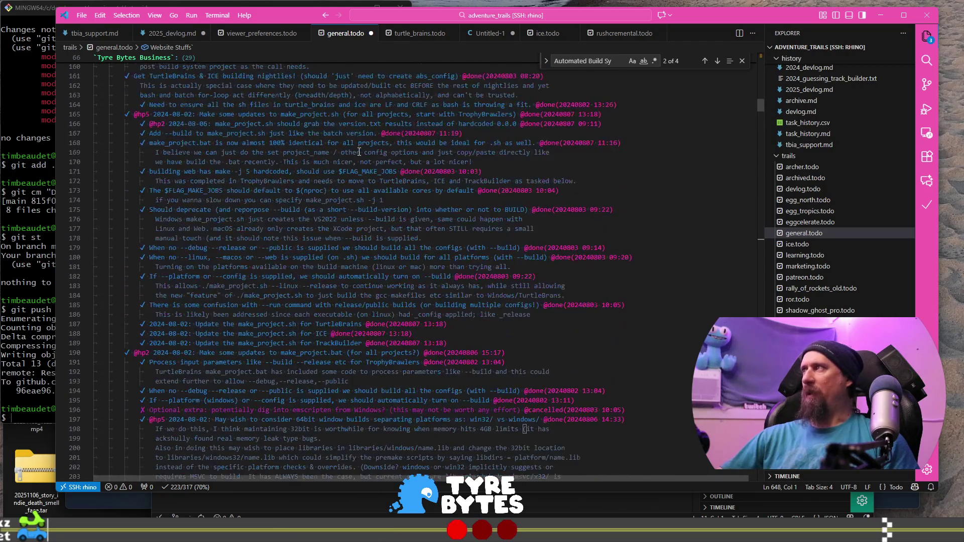
scroll(359, 151, "up", 20)
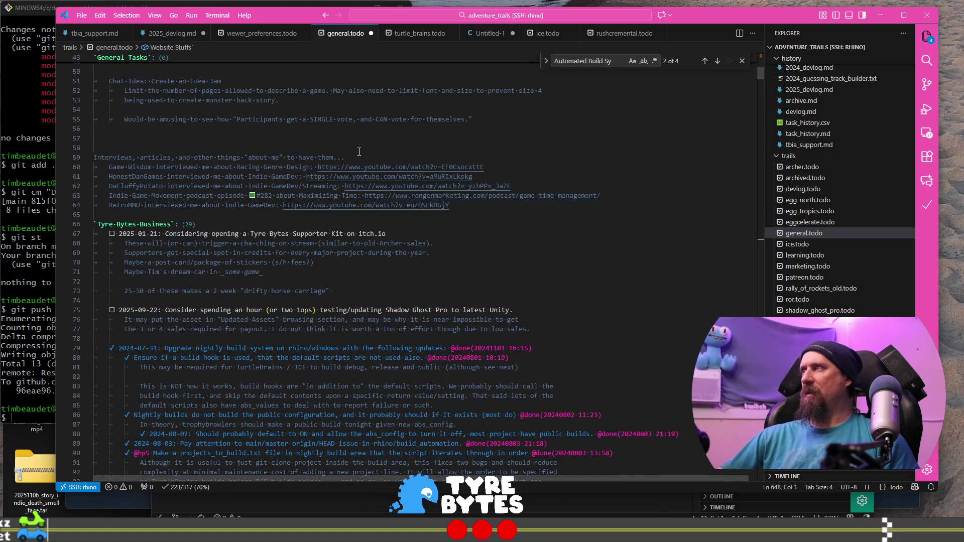
key("Right")
key("ctrl+Home")
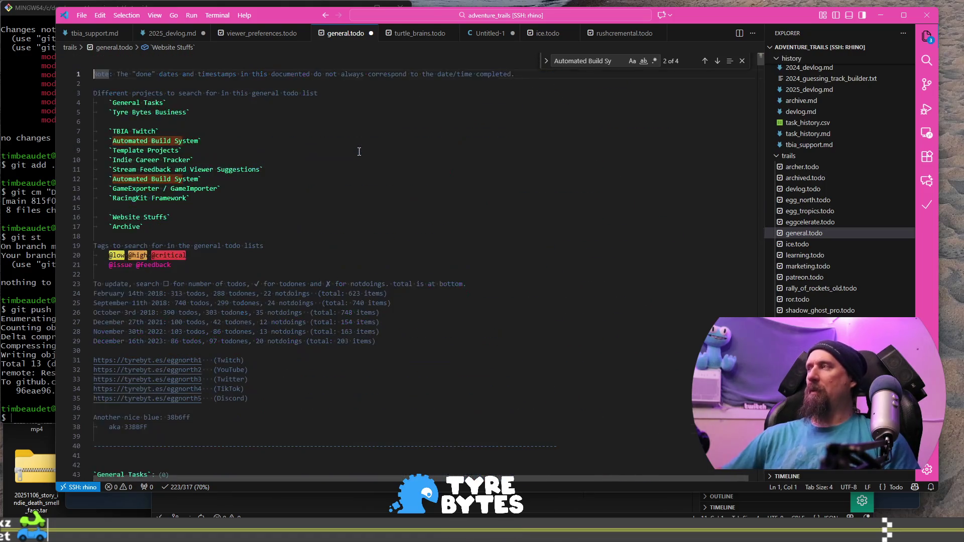
left_click(367, 123)
type("`Website Stuffs`")
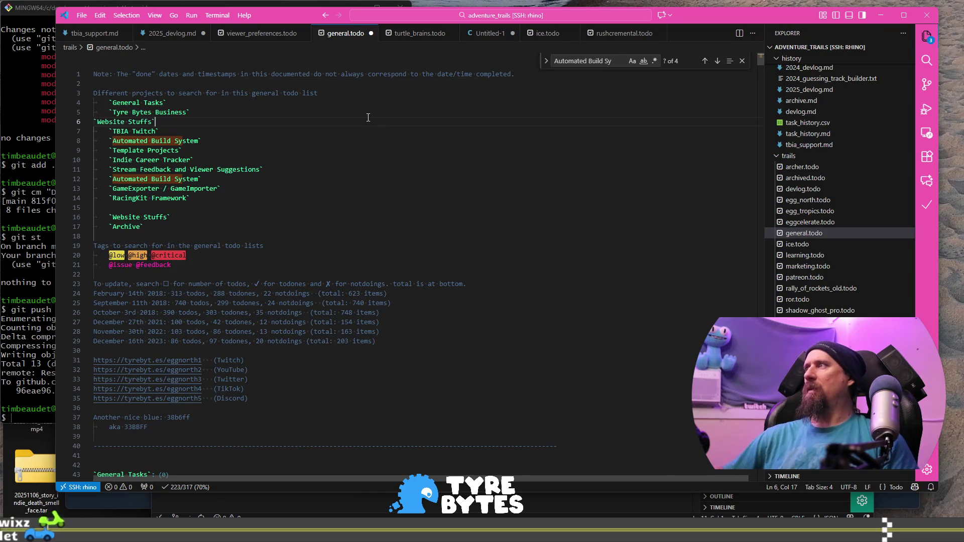
key("ctrl+s")
Step: Check the project list from TBIA Twitch to Indie Career Tracker, then return to the Automated Build System matches
key("Down")
key("Down")
key("ctrl+Right")
key("ctrl+Right")
key("ctrl+Right")
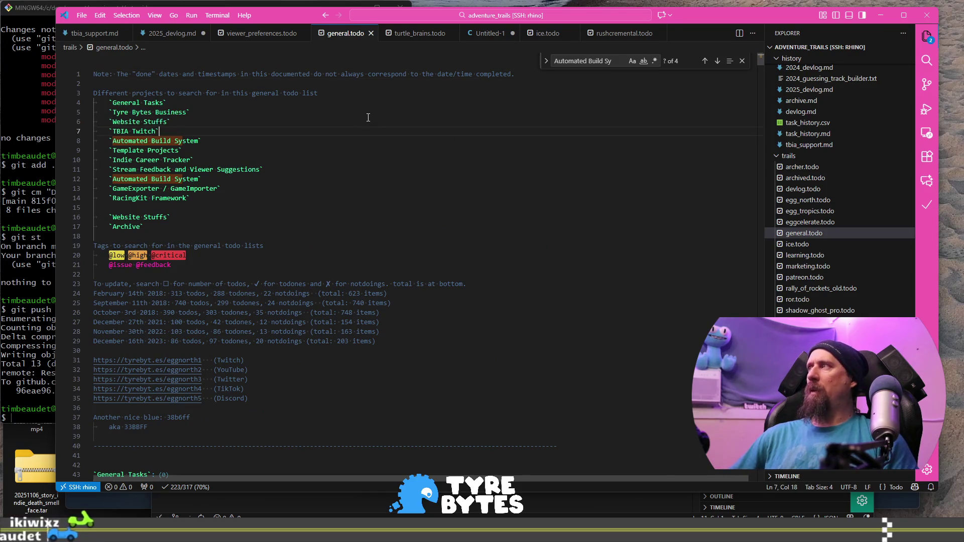
key("Down")
key("Down")
key("End")
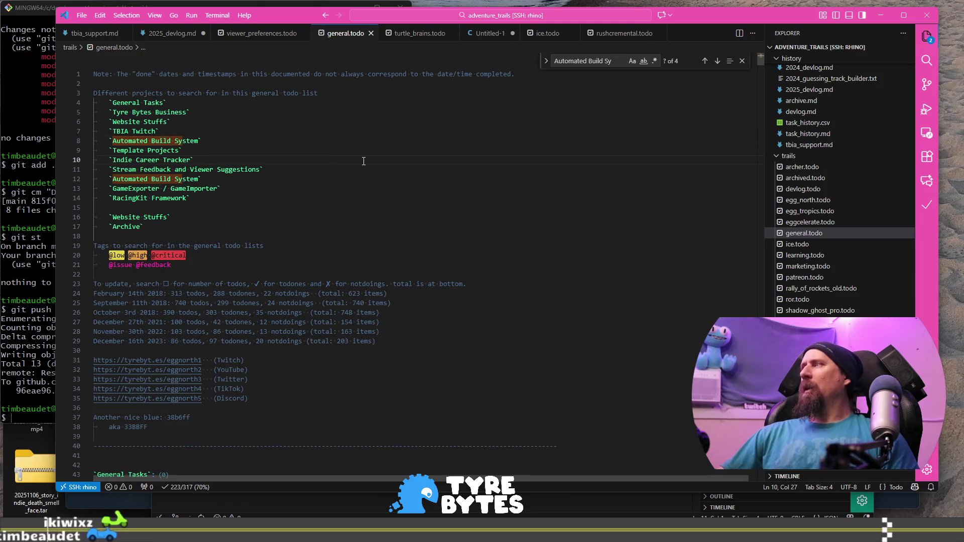
key("Up")
key("Up")
key("Up")
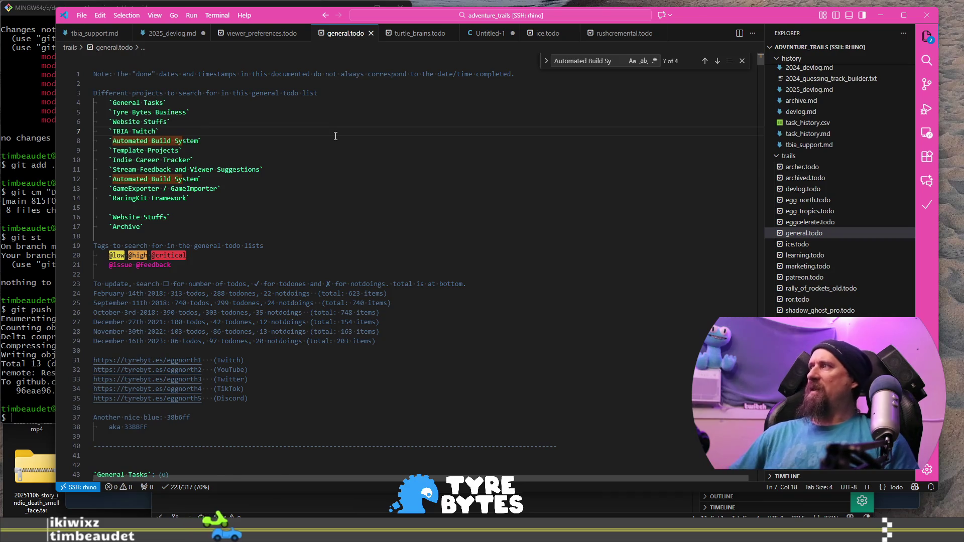
left_click(597, 60)
Step: Cycle through the Automated Build System matches back to the first one in the project list
key("Return")
key("Return")
key("Return")
key("Return")
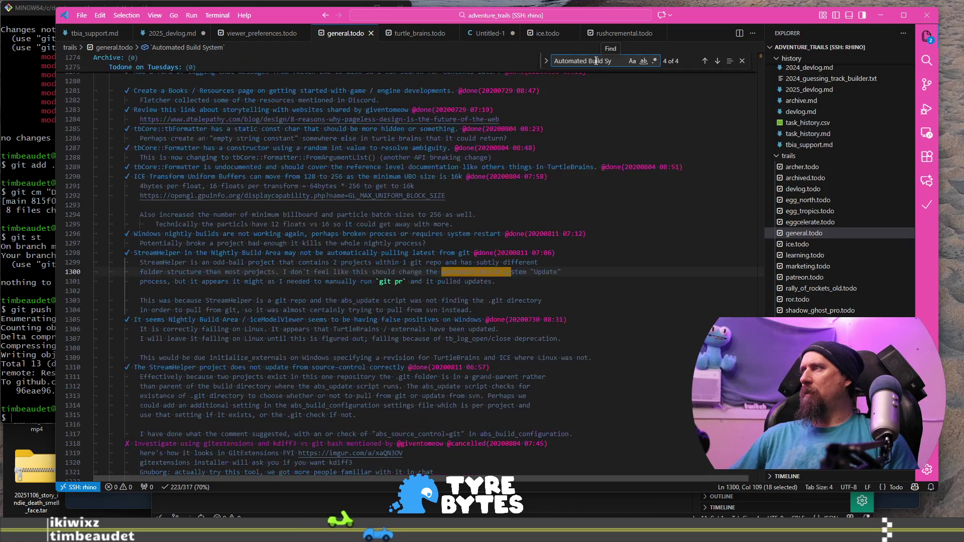
key("Return")
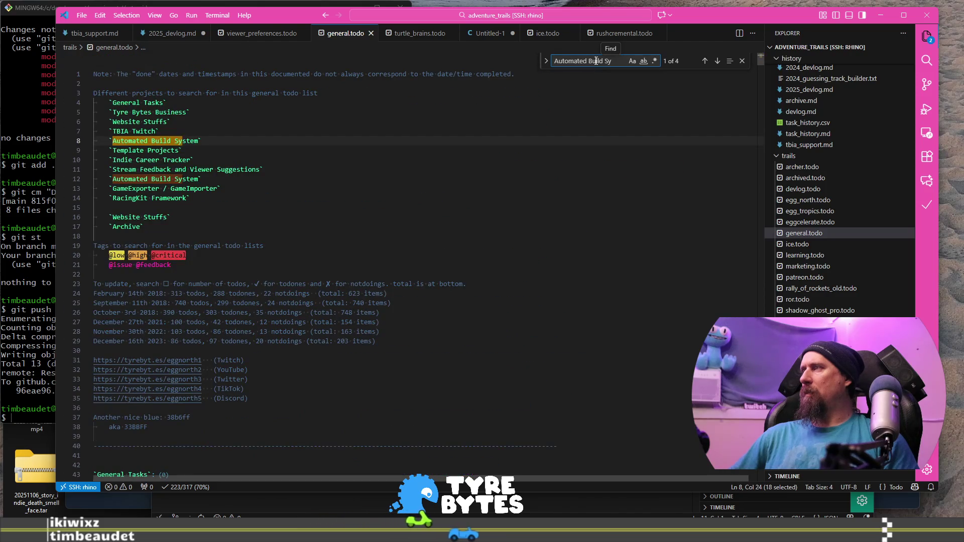
key("Return")
key("Return")
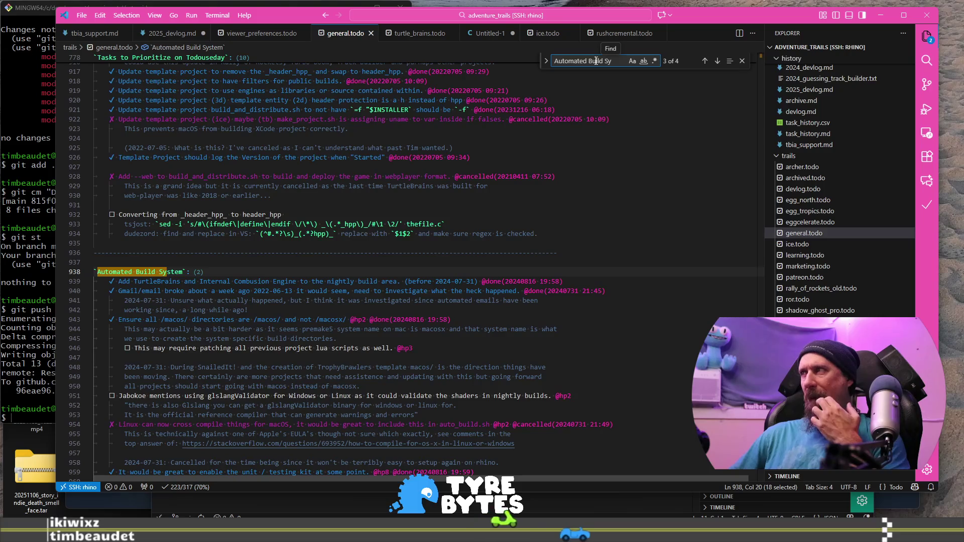
scroll(596, 61, "up", 7)
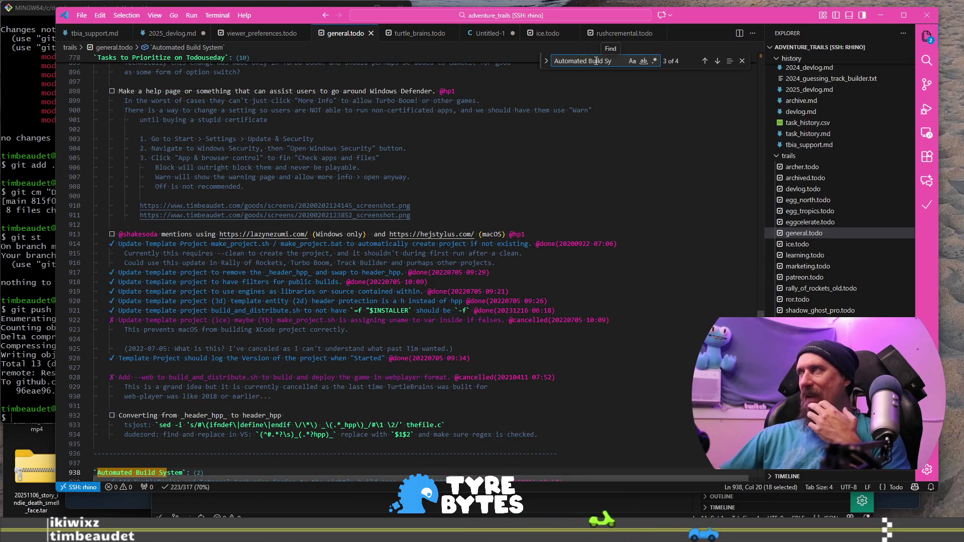
scroll(515, 150, "up", 20)
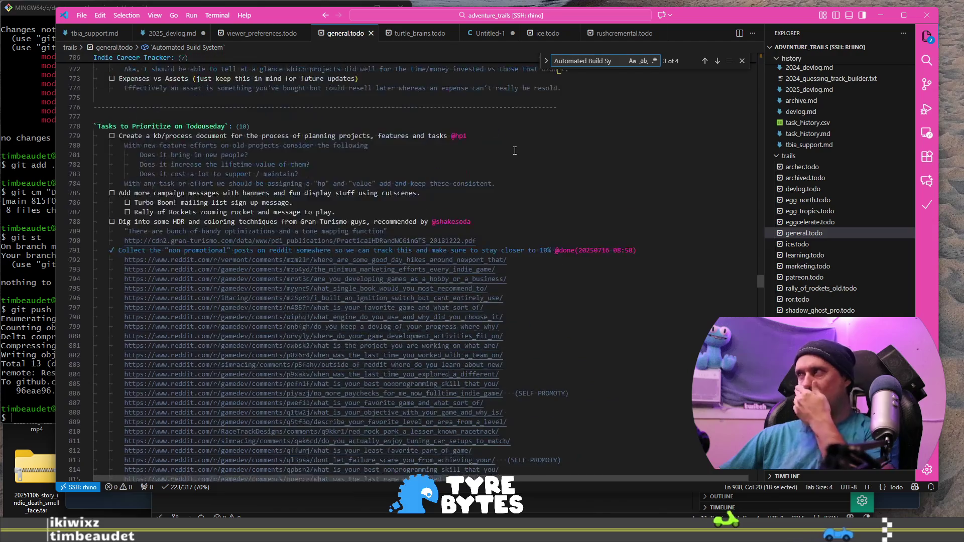
scroll(515, 150, "up", 8)
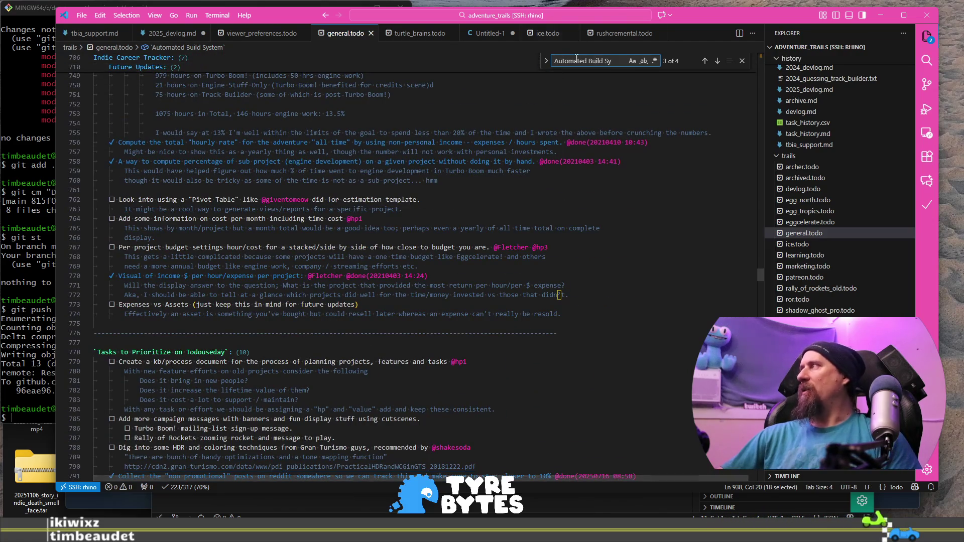
key("Return")
key("Return")
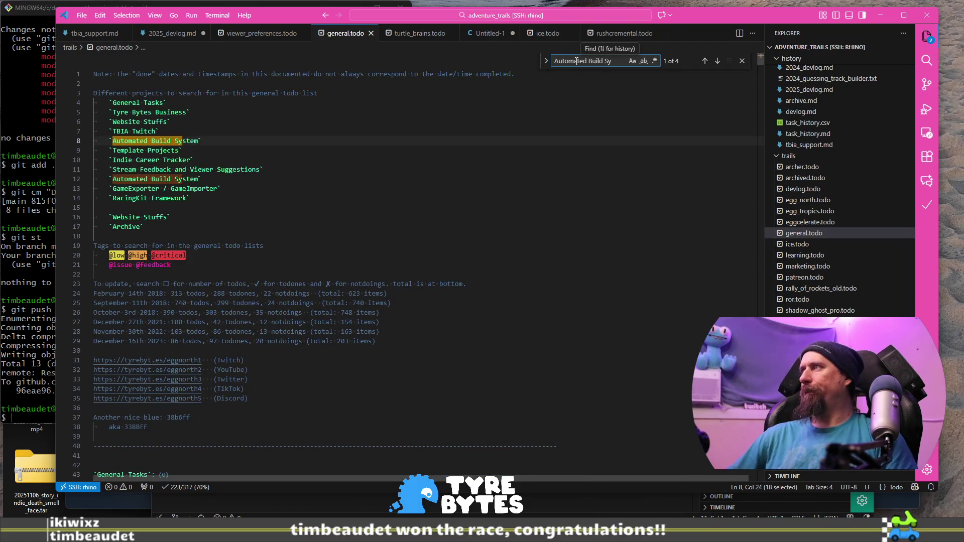
key("Escape")
Step: Delete the duplicate Automated Build System line and its blank line, then search for 'TBIA'
key("shift+alt+Right")
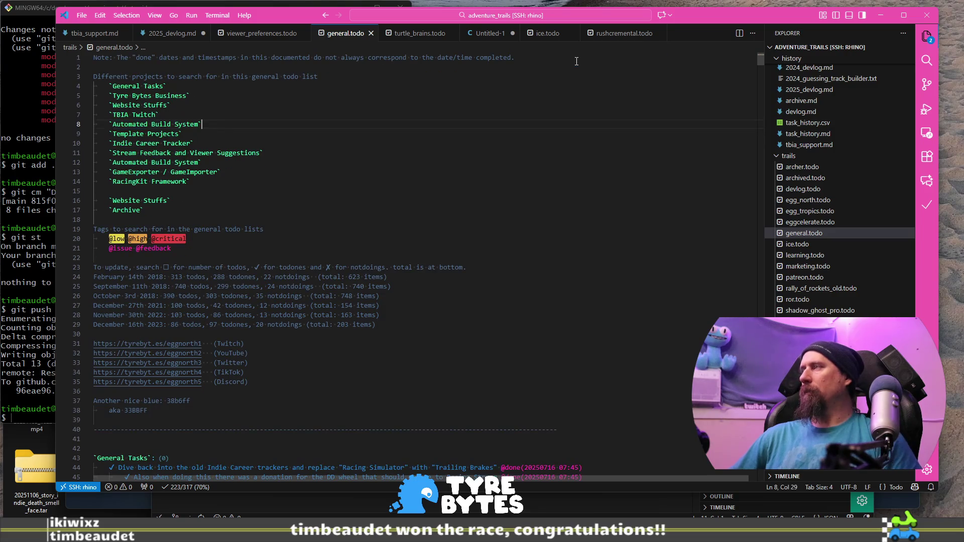
key("BackSpace")
key("BackSpace")
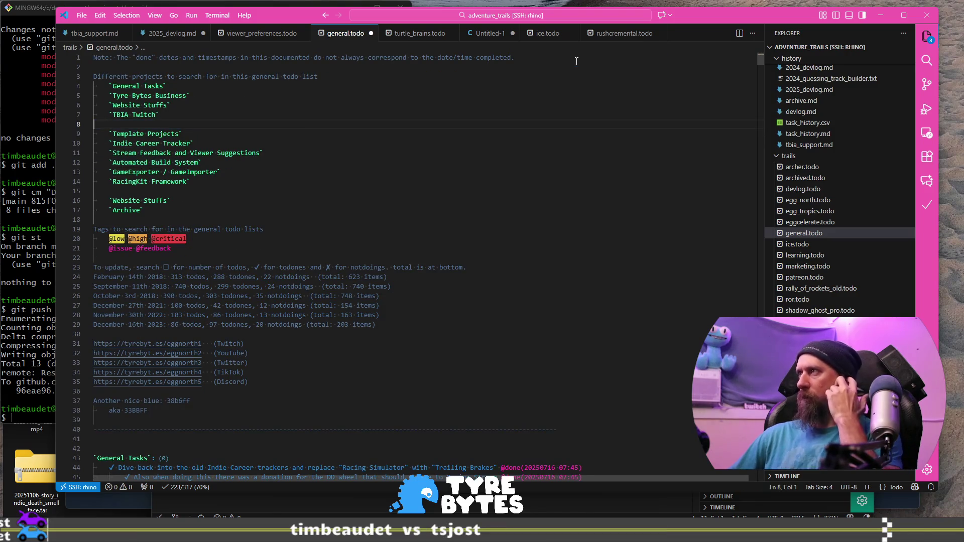
key("BackSpace")
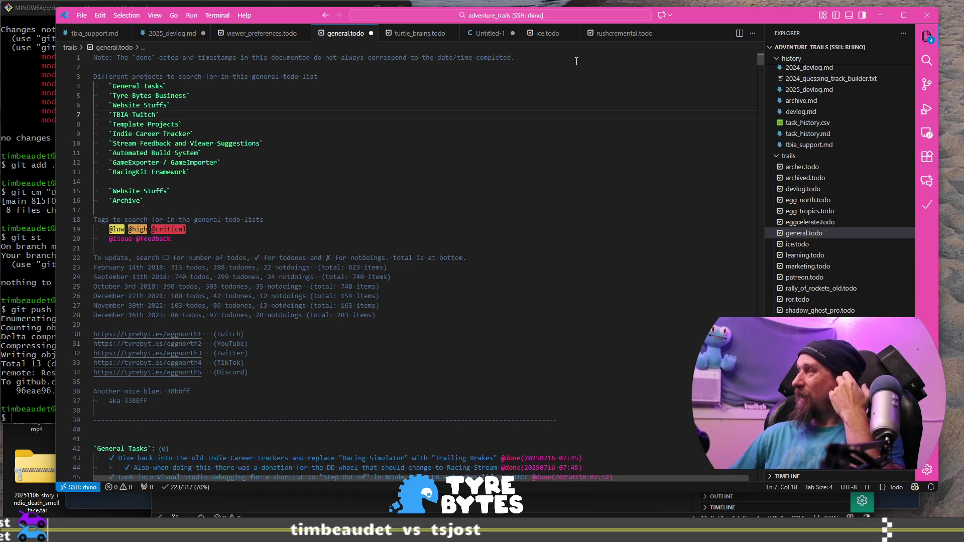
key("ctrl+f")
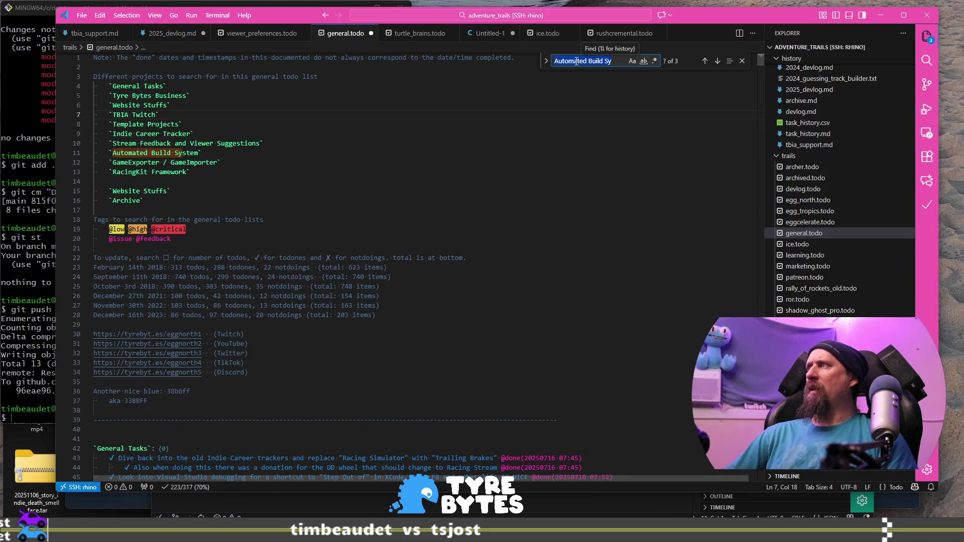
type("TBIA T")
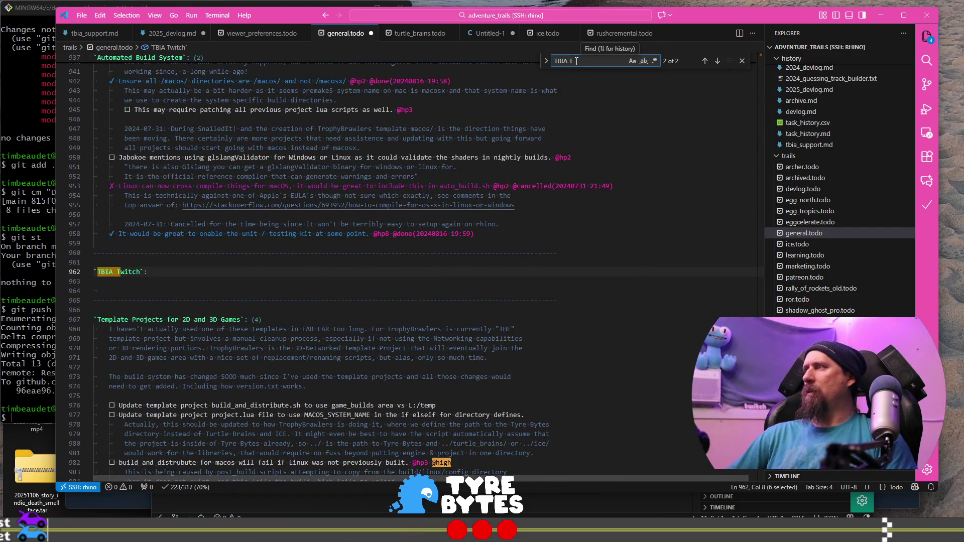
Step: Under TBIA Twitch, add the todo 'Brainstorm 100+ tips and tricks for helping a new game developer.', save, and begin a note line
key("Escape")
key("Down")
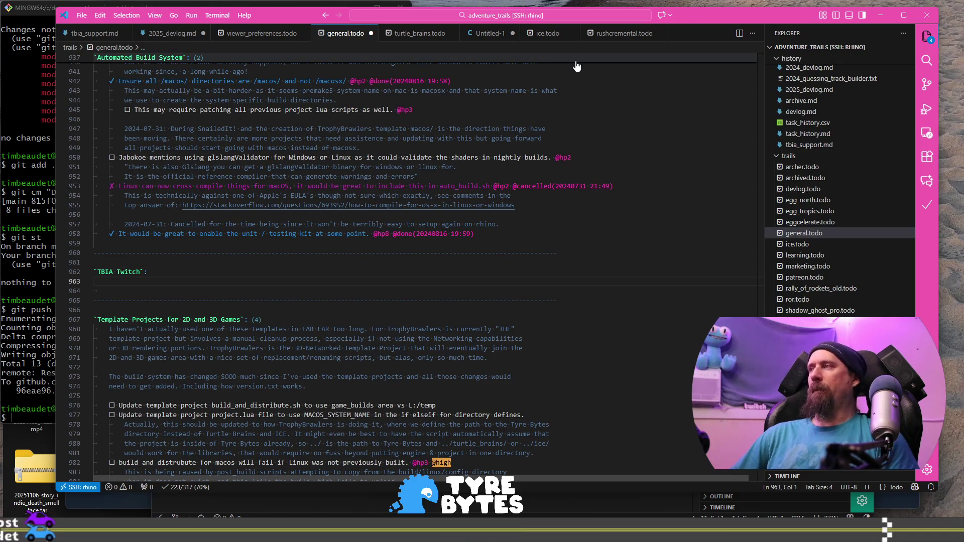
key("ctrl+Return")
type("Brainstorm 100")
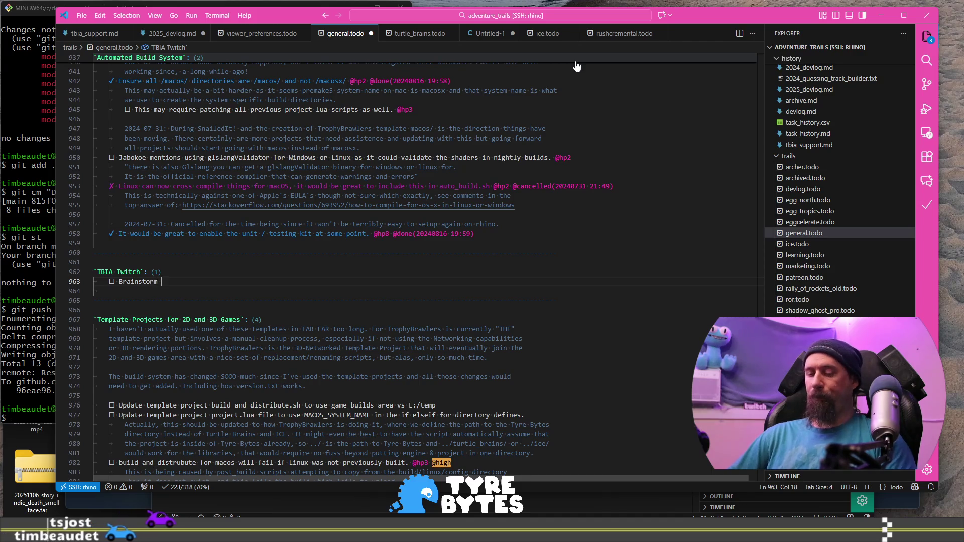
type("+")
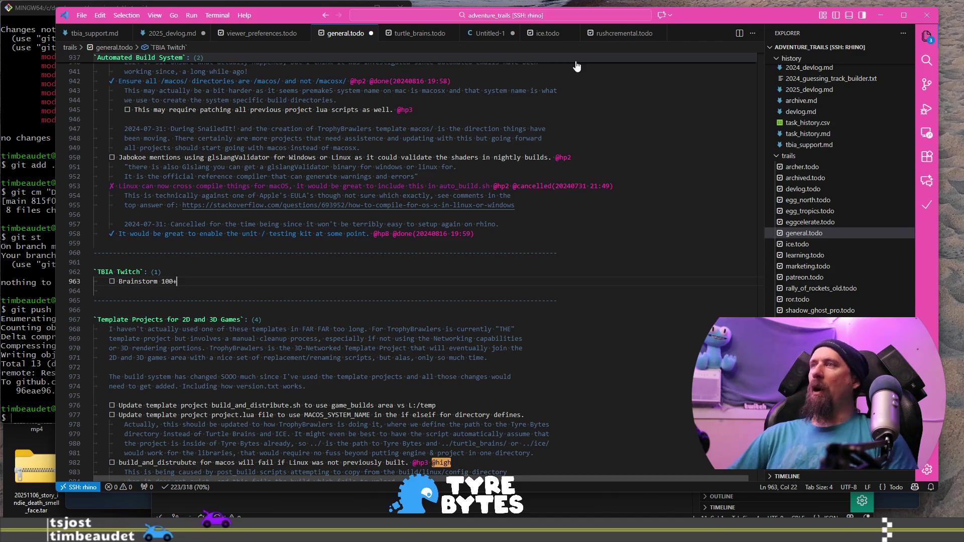
type(" tips ")
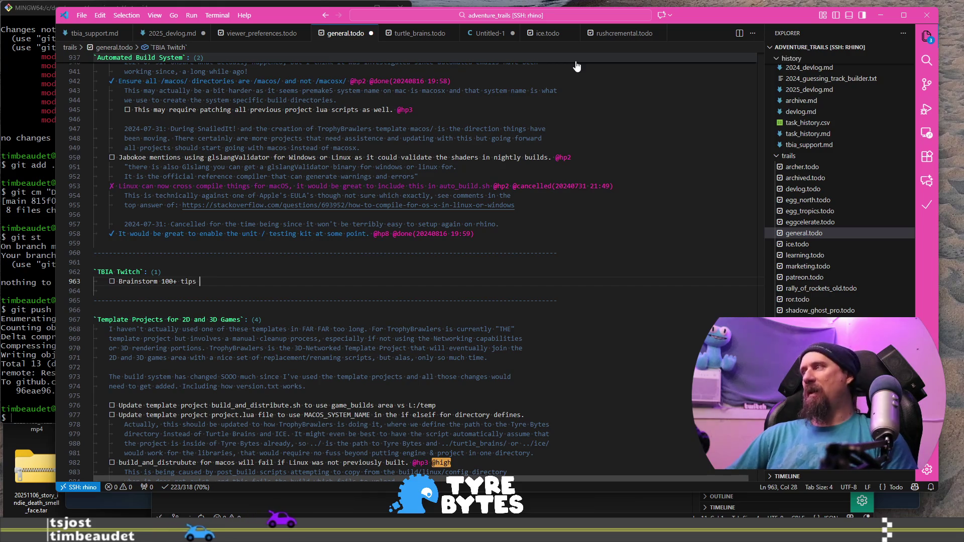
type("and tricks for")
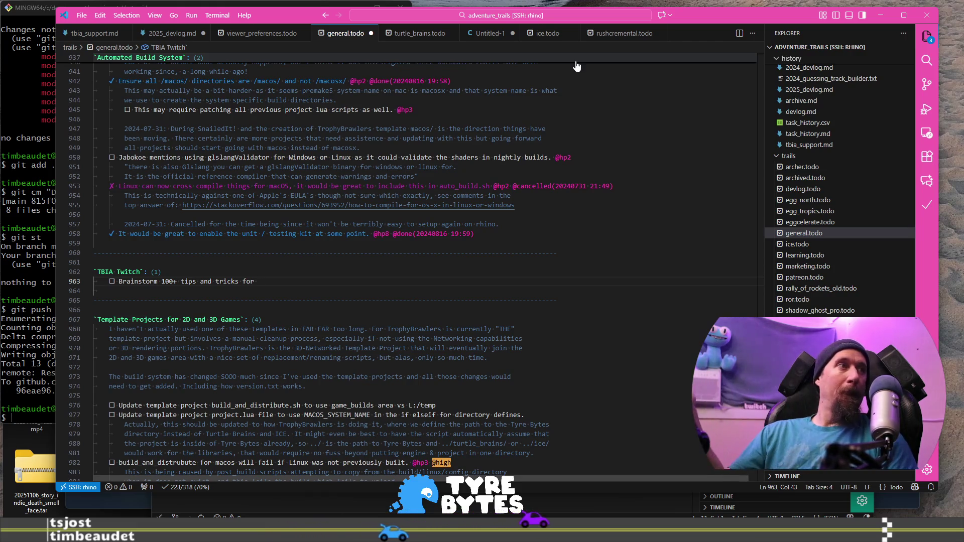
type("helping")
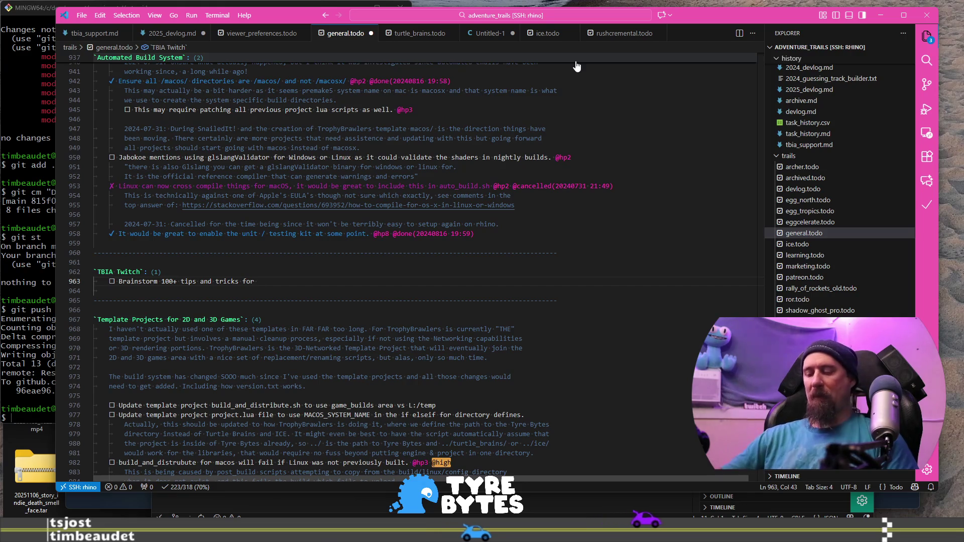
type(" a new game develo")
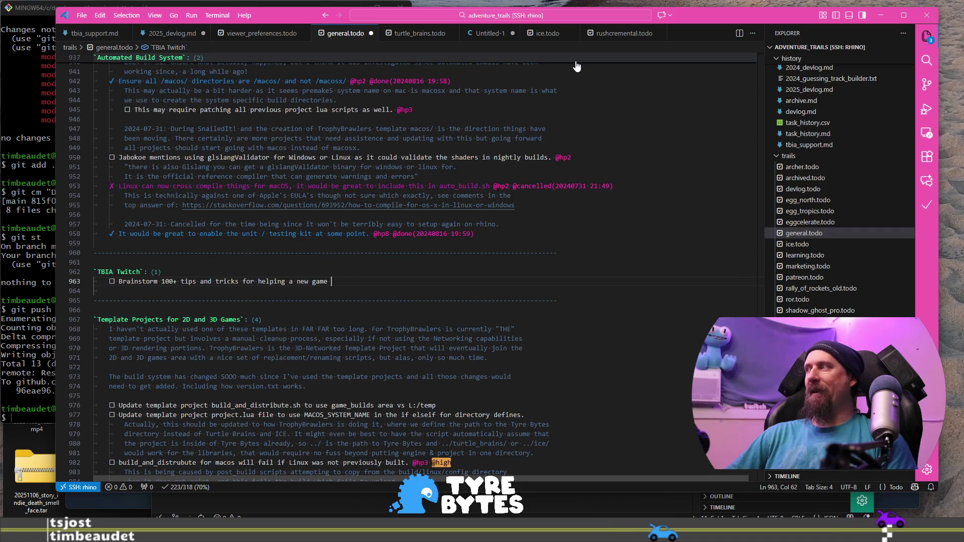
type("per.")
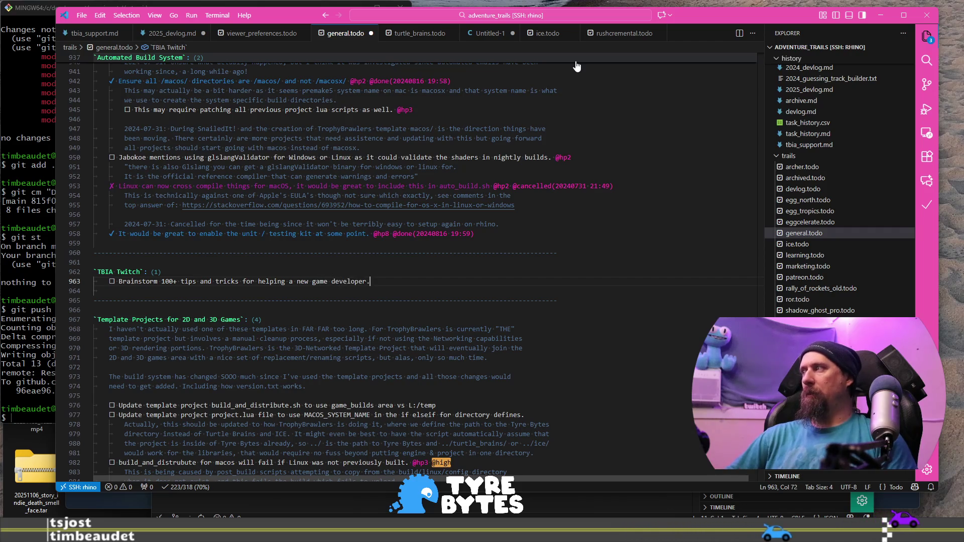
key("ctrl+s")
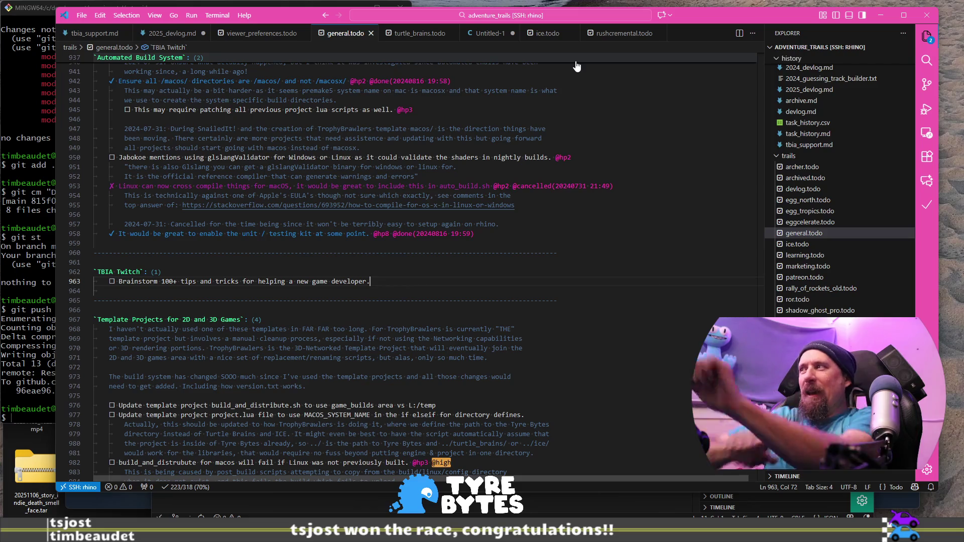
key("Return")
key("Return")
type("Clean code:")
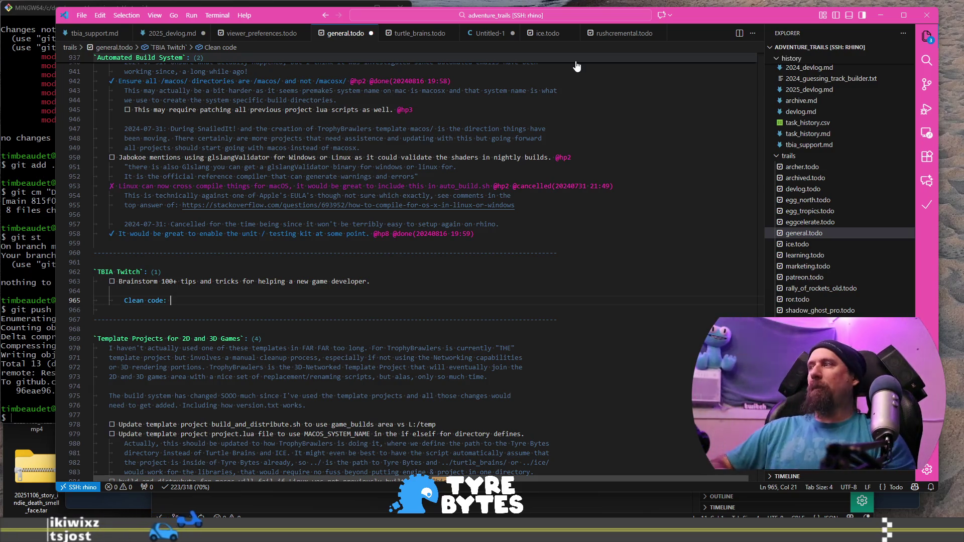
Step: Write the yoda-expressions note: 'if (isAlive = true) compiles, if (true = isAlive) fails.', then start another note line
type("Use yo")
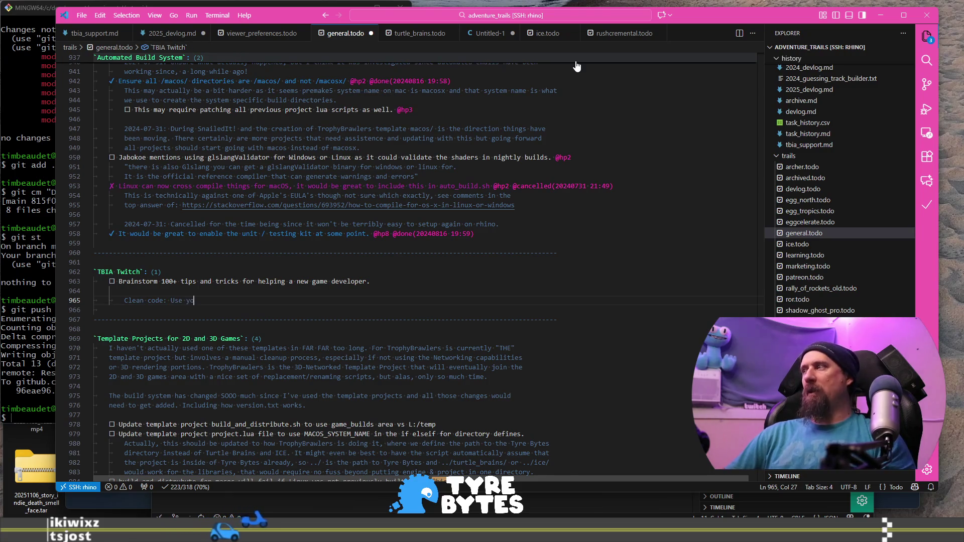
type("da exp")
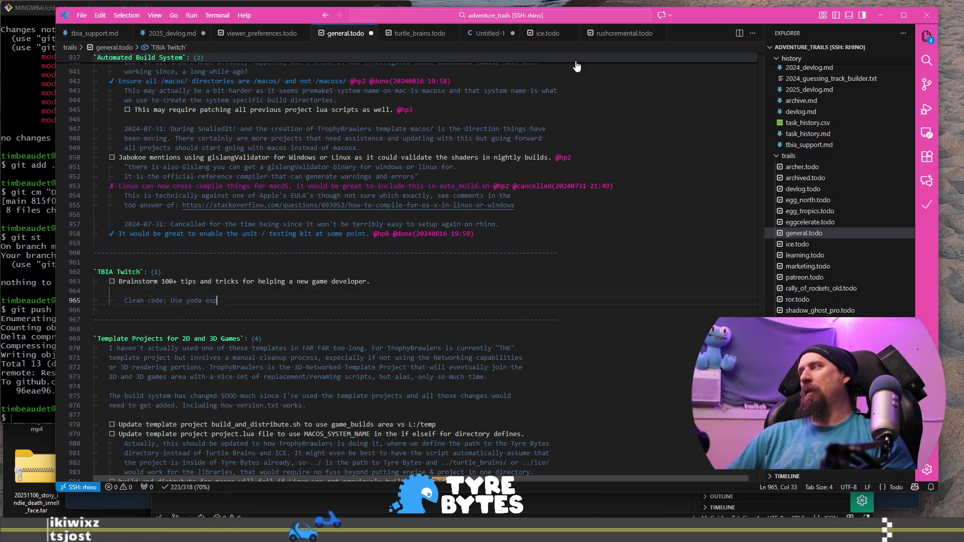
type("ressions fo")
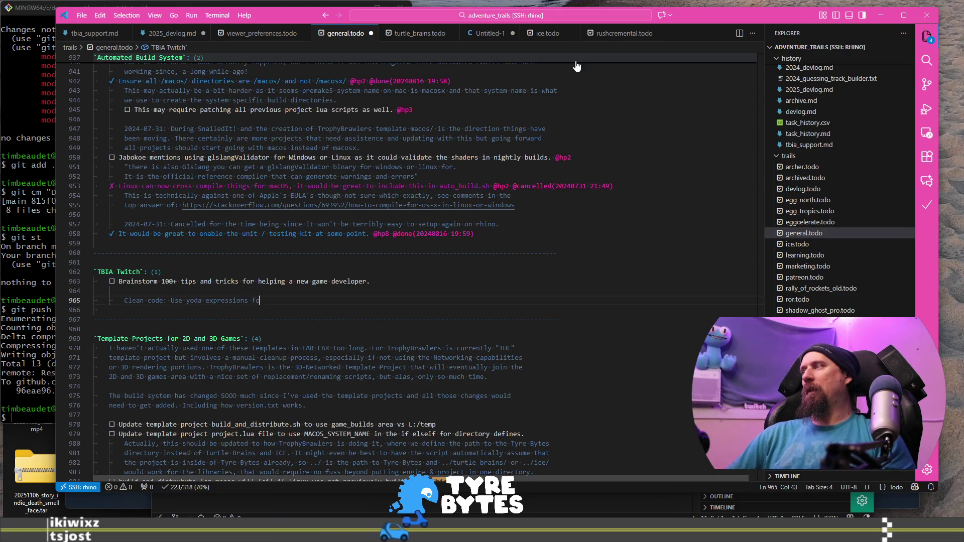
type("r eq")
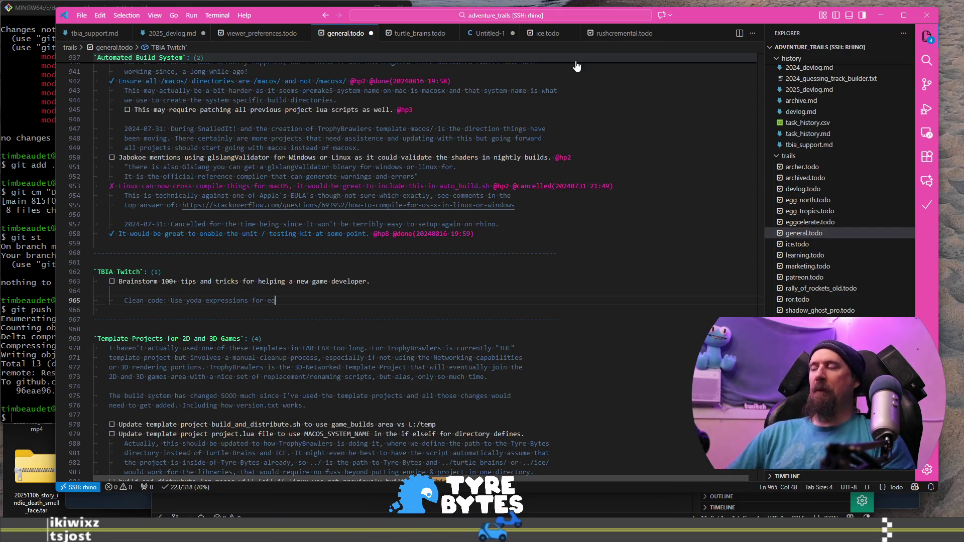
type("uality ")
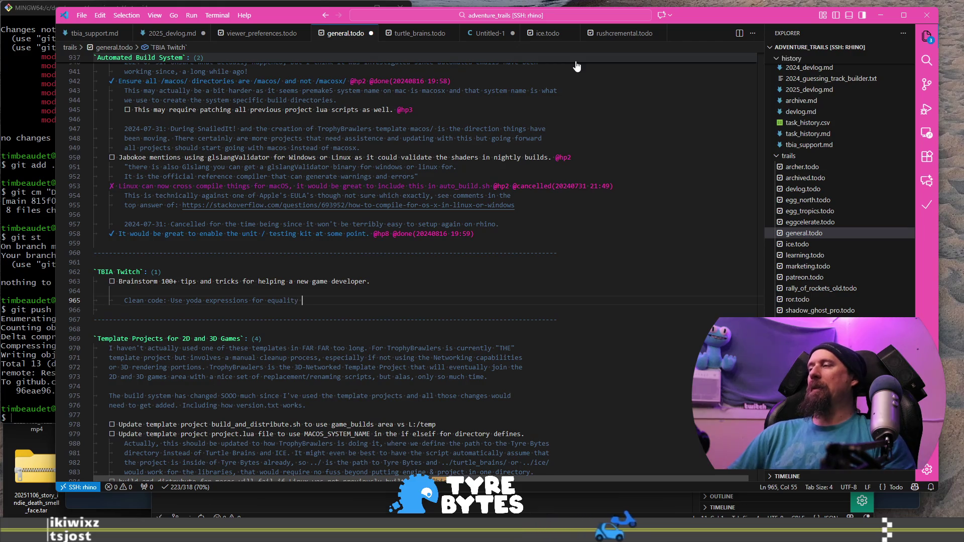
type("checks to pre")
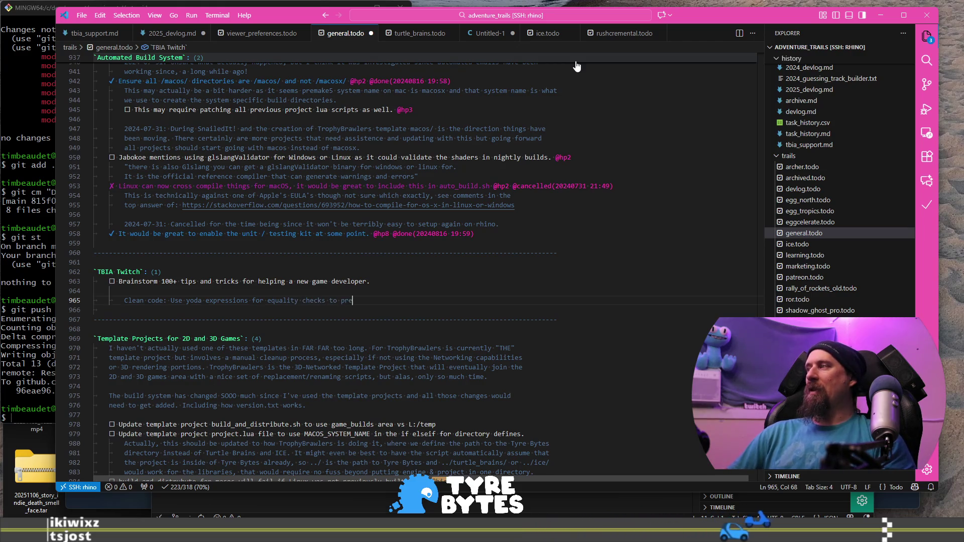
type("vent mistaked.")
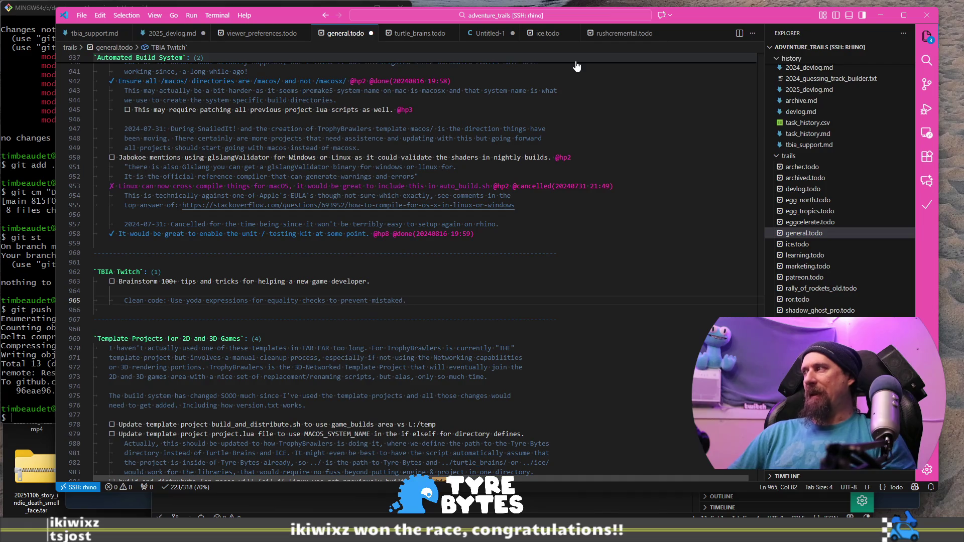
type("i")
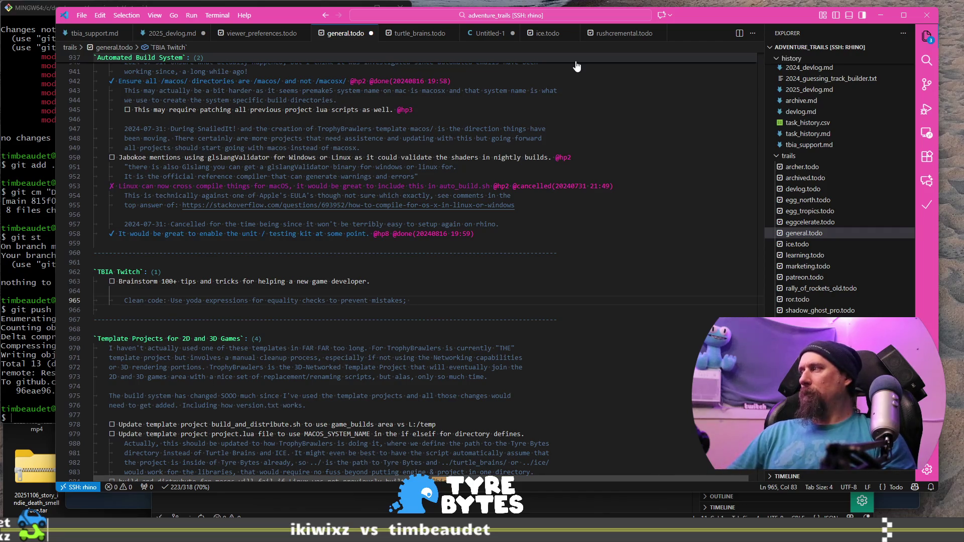
type("f (is")
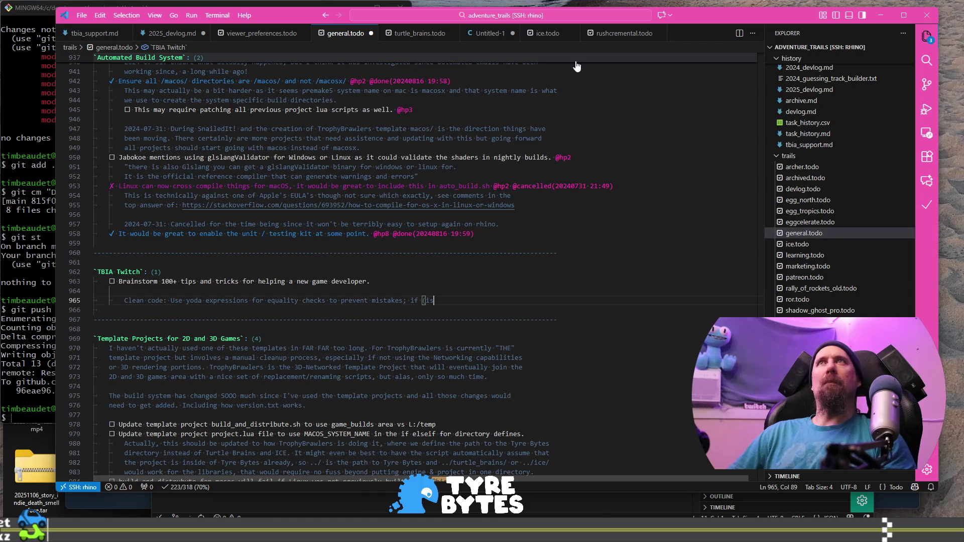
type("e = true")
key("BackSpace")
type(") compiles, if")
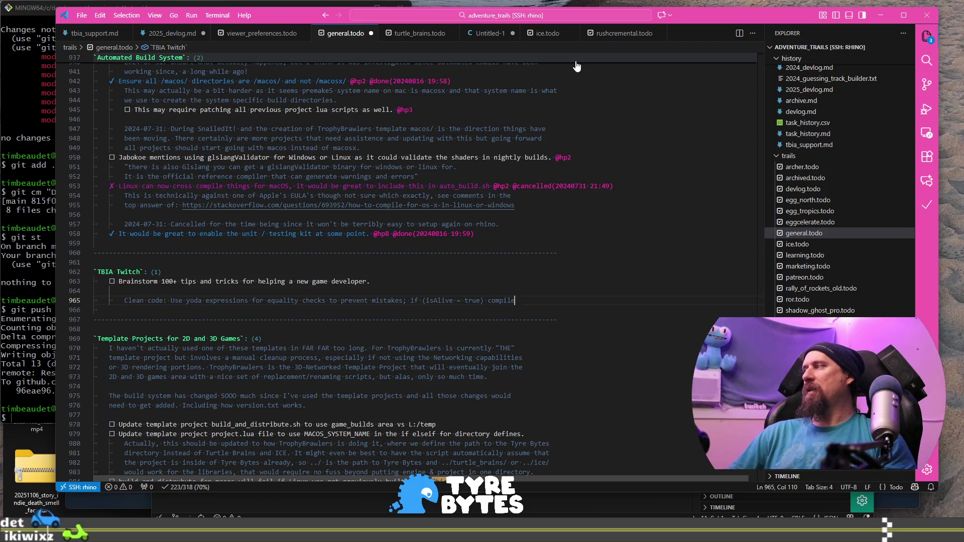
type(" (true ")
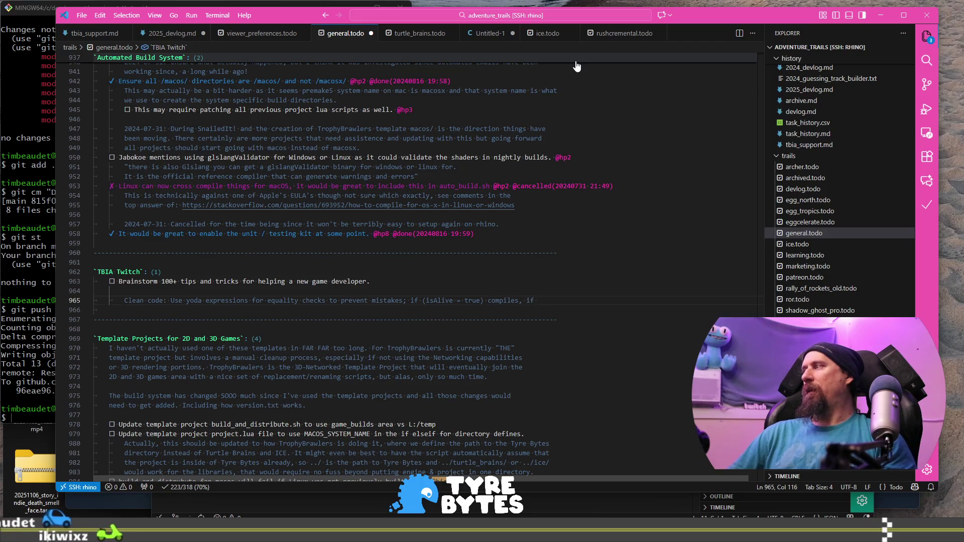
type("= alive")
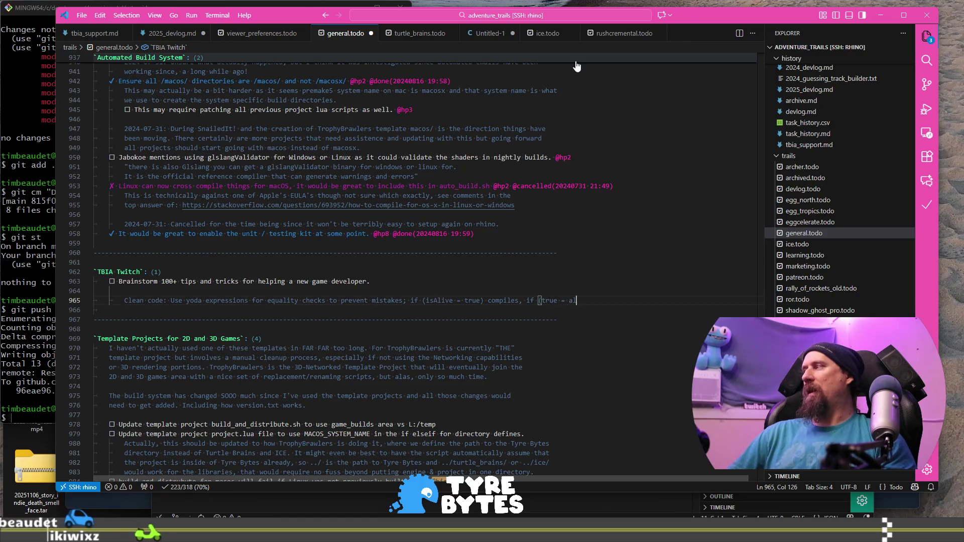
key("BackSpace")
key("BackSpace")
key("BackSpace")
type("isAlive) fails.")
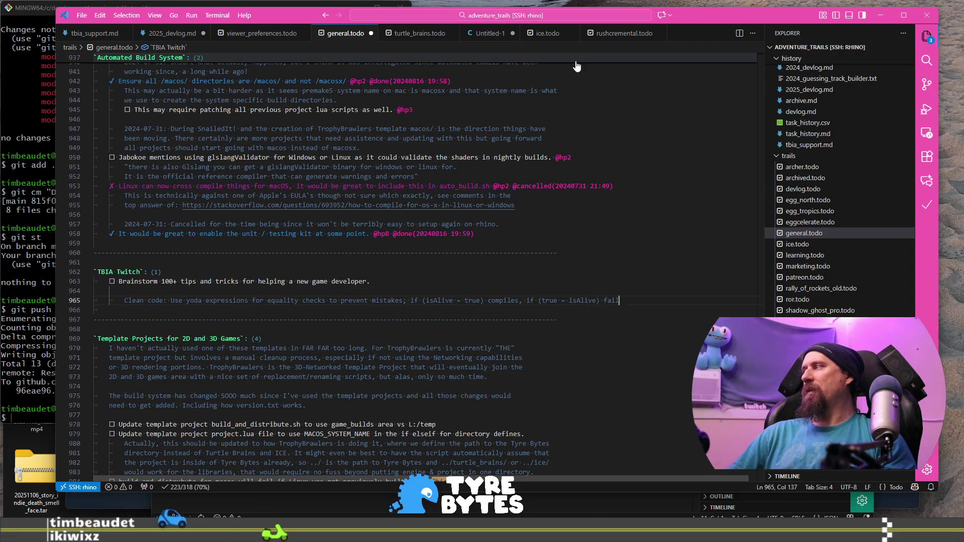
key("Return")
type("Noob Tip")
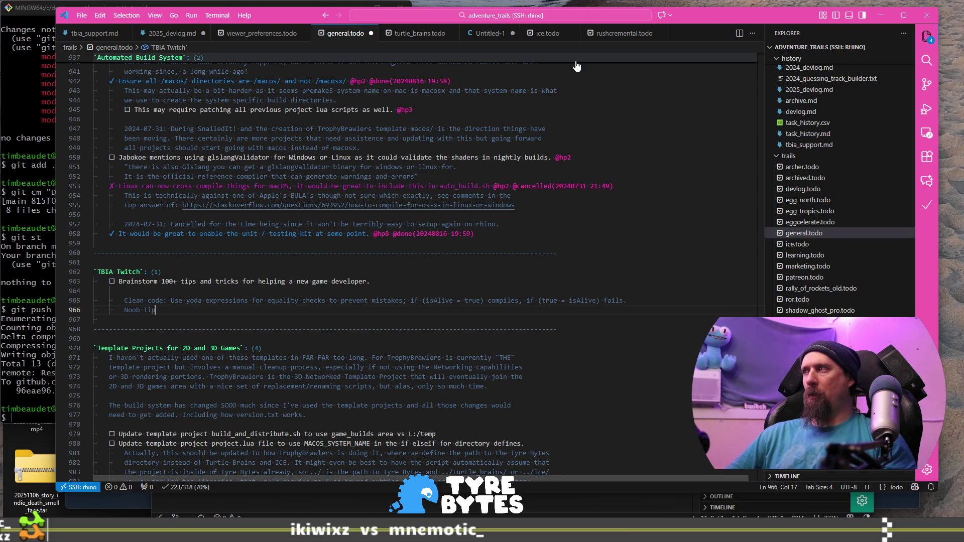
Step: Complete the 'Noob Tip:' label, begin its text with 'There is', save, and open a new tip line
type(":")
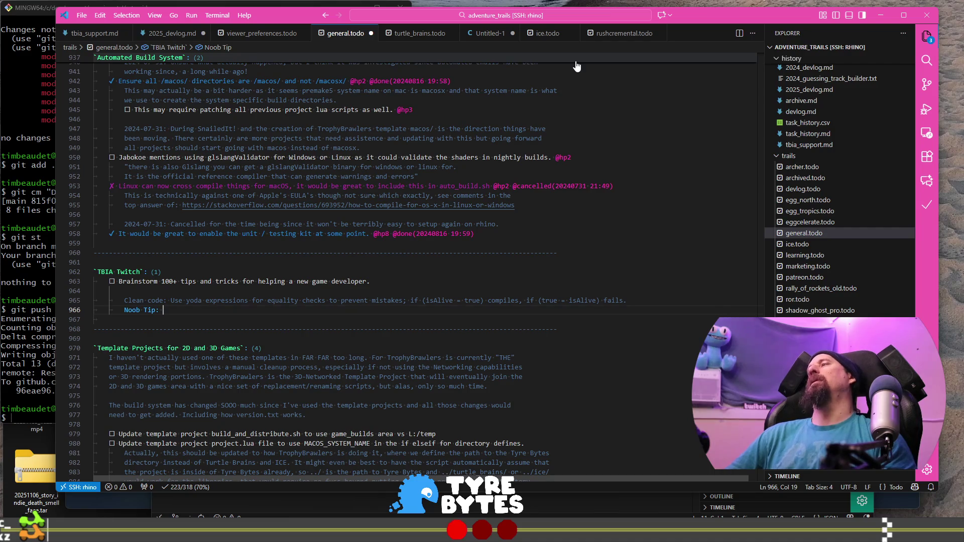
key("Up")
key("Down")
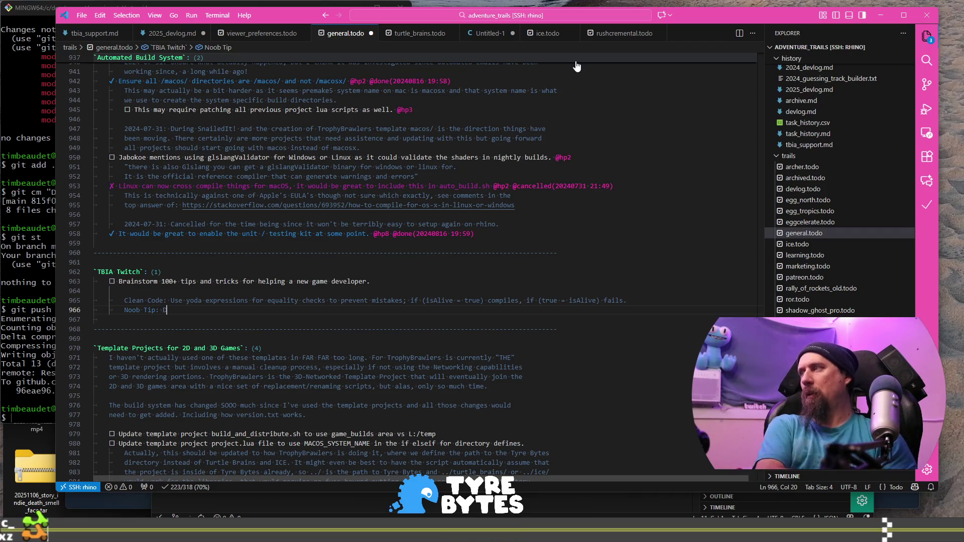
type("D")
key("BackSpace")
type("There is")
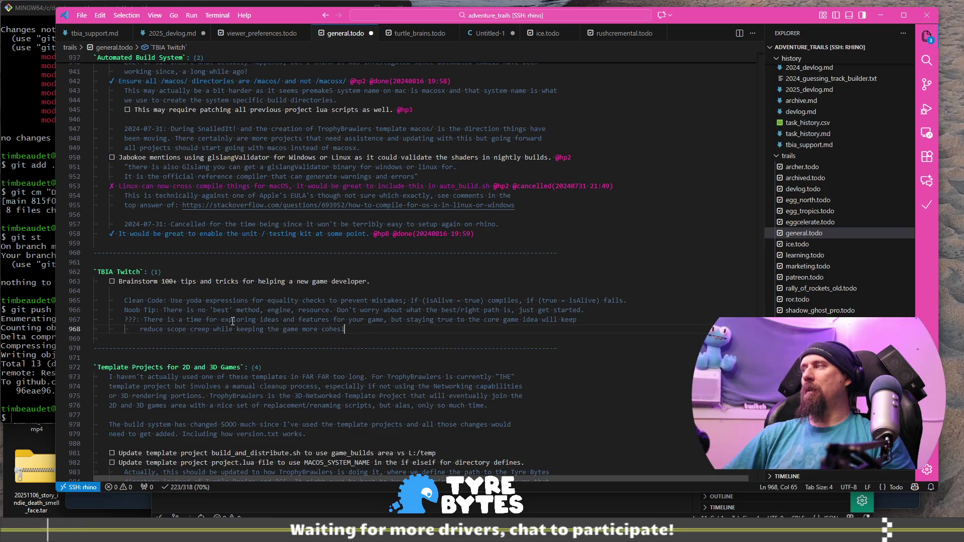
key("ctrl+s")
key("Up")
key("Up")
key("Up")
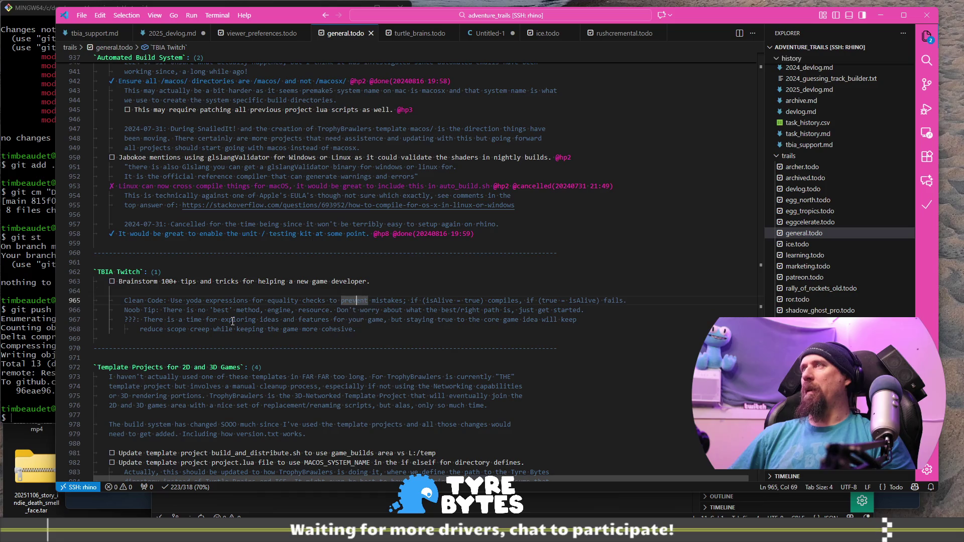
key("Down")
key("Down")
key("Down")
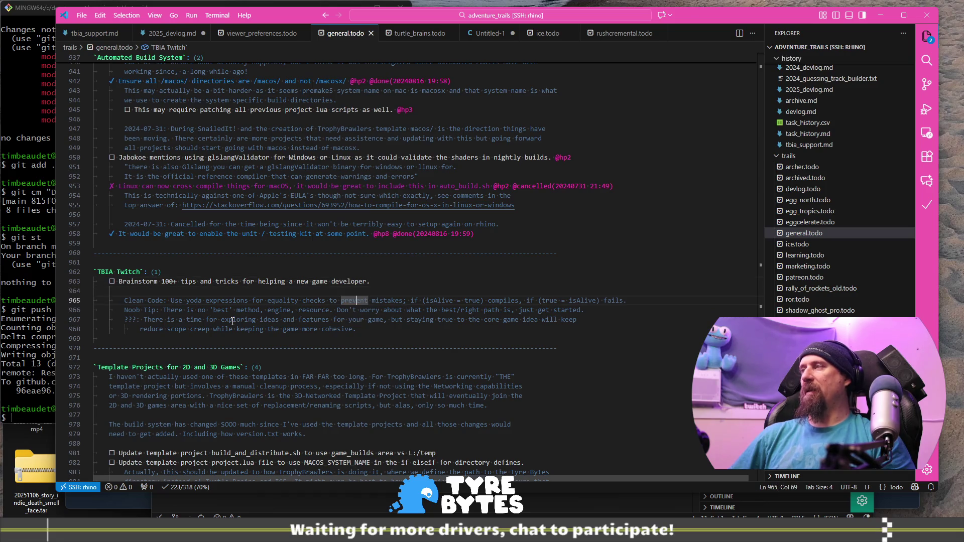
key("Down")
key("Down")
key("Return")
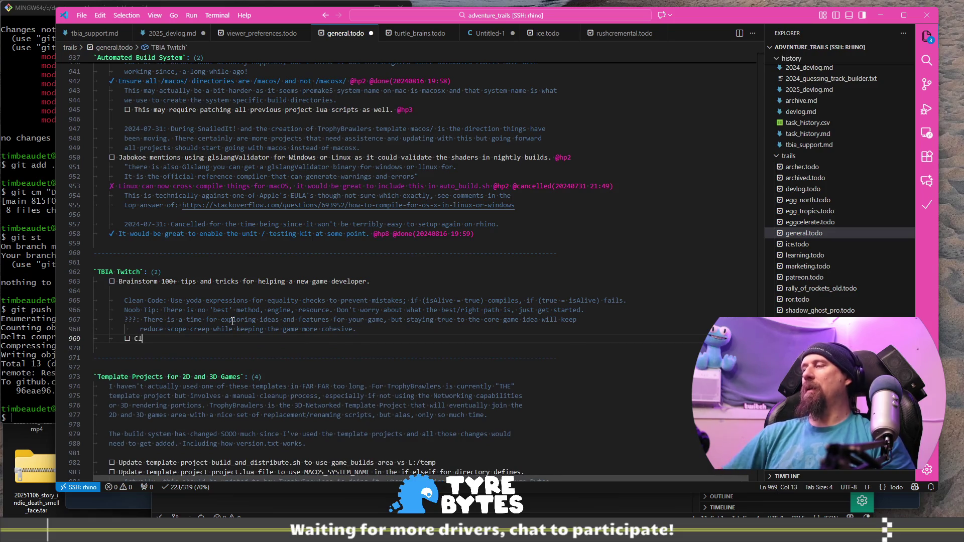
Step: Begin a 'CT' Clean Code tip line and continue it onto a new line
type("Clean")
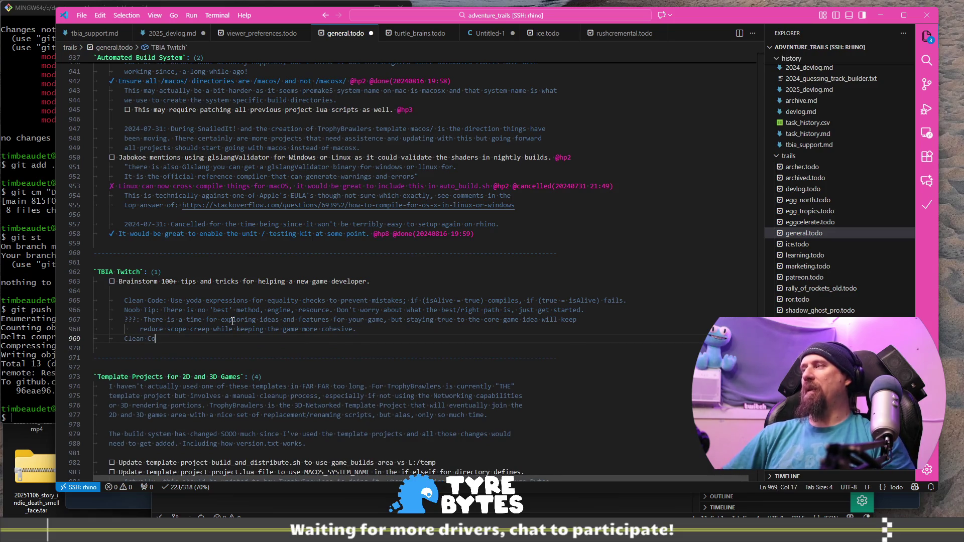
type("There is a time an")
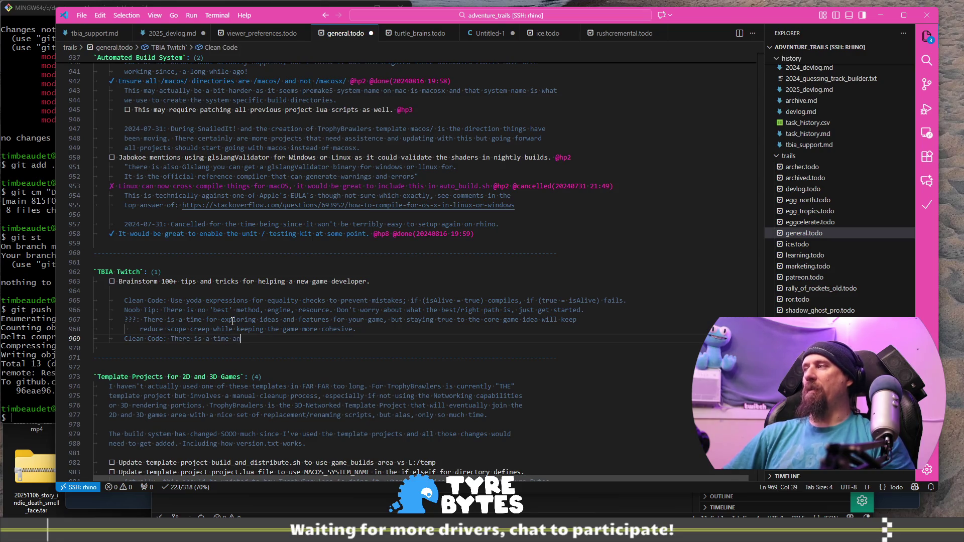
type("d p")
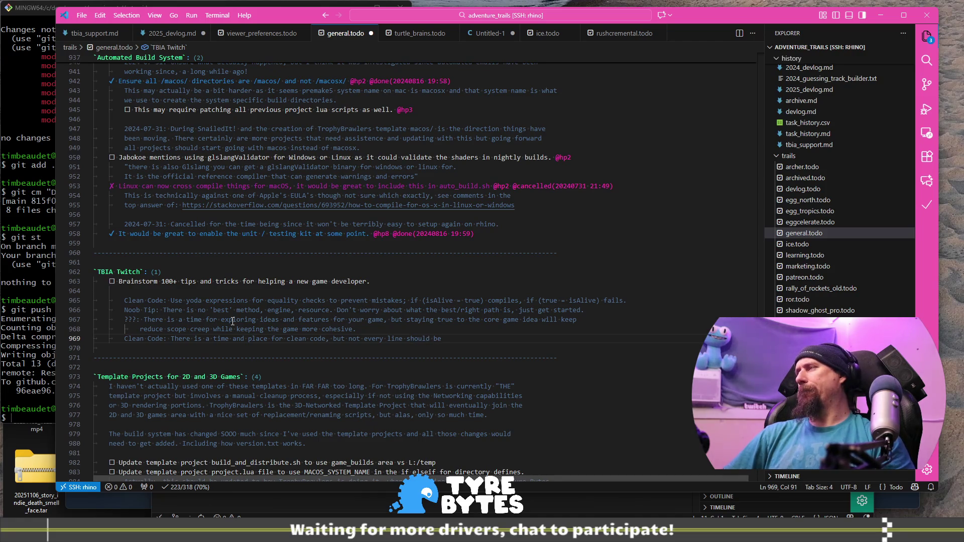
key("ctrl+Left")
key("ctrl+Left")
key("ctrl+Left")
key("ctrl+Left")
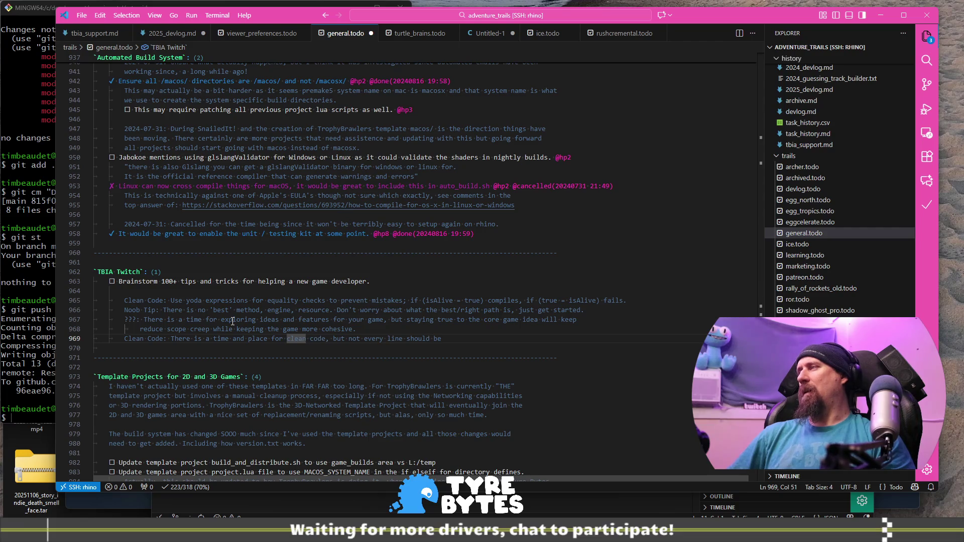
key("End")
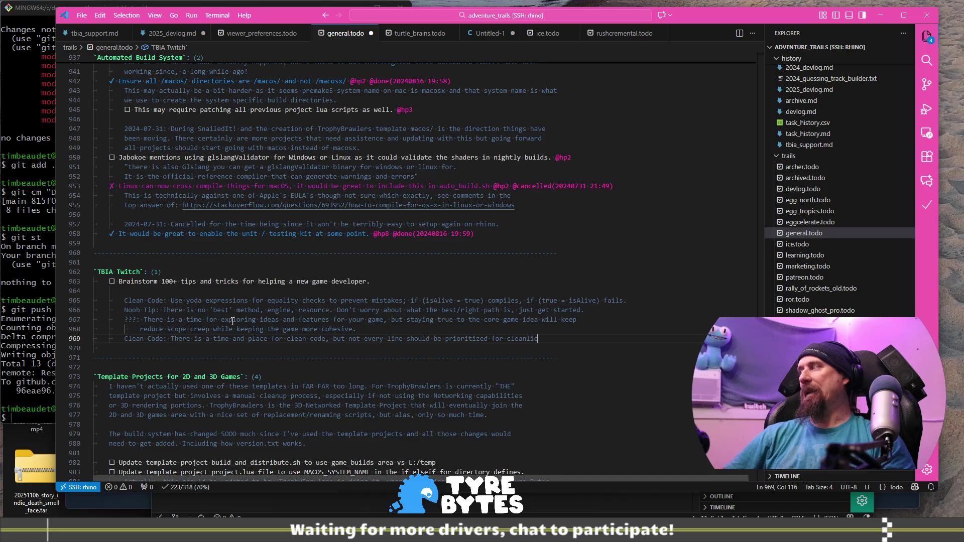
key("Return")
type("when building a prototype. Some code has a limited time")
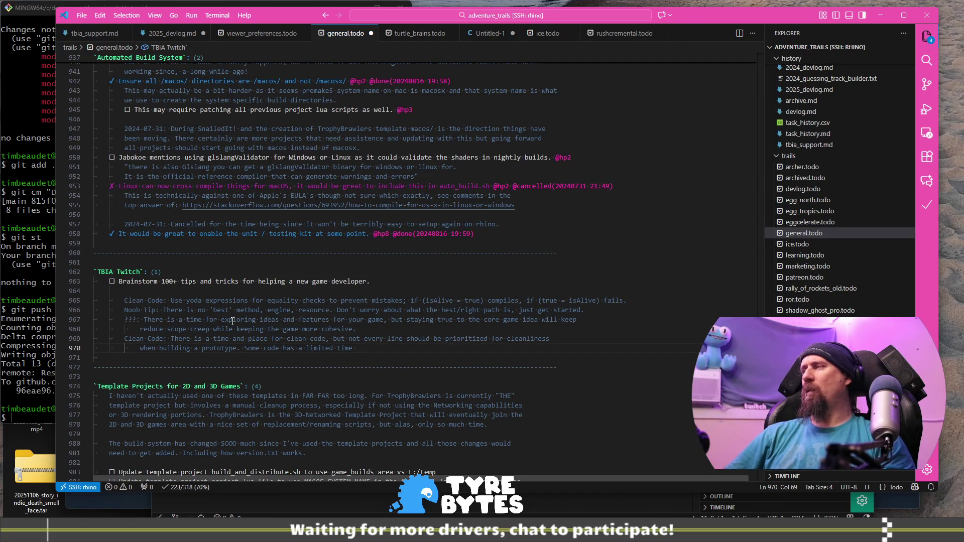
Step: Reword the tip to 'Code with a /place, like debug code, prototyping etc should be "just get done".'
key("ctrl+Left")
key("ctrl+Left")
key("ctrl+Left")
key("ctrl+shift+Left")
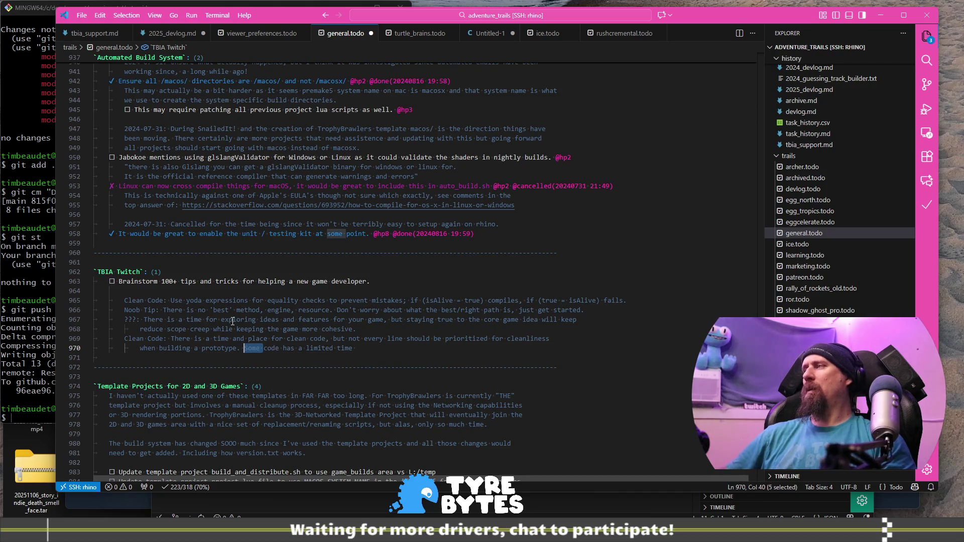
key("Delete")
key("Delete")
type("C")
key("ctrl+Right")
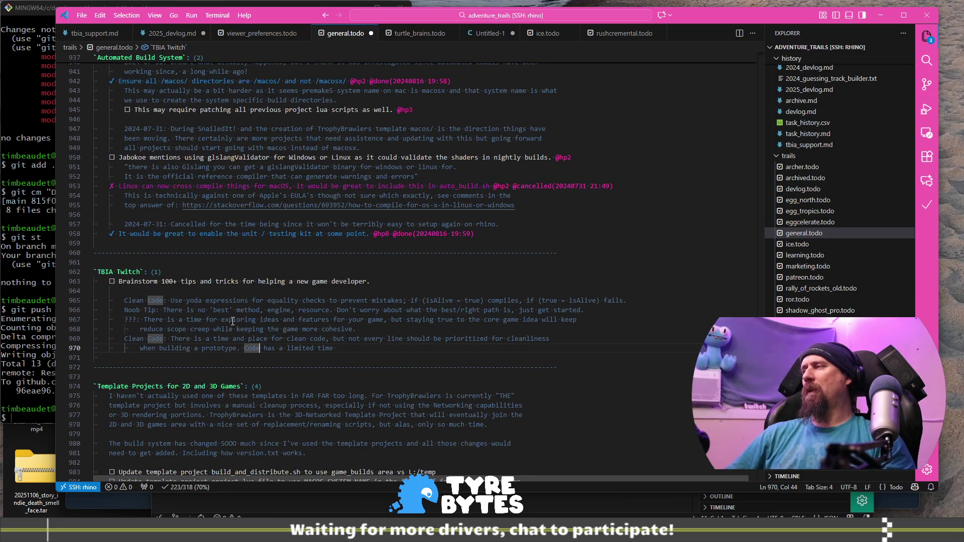
type("with")
key("ctrl+shift+Right")
key("ctrl+shift+Right")
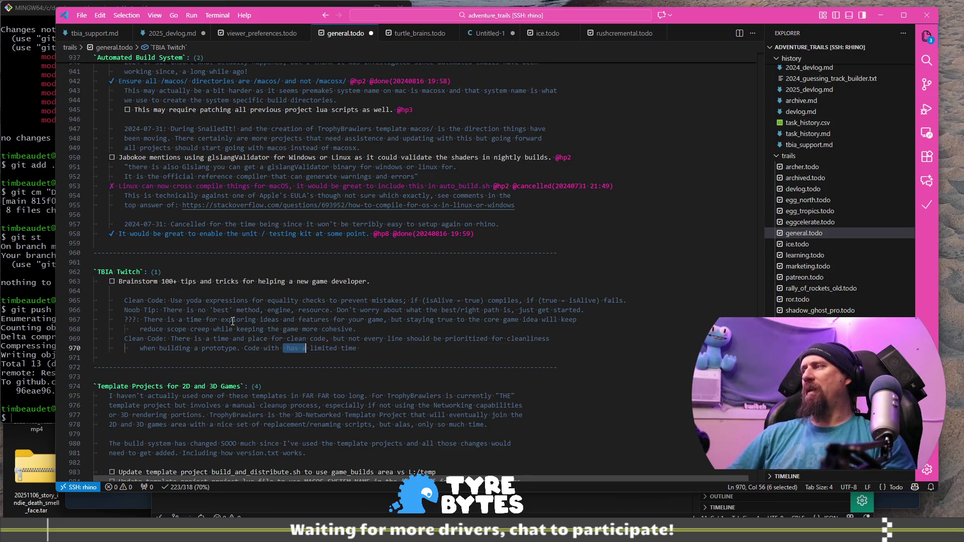
type("a")
key("End")
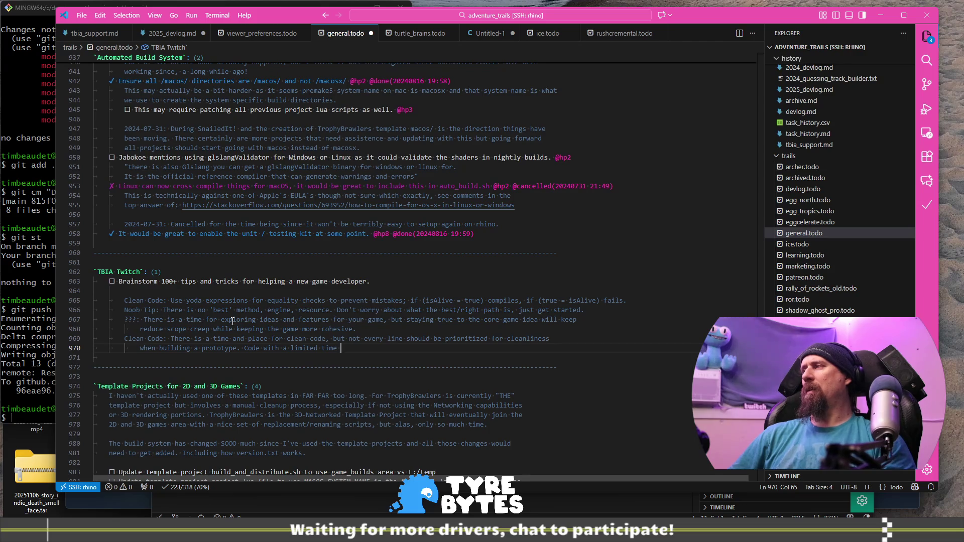
type("/place ")
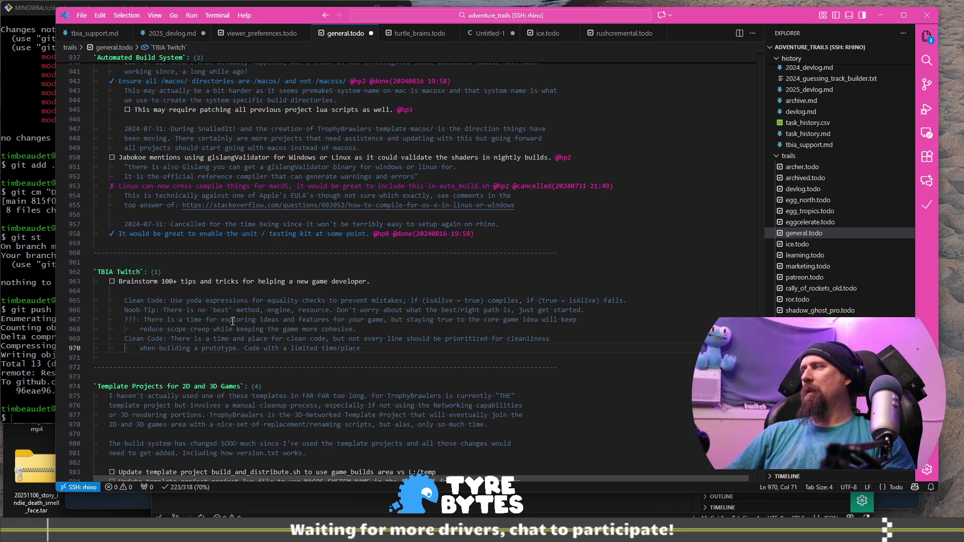
type(", lik")
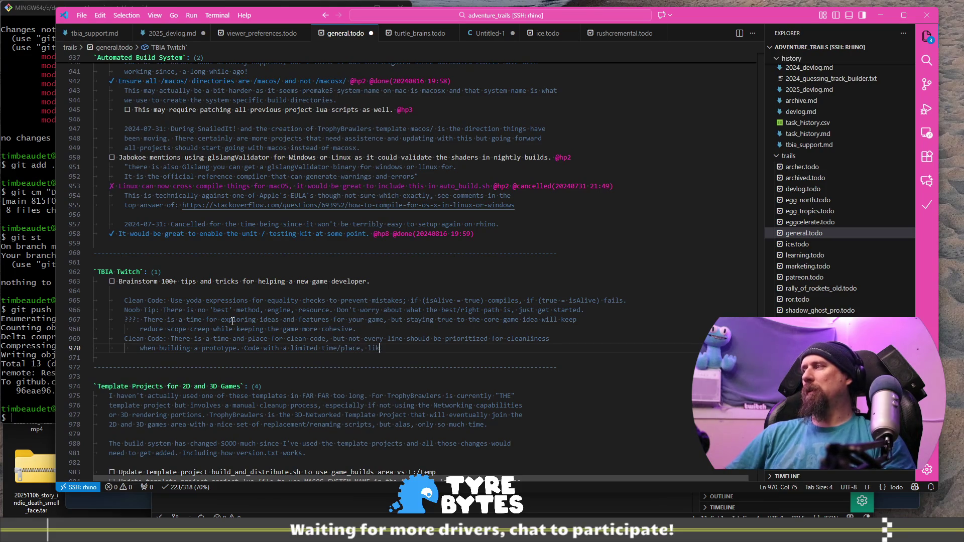
type("e debug cod")
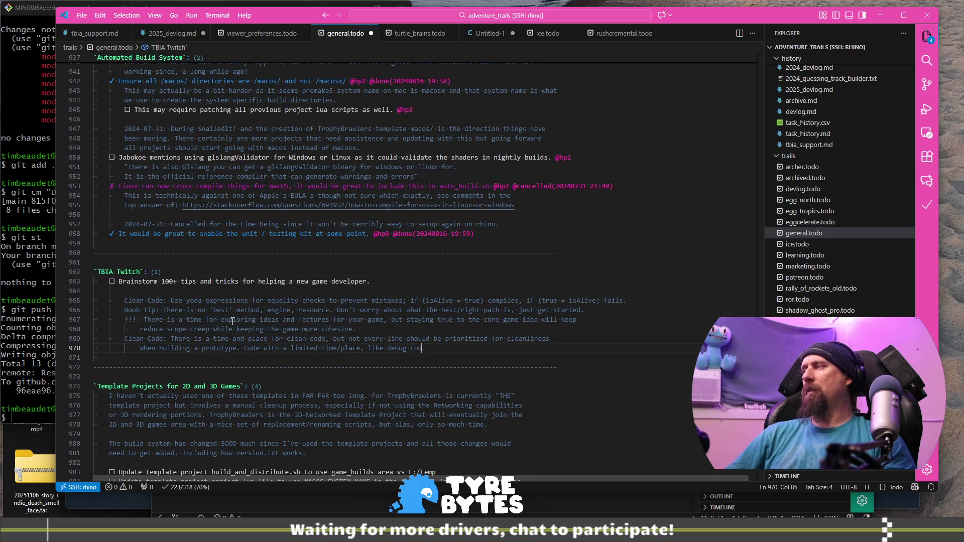
type("e, prototyp")
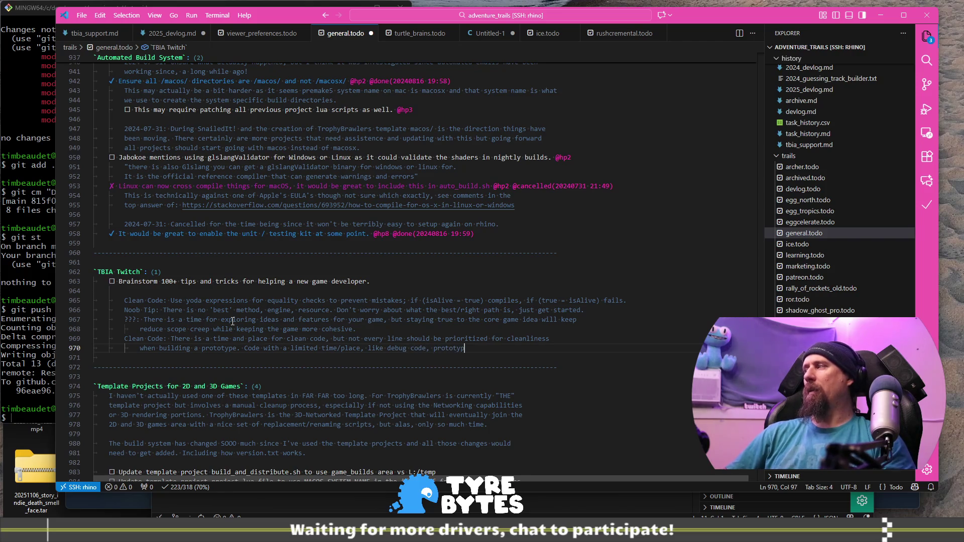
type("ing etc sh")
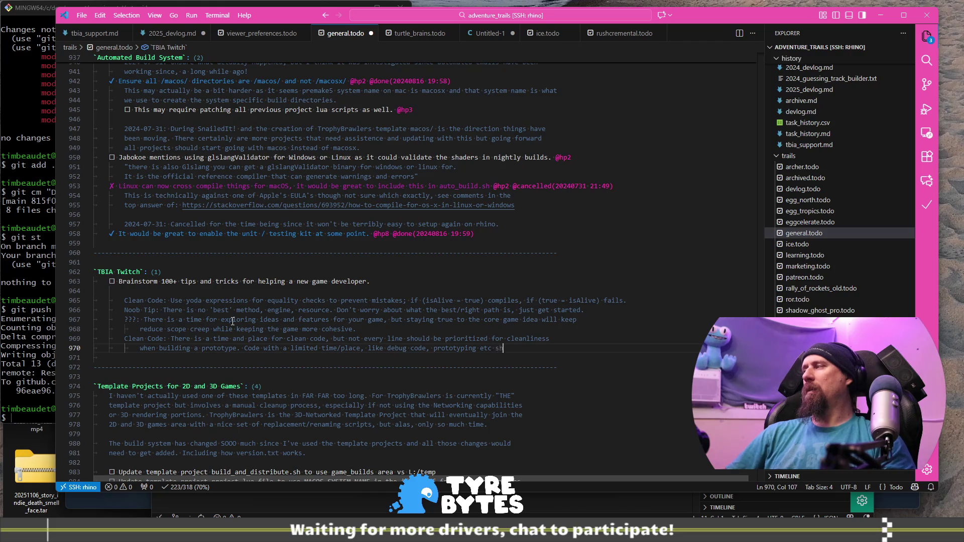
type("ould be \"just get done")
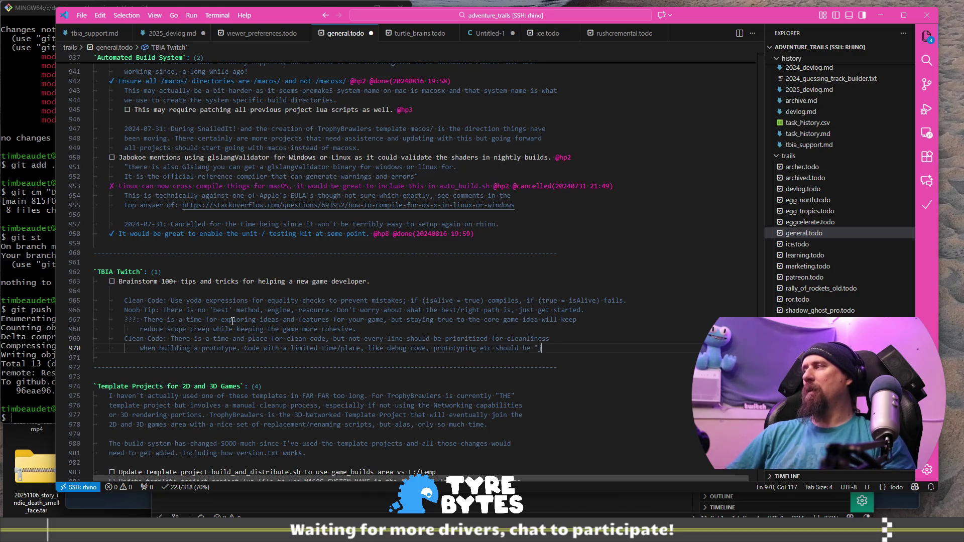
type("\".")
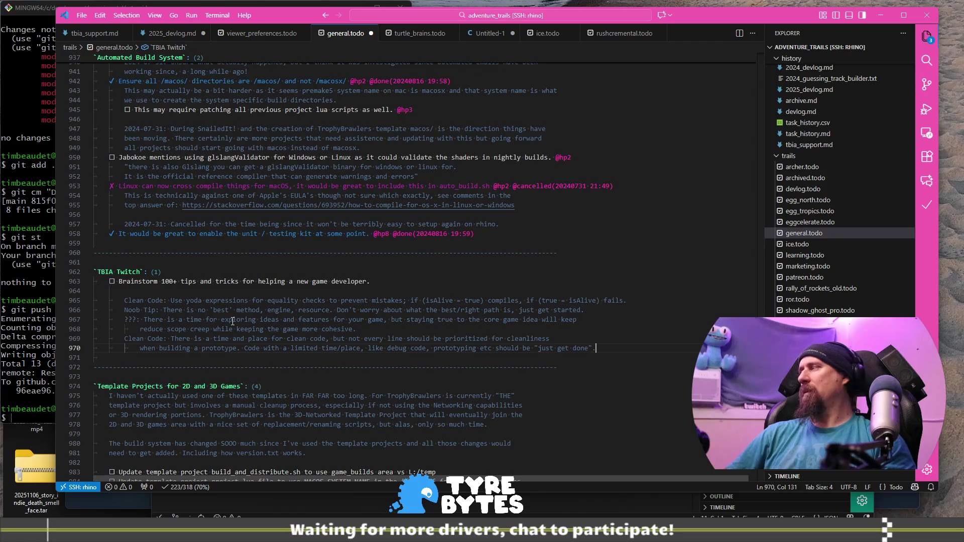
key("Return")
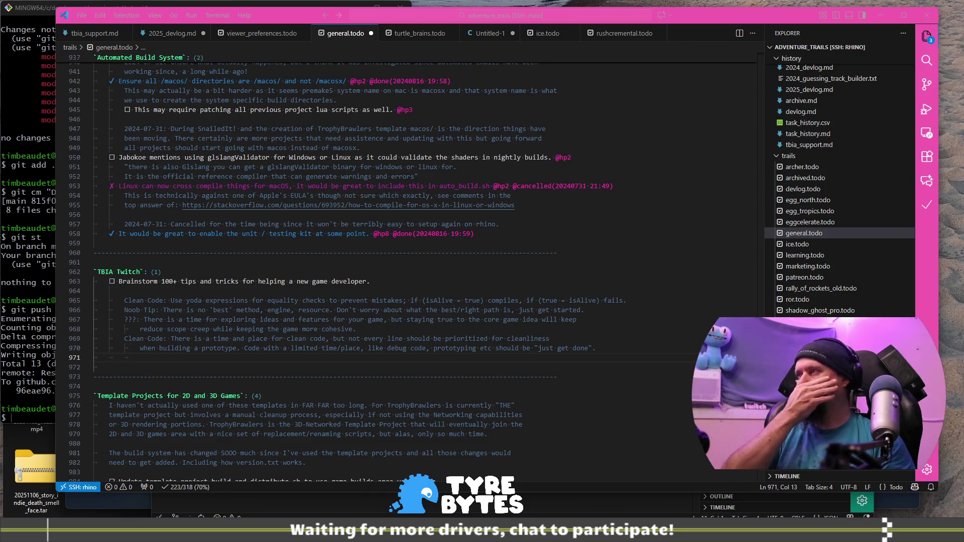
Step: Remove the extra indent on the empty line and switch to today's objectives page on GitHub
left_click(381, 358)
key("BackSpace")
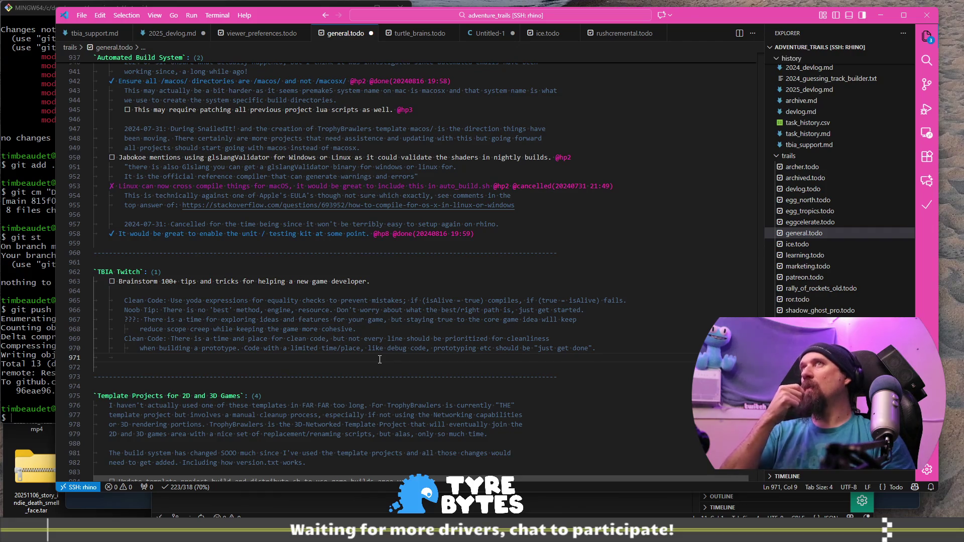
key("alt+Tab")
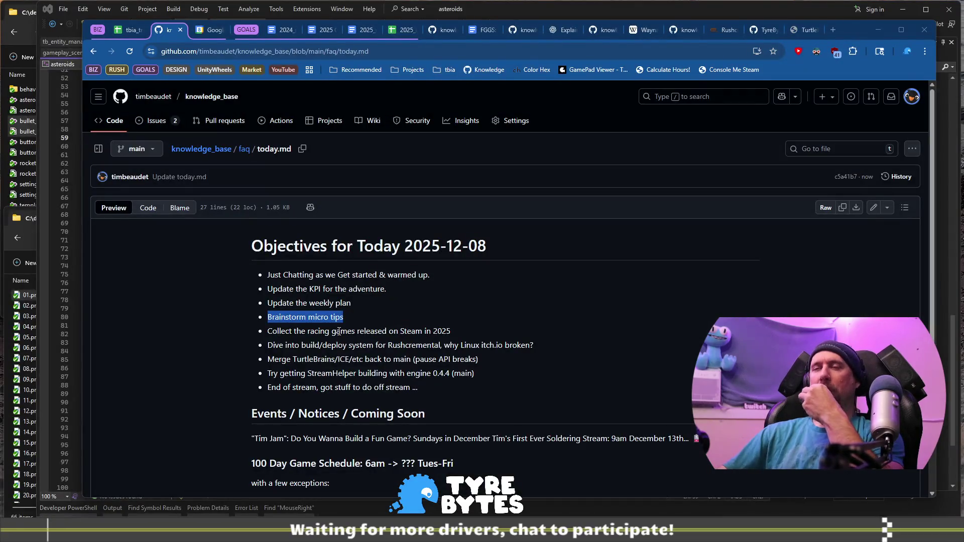
left_click(305, 328)
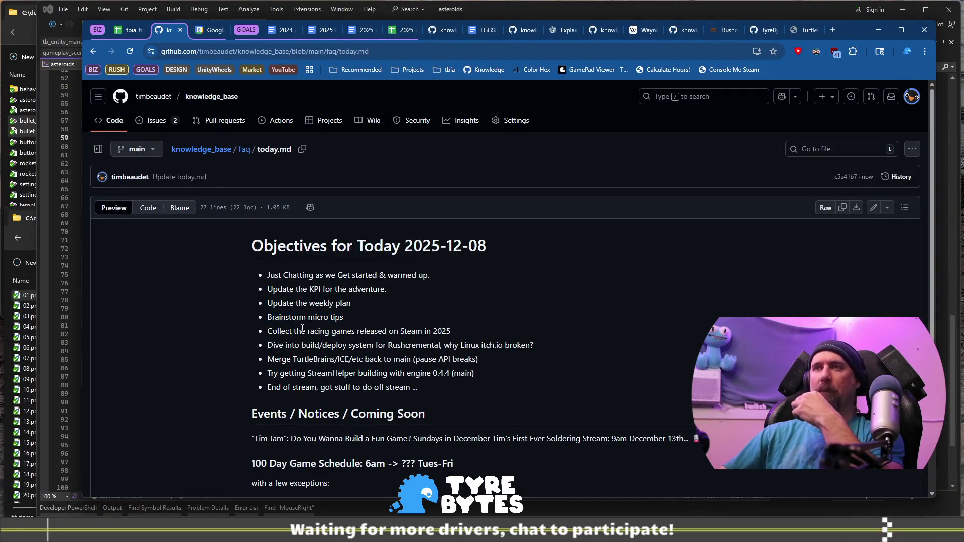
left_click_drag(297, 332, 401, 342)
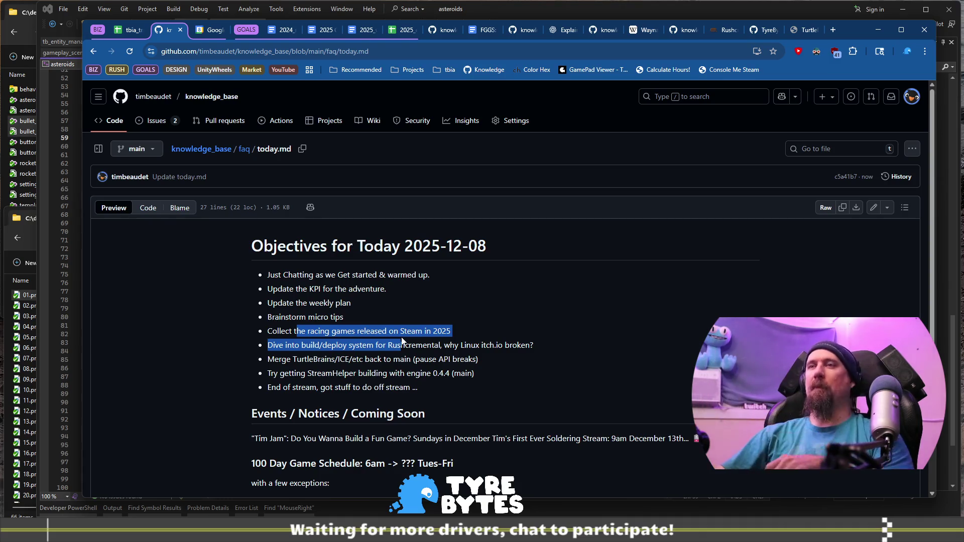
left_click(402, 342)
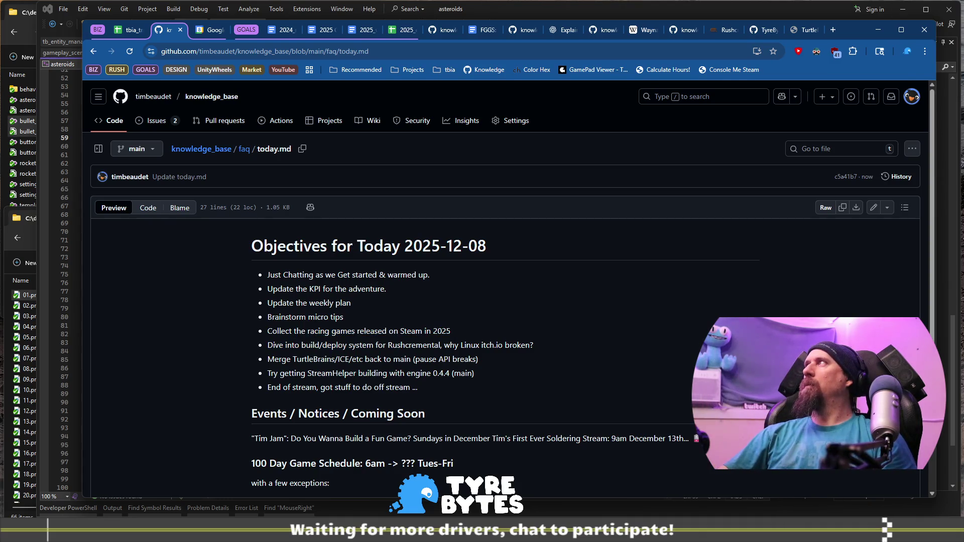
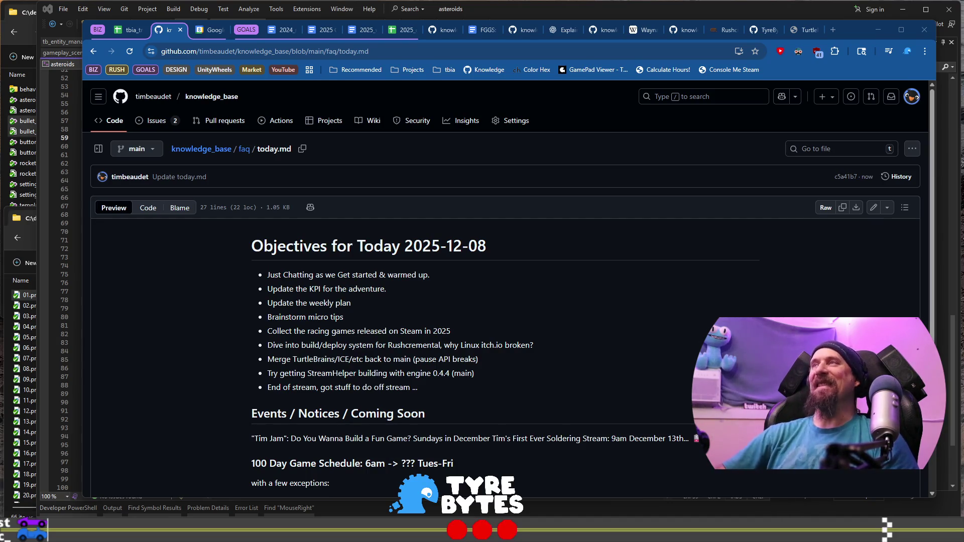
Step: Switch from GitHub to the tbia_tracker_2025 spreadsheet tab
left_click(131, 32)
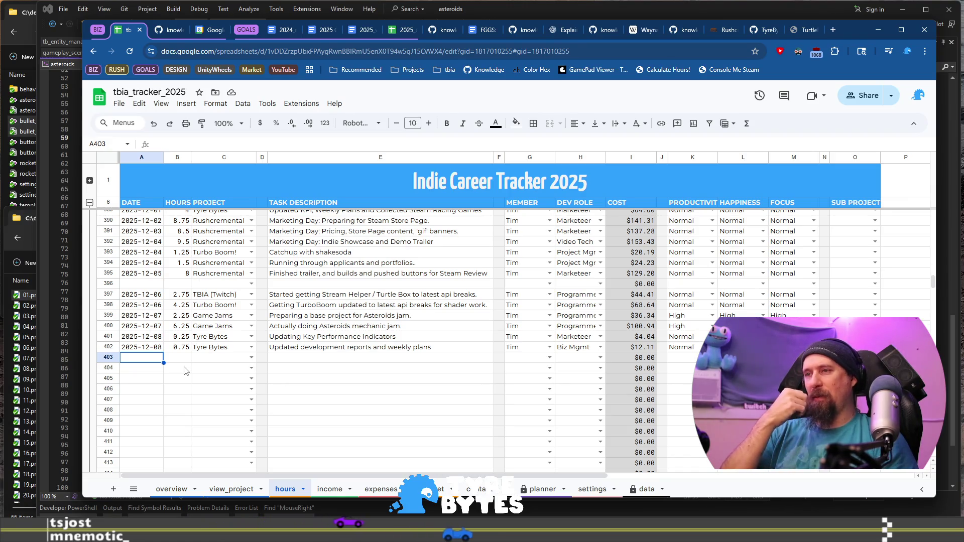
Step: Start row 403 with date 2025-12-08, 0.25 hours and project Tyre Bytes
type("`")
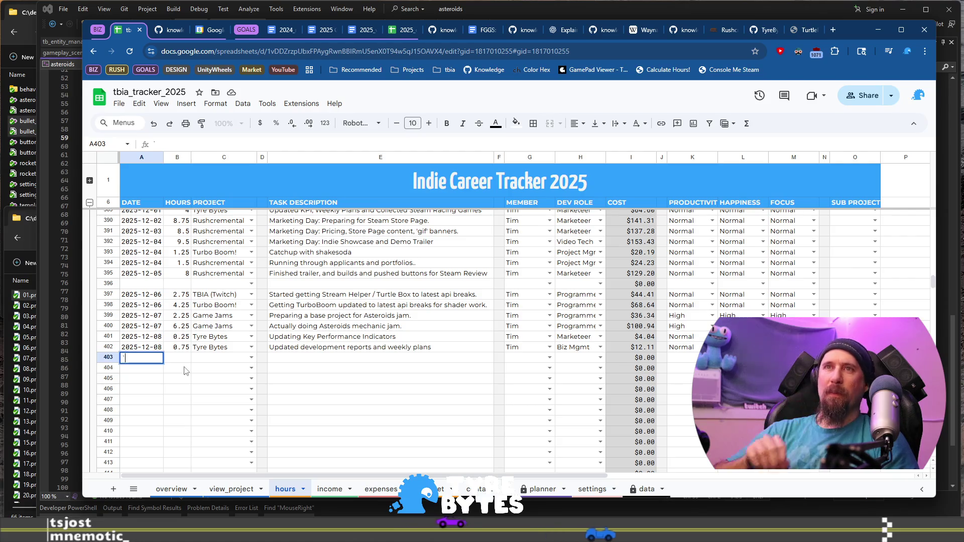
type("date")
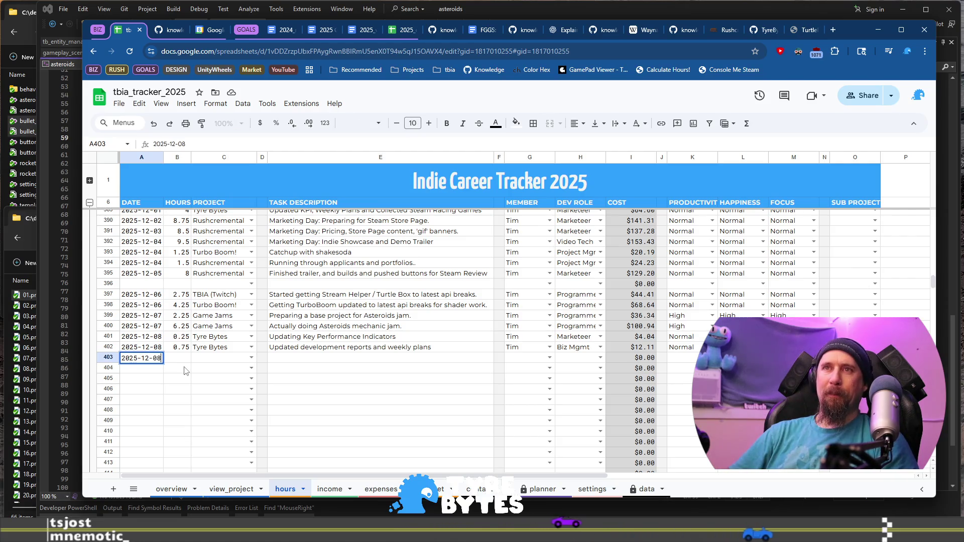
key("Tab")
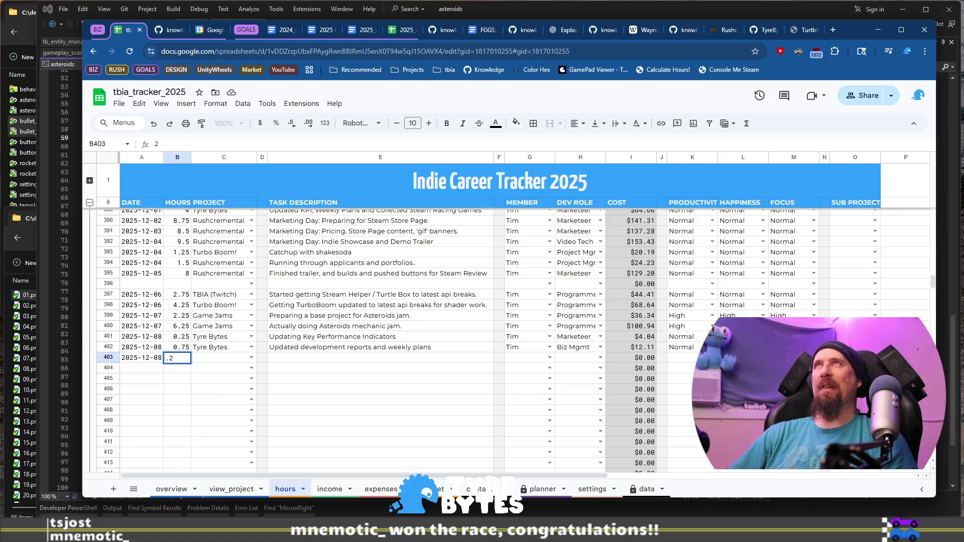
type(".25")
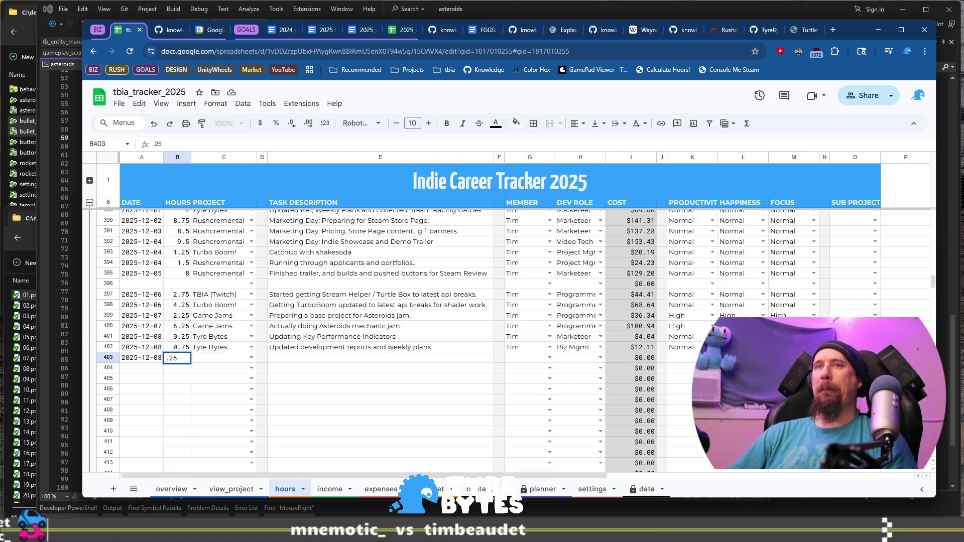
key("Tab")
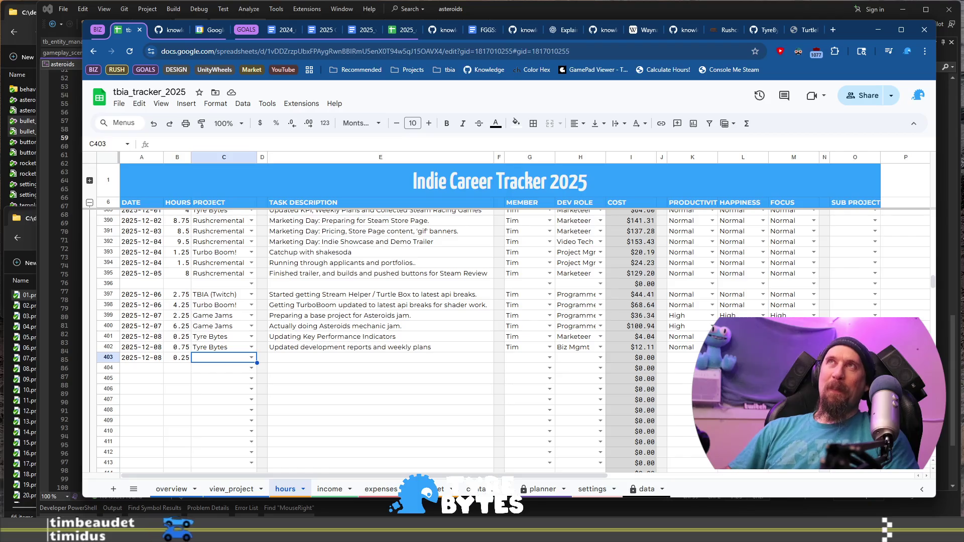
key("Return")
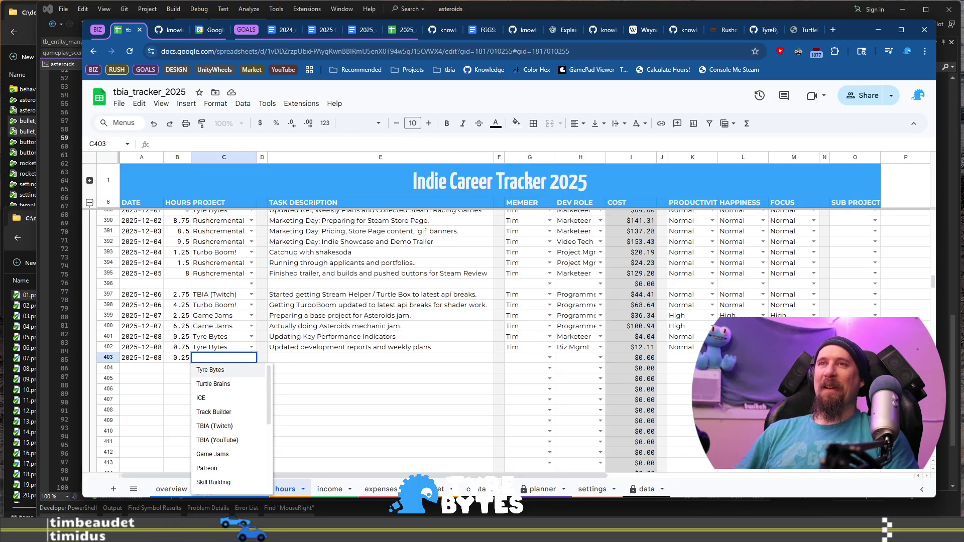
key("Escape")
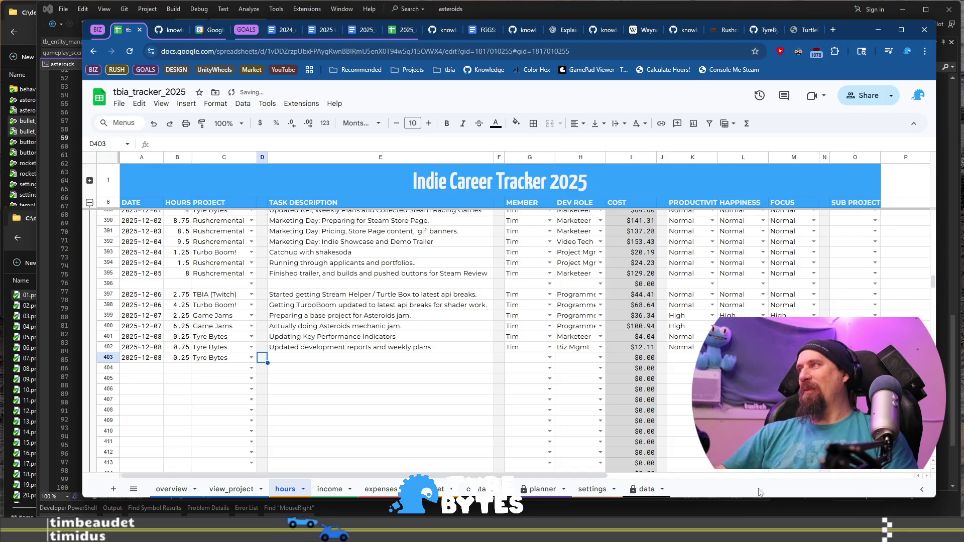
Step: Switch to the VS Code todo notes and place the cursor at the Clean Code tip
key("alt+Tab")
left_click(352, 300)
left_click(127, 311)
key("Up")
key("Home")
type("-")
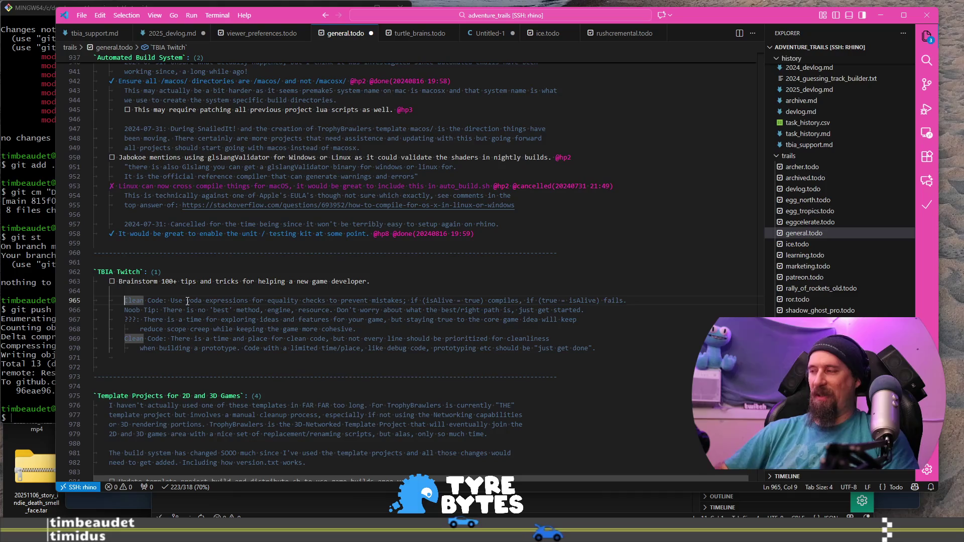
key("BackSpace")
key("BackSpace")
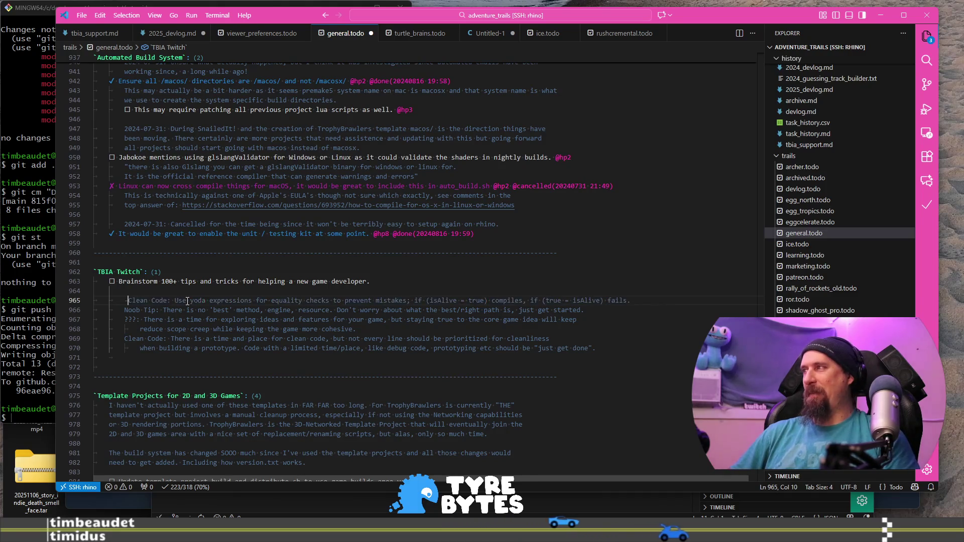
key("alt+Return")
key("Down")
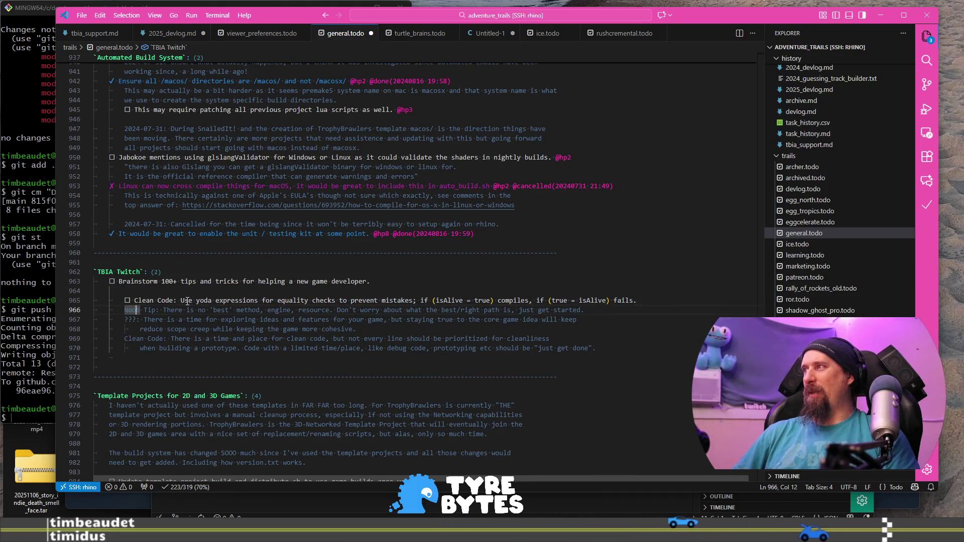
key("alt+Return")
key("ctrl+z")
key("ctrl+z")
key("Down")
key("shift+Down")
key("shift+End")
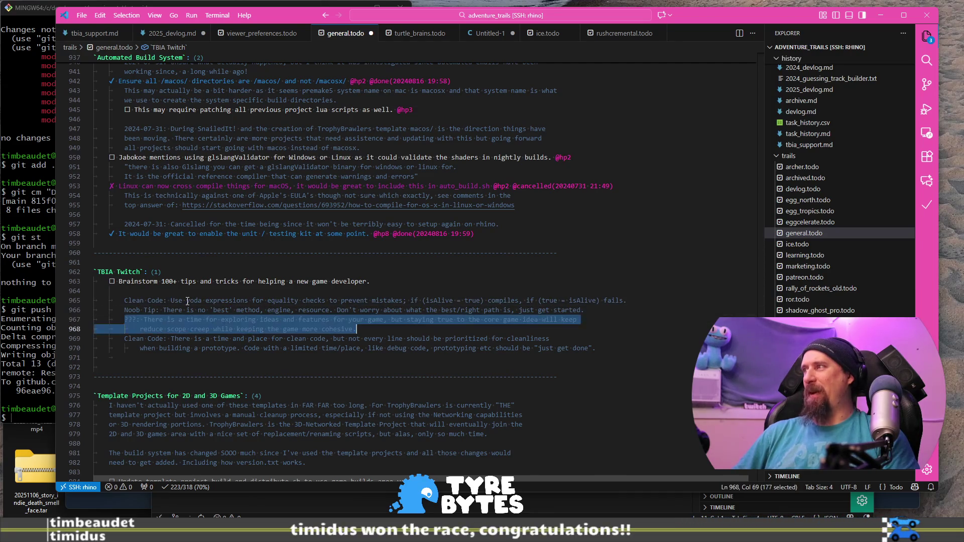
key("Left")
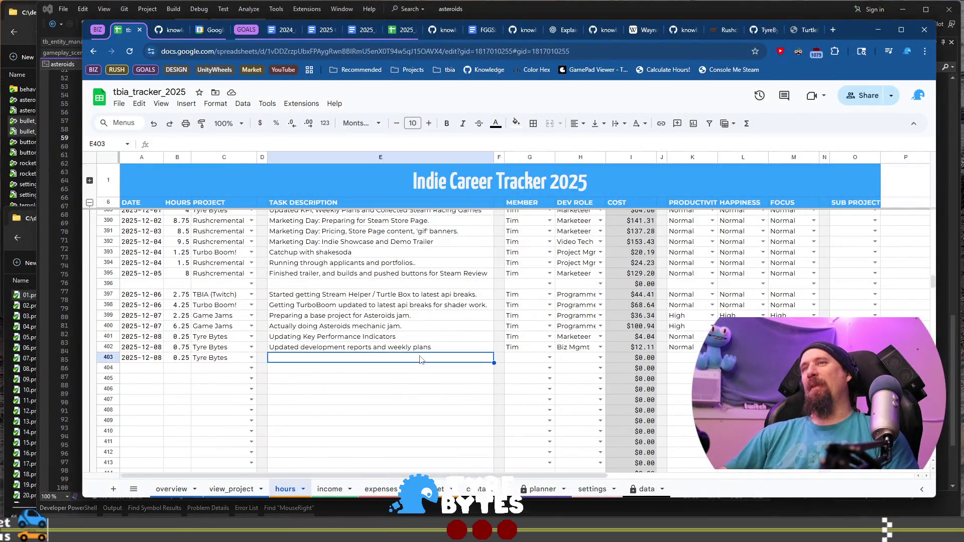
left_click(421, 359)
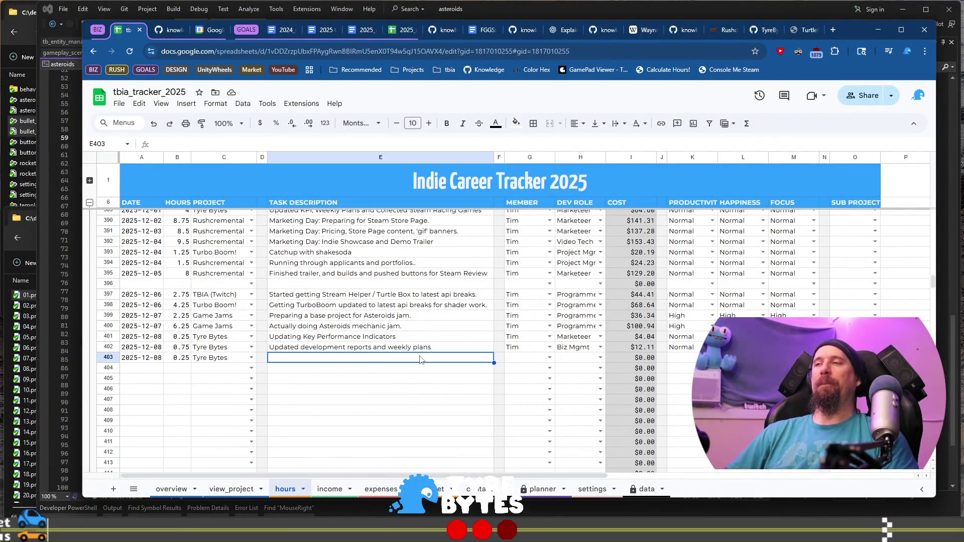
Step: Enter 'Brainstormed (slighly) more tips for new developers.' as row 403's task
type("Brain")
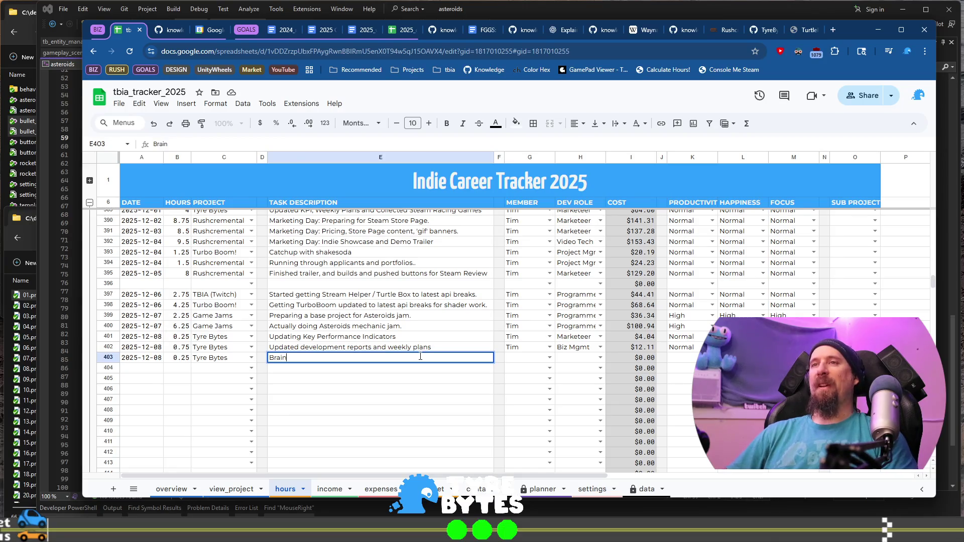
type("stormed (slighly) more tips for")
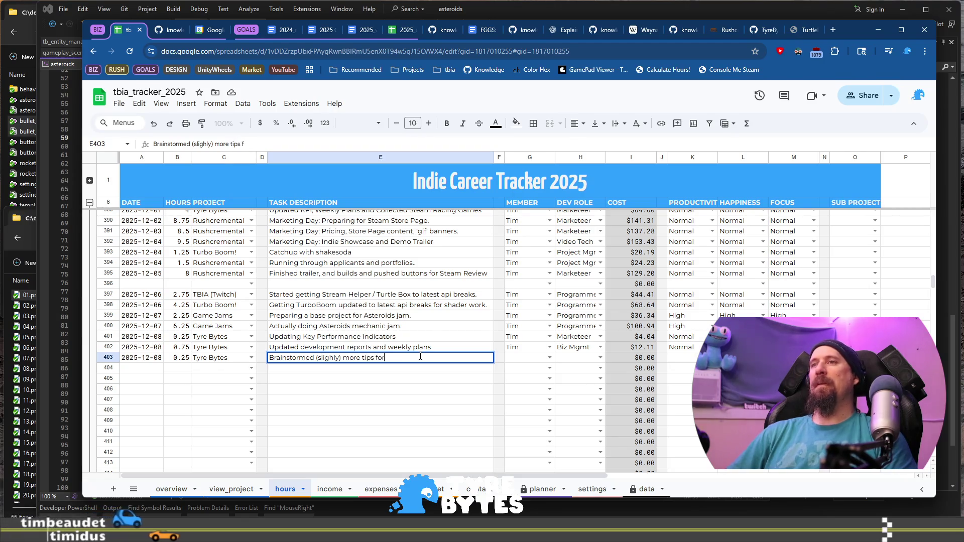
type(" new o")
key("BackSpace")
type("developers.")
key("Tab")
Step: Fill in the suggested team member and the Marketeer role for row 403
type("T")
key("Tab")
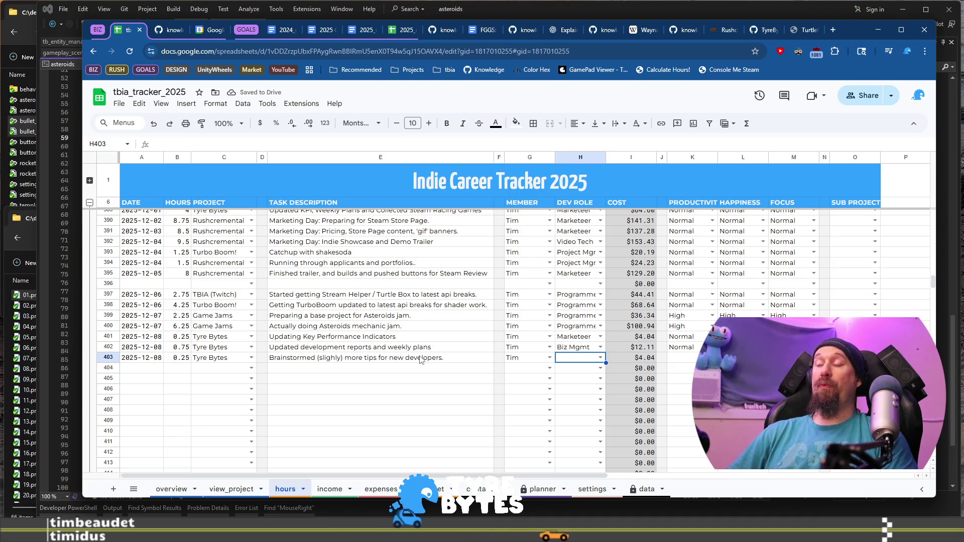
type("M")
key("Tab")
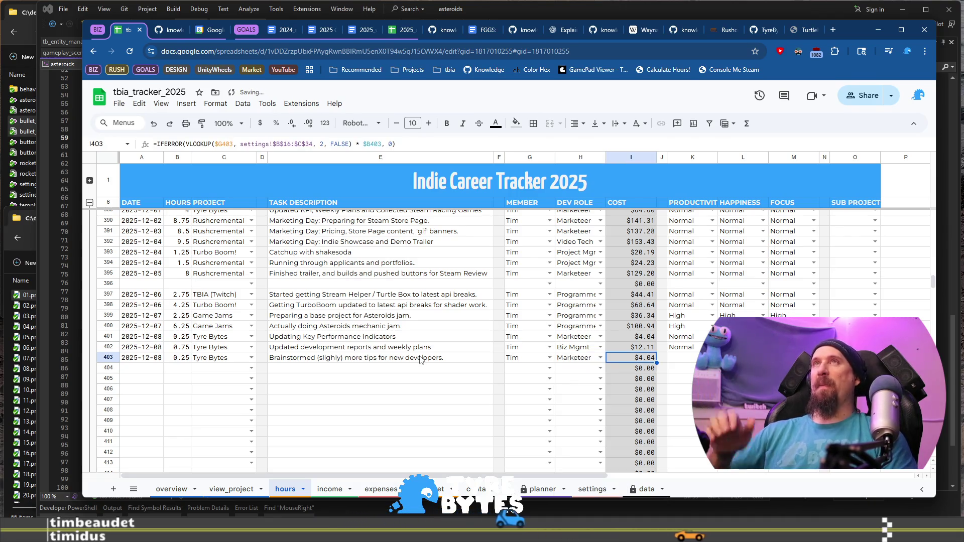
Step: Copy row 402's Normal productivity rating into row 403
key("Right")
key("Right")
key("Up")
key("ctrl+c")
key("shift+Down")
key("shift+Right")
key("shift+Right")
key("ctrl+v")
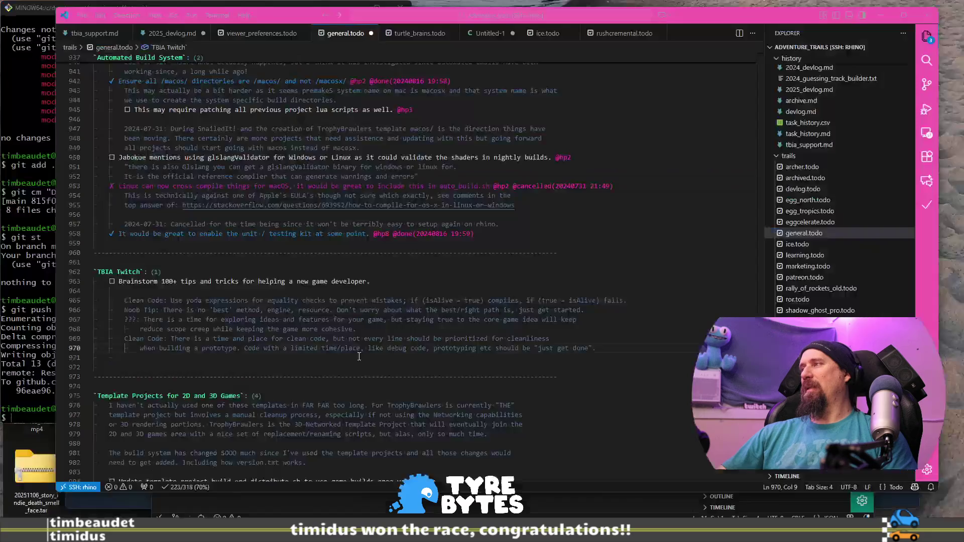
Step: Check blank line 971 in the todo notes, then return to the hours sheet
key("alt+Tab")
left_click(524, 359)
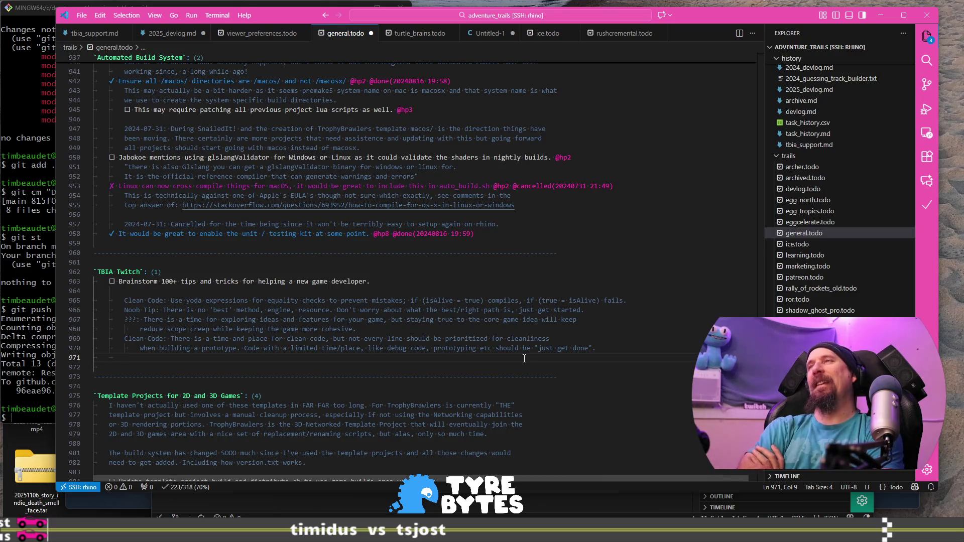
key("alt+Tab")
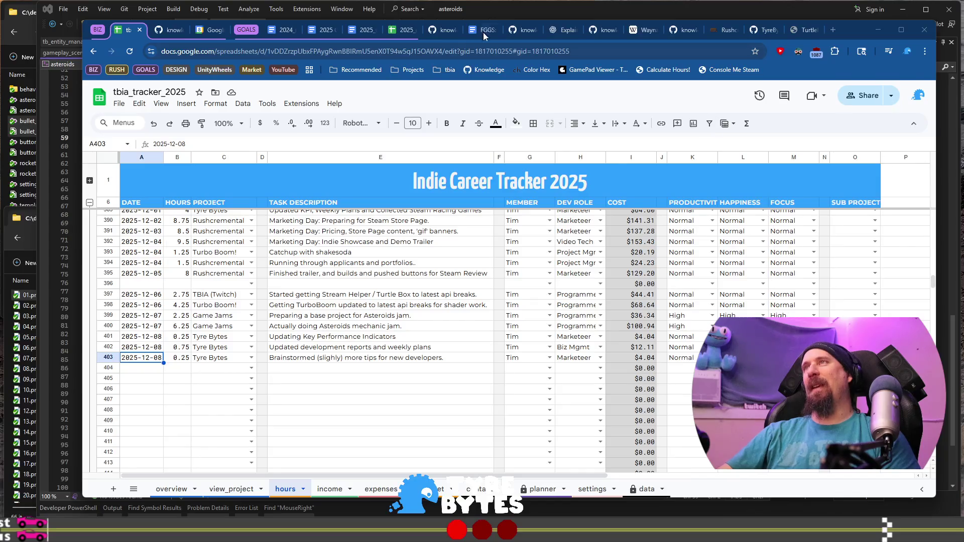
Step: Close and restore the Huayna Picchu tab, then search 'wiki random' in a new tab
middle_click(641, 32)
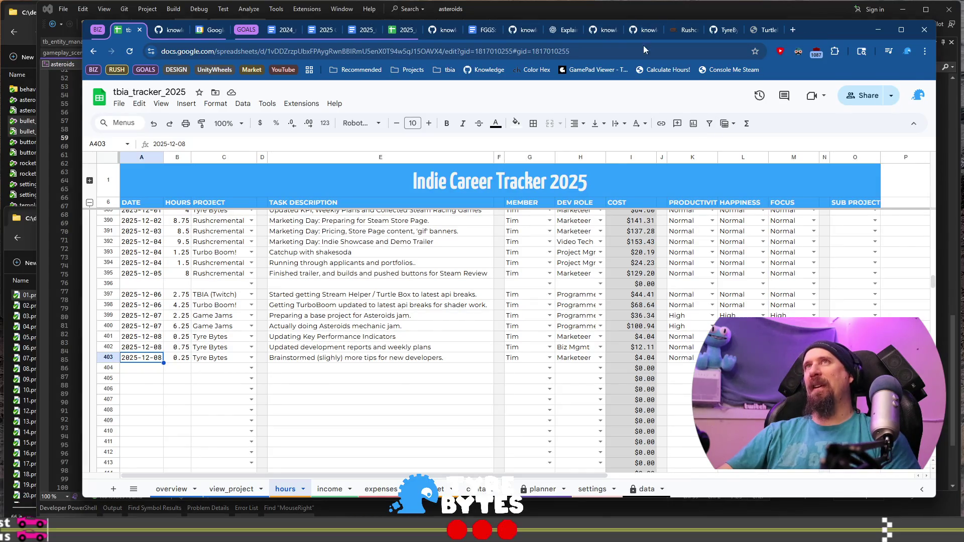
key("ctrl+shift+t")
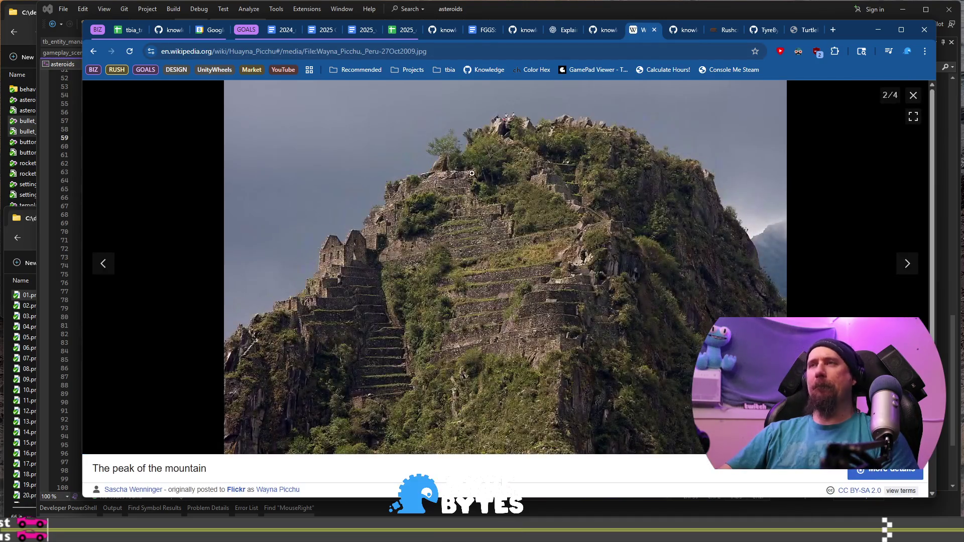
left_click(831, 29)
type("qik")
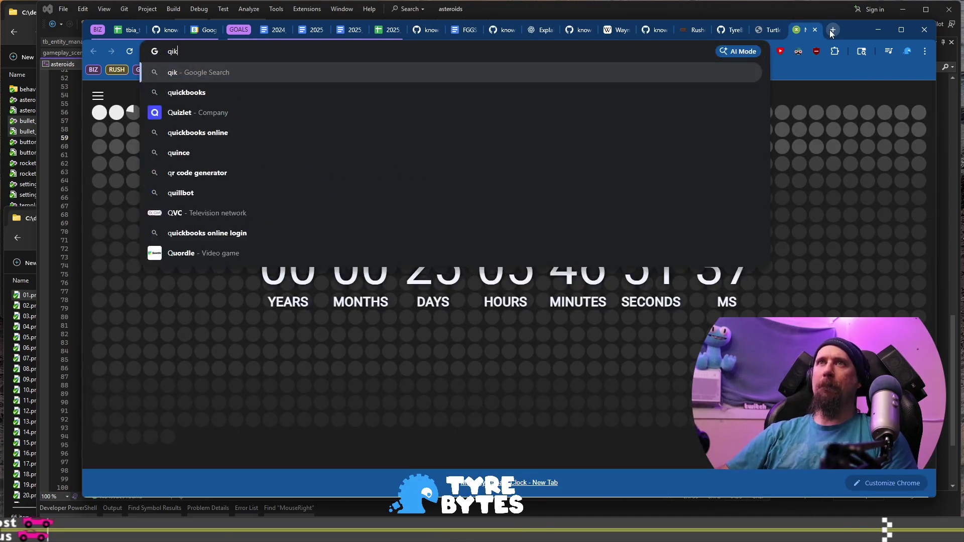
key("BackSpace")
key("BackSpace")
key("BackSpace")
type("wiki")
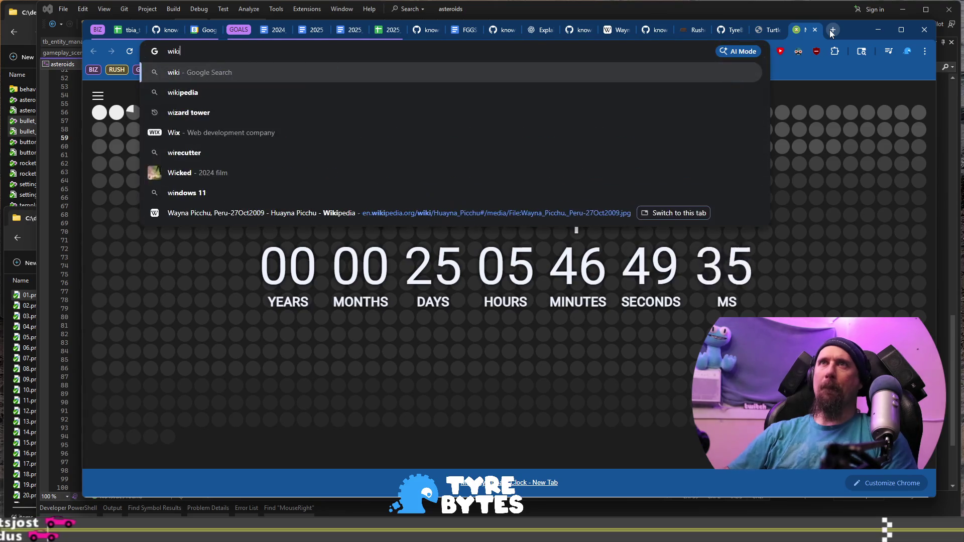
type(" ra")
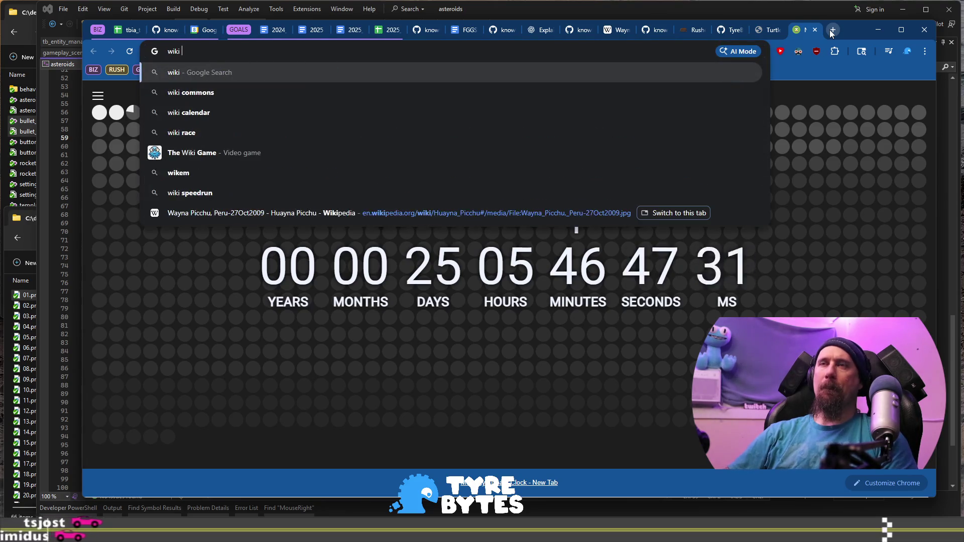
type("ndom")
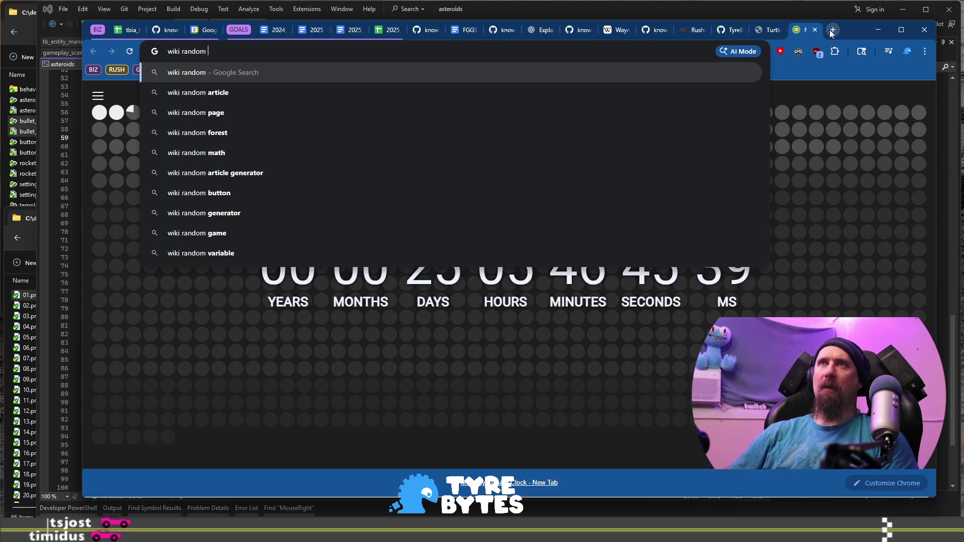
key("Return")
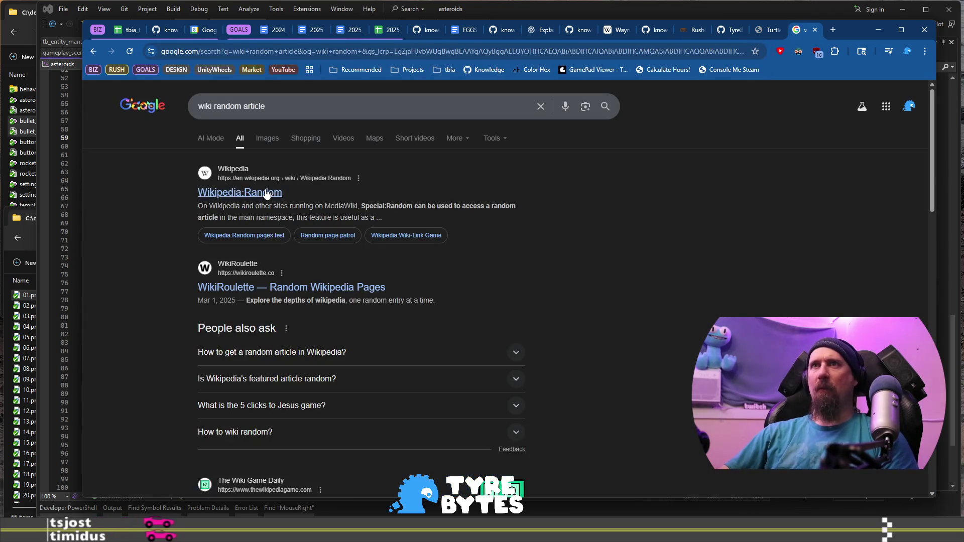
Step: Open the Wikipedia:Random help page, highlight its other-namespaces note, then go to the Challenge 4 notes
left_click(266, 194)
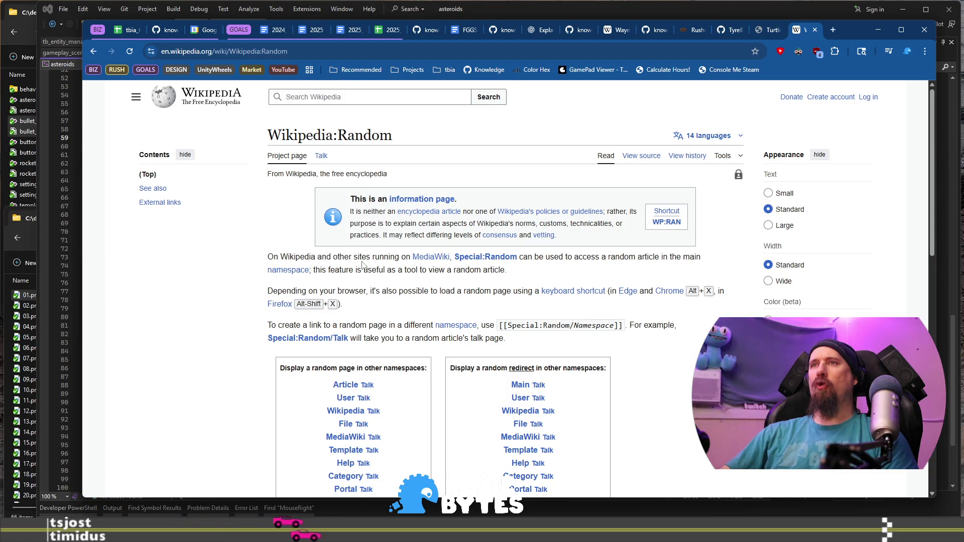
scroll(363, 265, "down", 2)
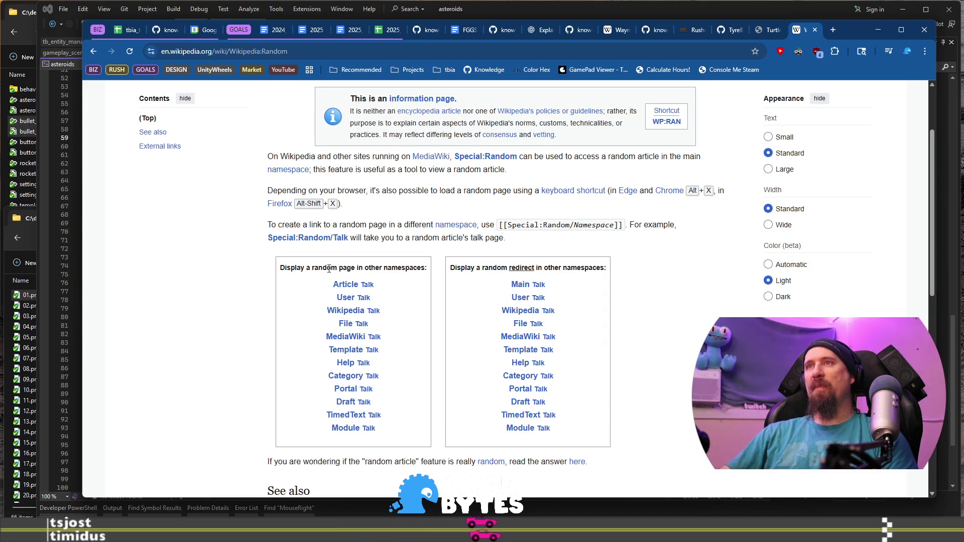
left_click_drag(328, 269, 419, 265)
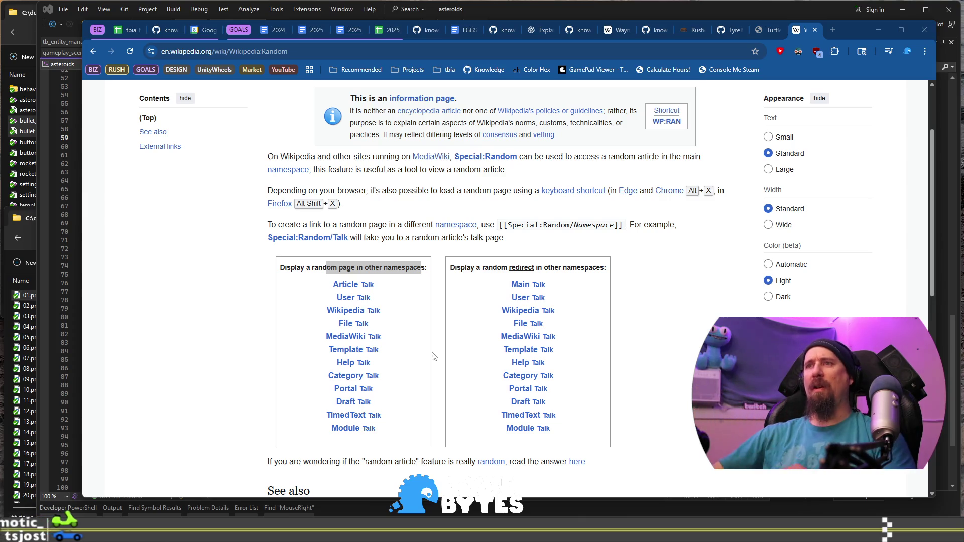
left_click(581, 29)
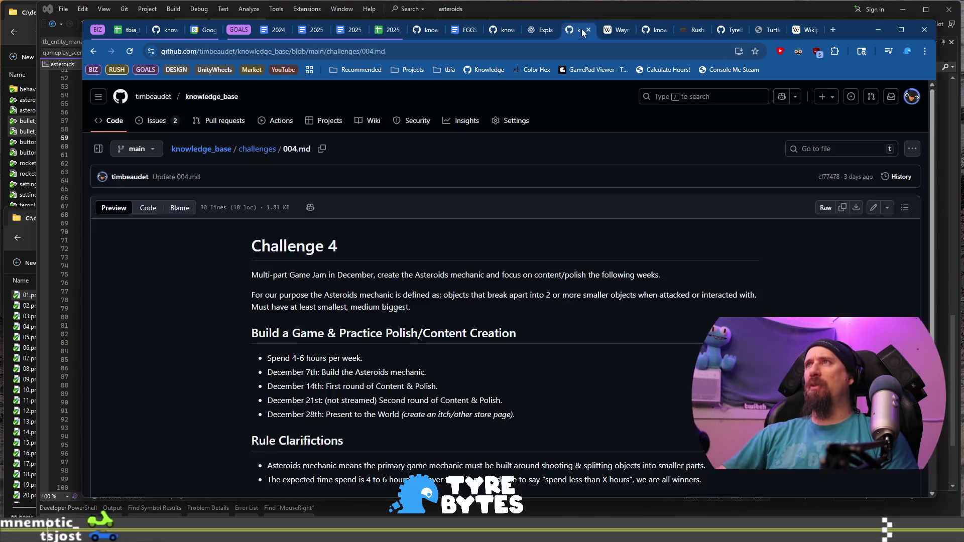
Step: Go back from the mountain photo to the Huayna Picchu article and scroll through it
left_click(618, 29)
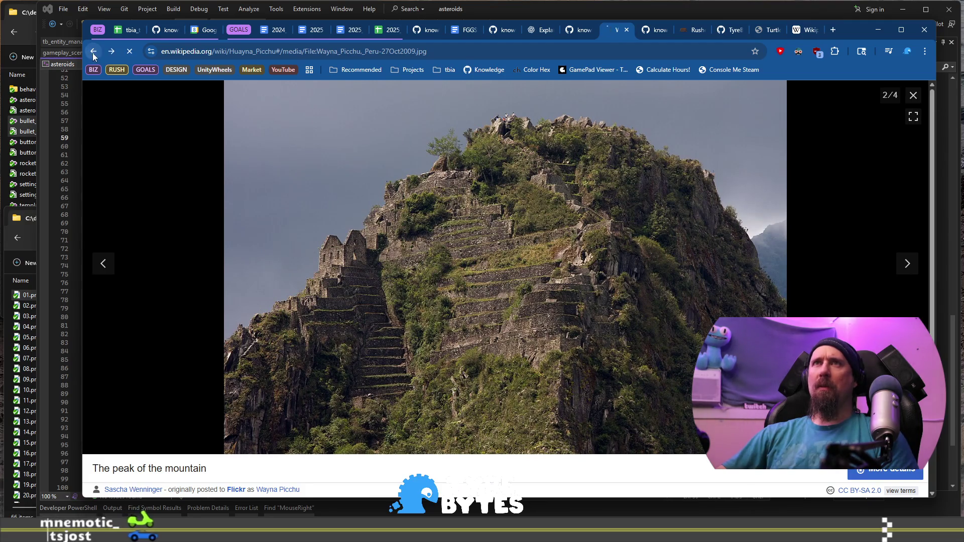
left_click(93, 52)
left_click(248, 329)
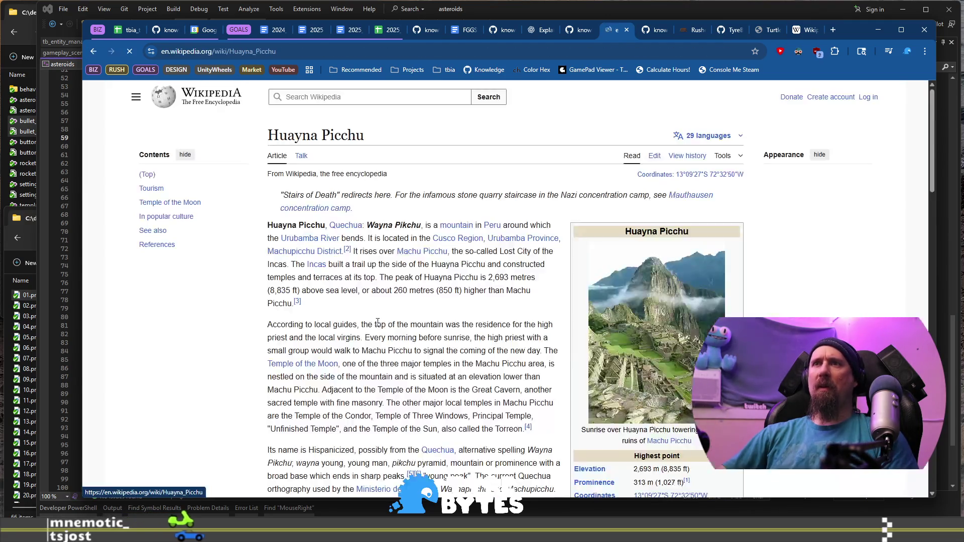
scroll(379, 332, "down", 5)
scroll(379, 334, "down", 10)
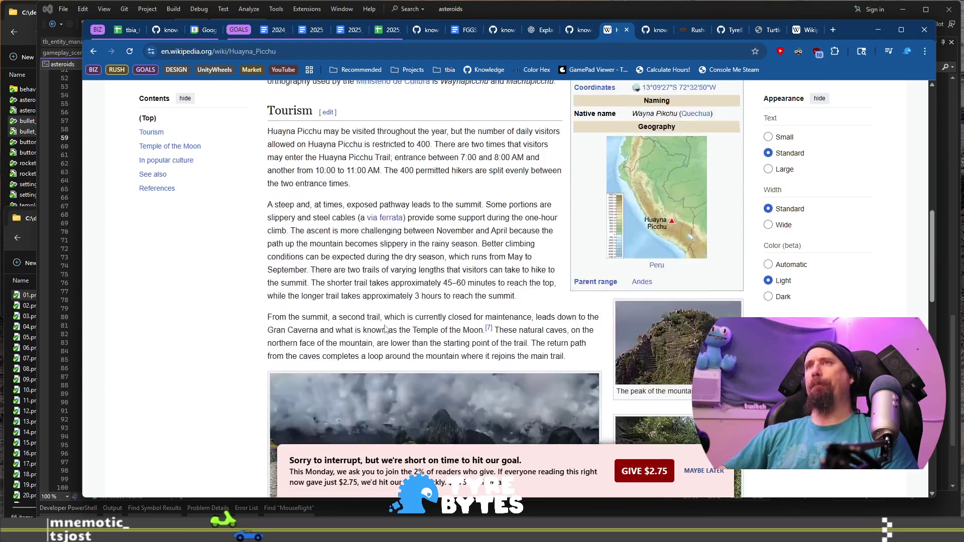
scroll(380, 336, "up", 10)
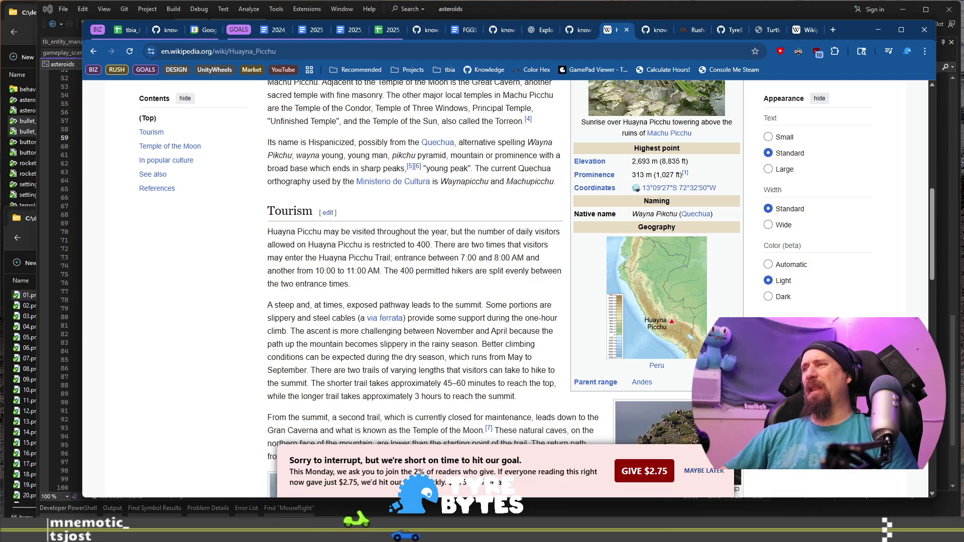
scroll(322, 360, "up", 2)
scroll(322, 360, "up", 5)
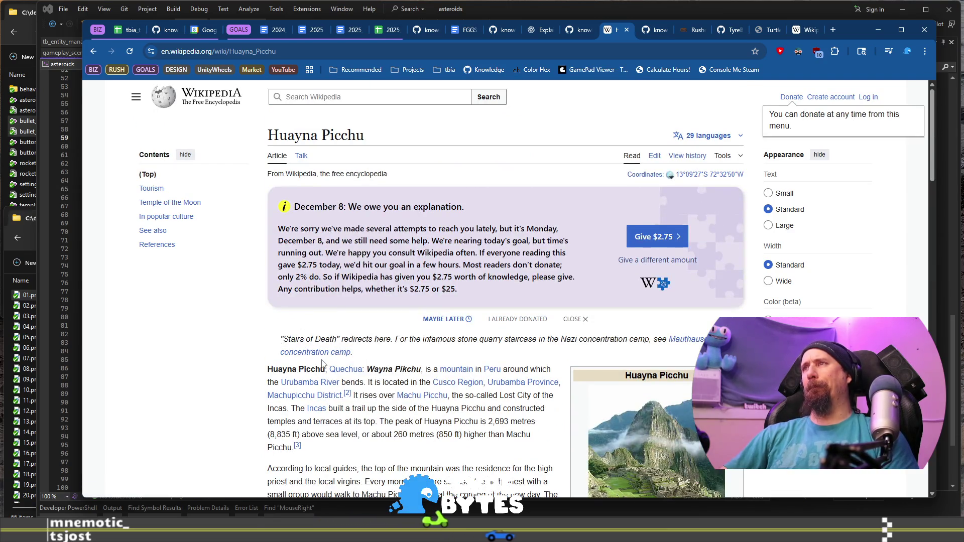
scroll(322, 363, "down", 5)
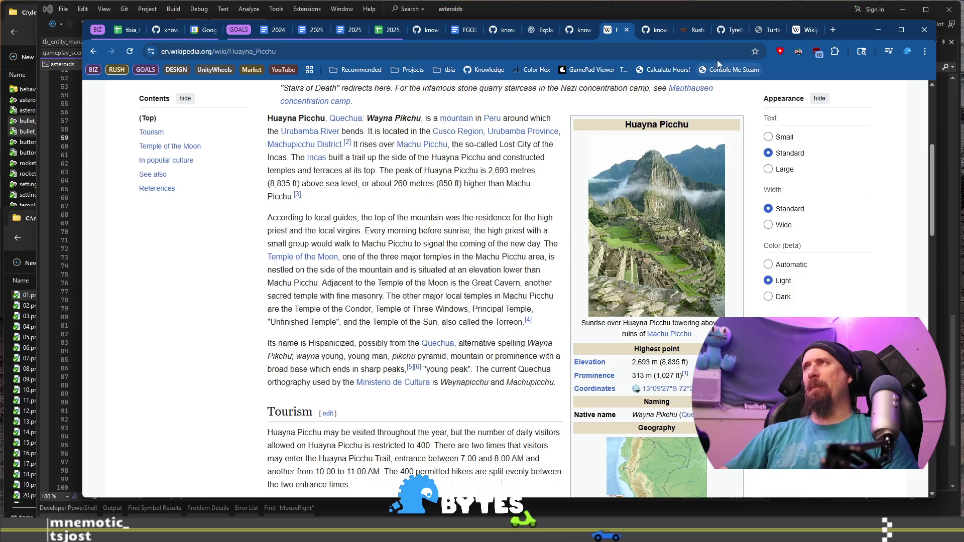
Step: Return to the Wikipedia:Random page and scroll down to its See also links
left_click(803, 30)
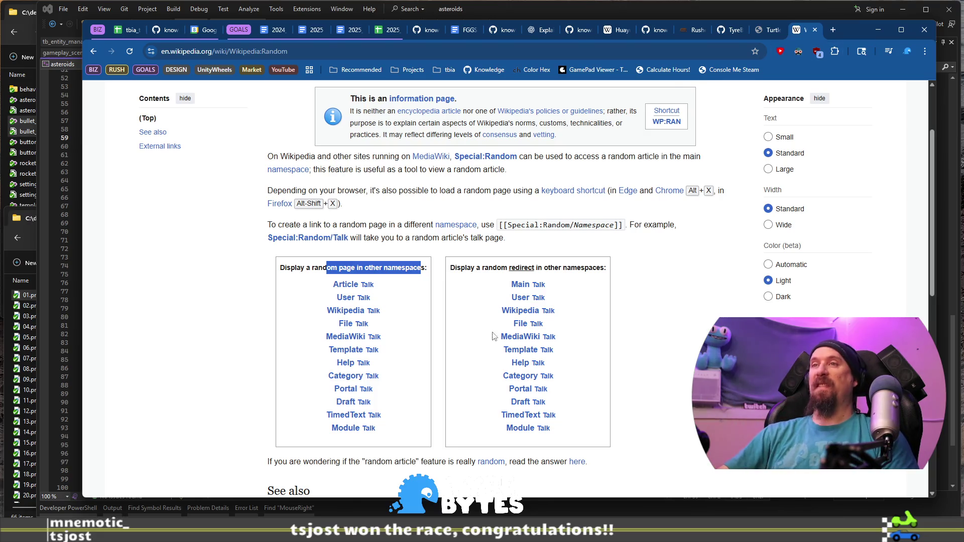
scroll(366, 433, "down", 3)
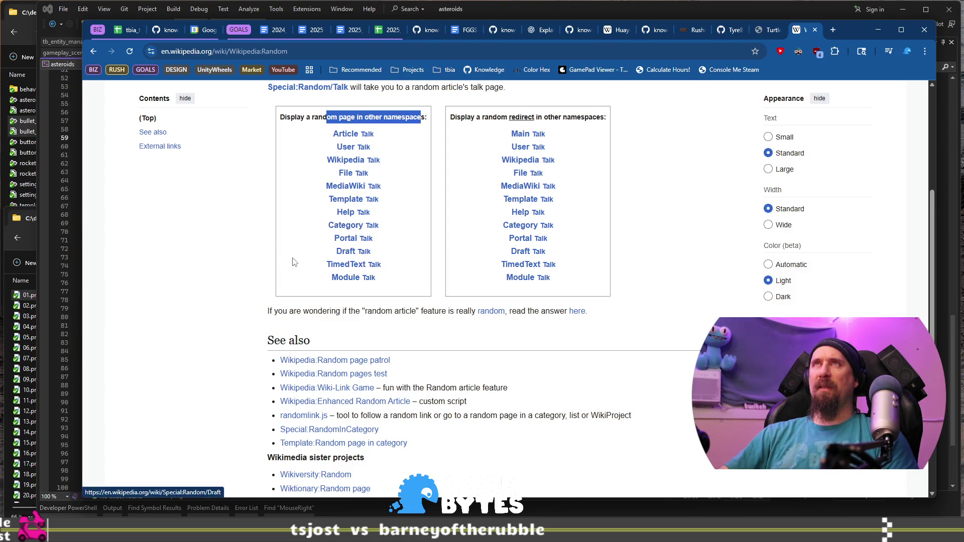
scroll(299, 262, "down", 1)
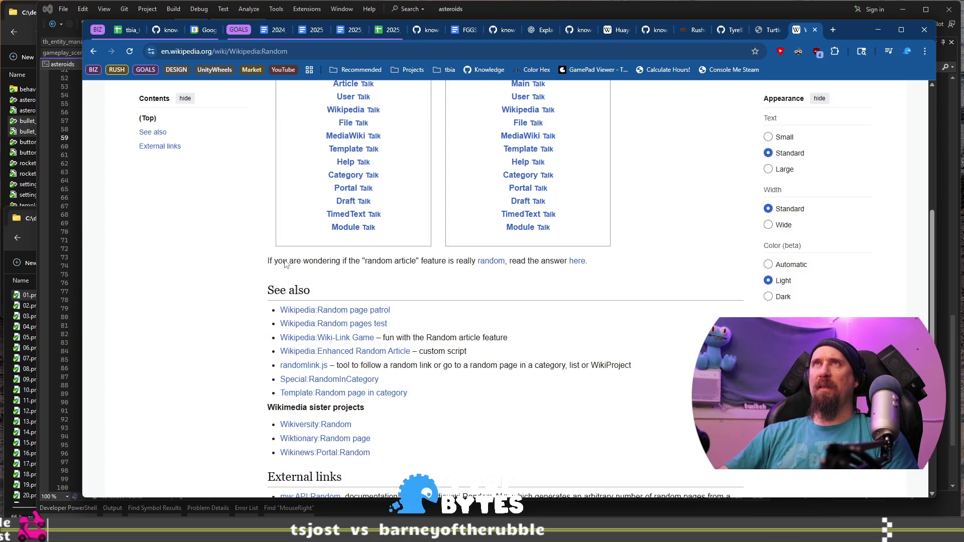
left_click(396, 50)
Step: Search for 'stumbleupon' and visit the Mix site, backing out of its Google sign-in prompts
type("stub")
key("BackSpace")
type("mbleupon")
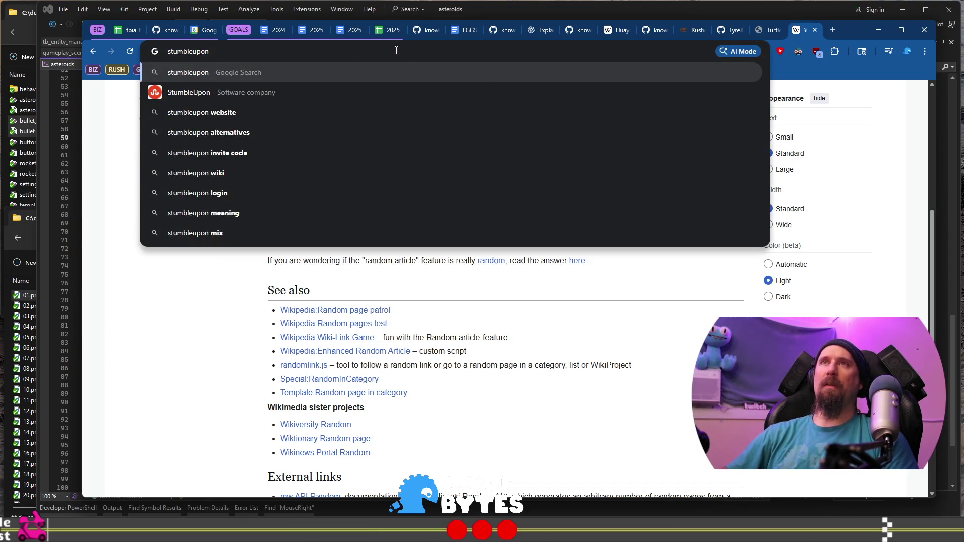
key("Return")
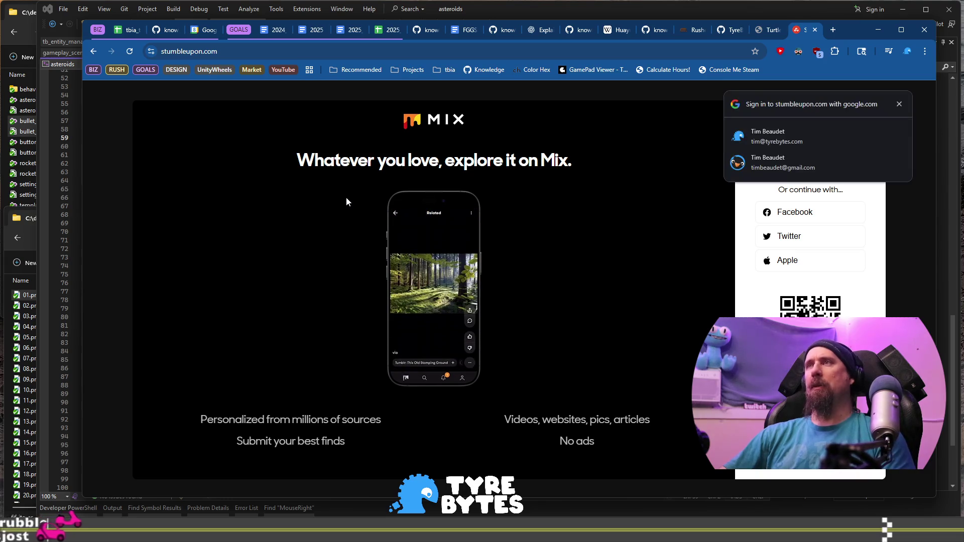
left_click(899, 103)
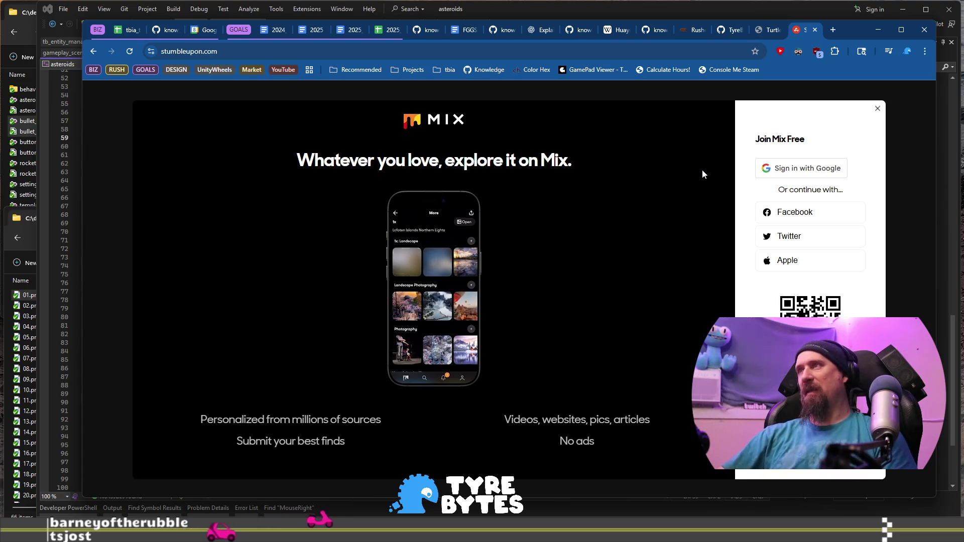
left_click(829, 169)
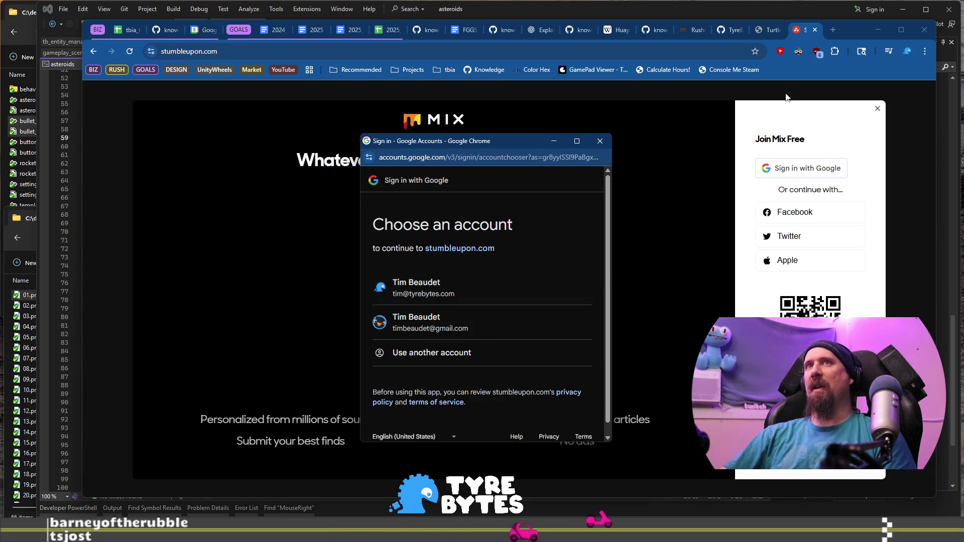
left_click(822, 33)
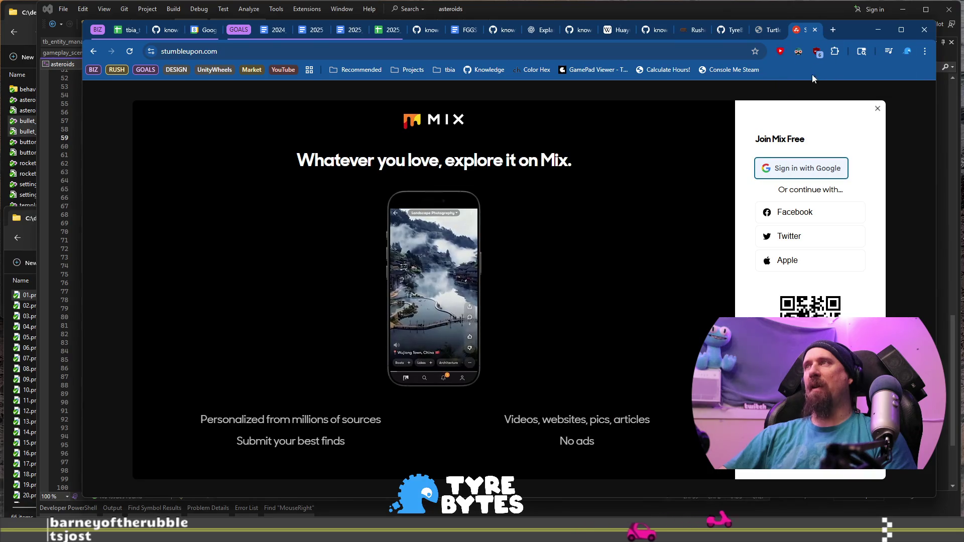
Step: Return to the results, open StumbleUpon's Wikipedia article, then open an Incognito window
left_click(94, 51)
scroll(478, 337, "down", 2)
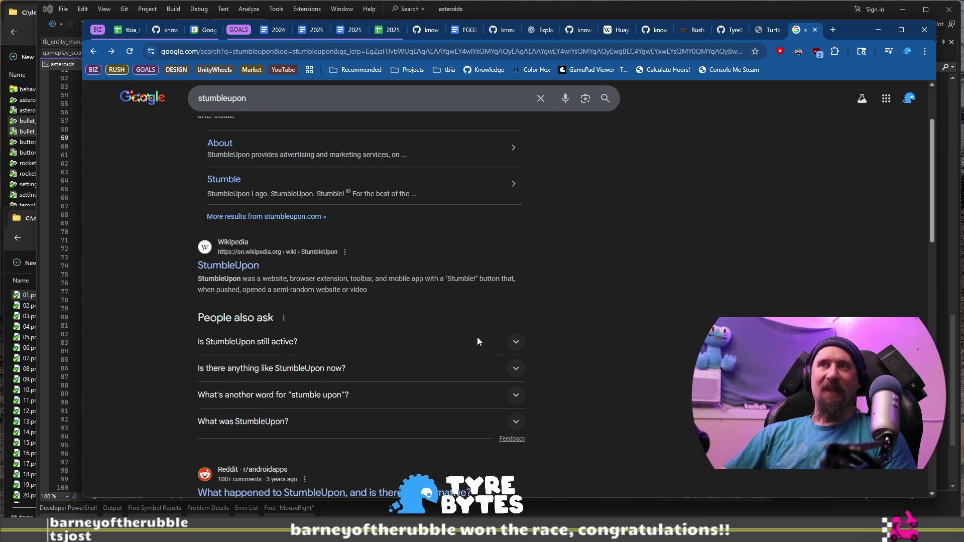
mouse_move(263, 279)
left_mouse_down()
mouse_move(358, 278)
mouse_move(377, 289)
left_mouse_up()
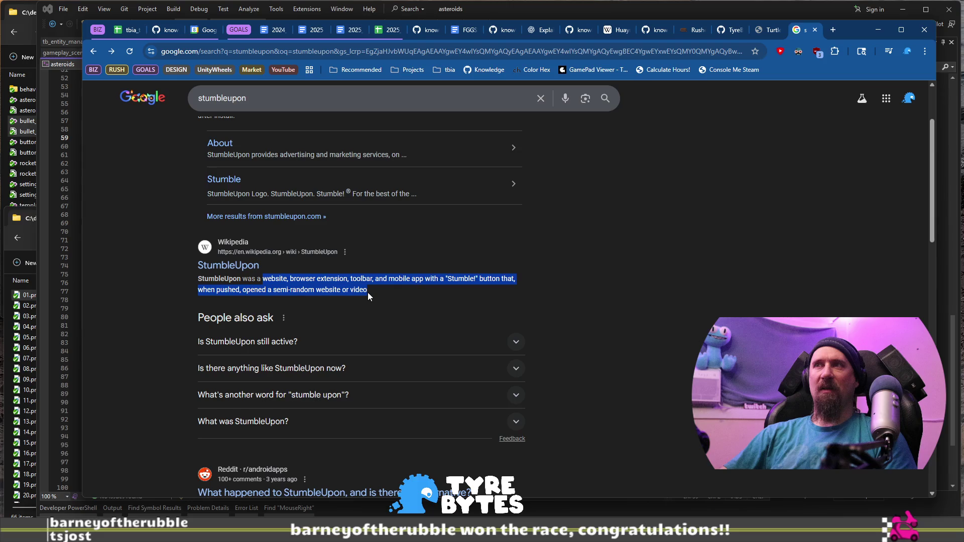
left_click(238, 273)
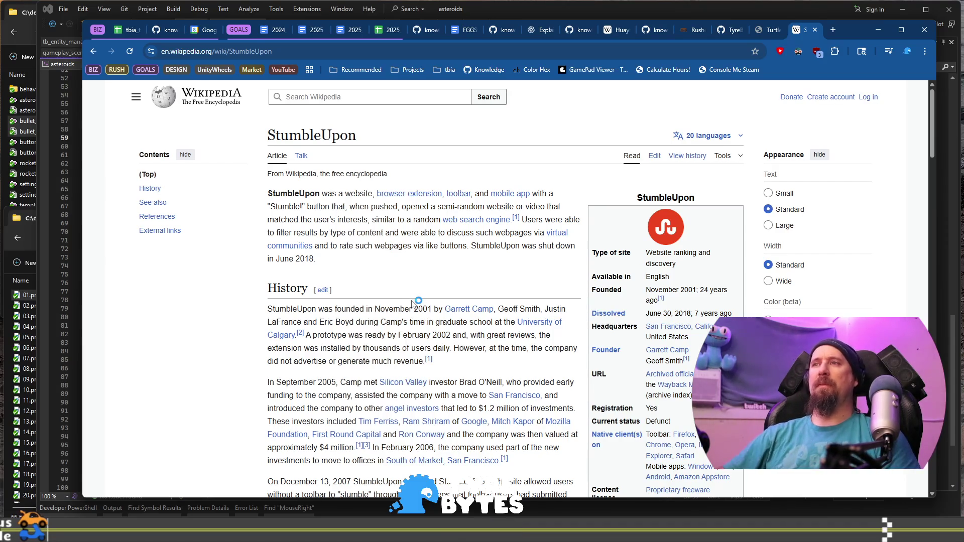
key("ctrl+shift+n")
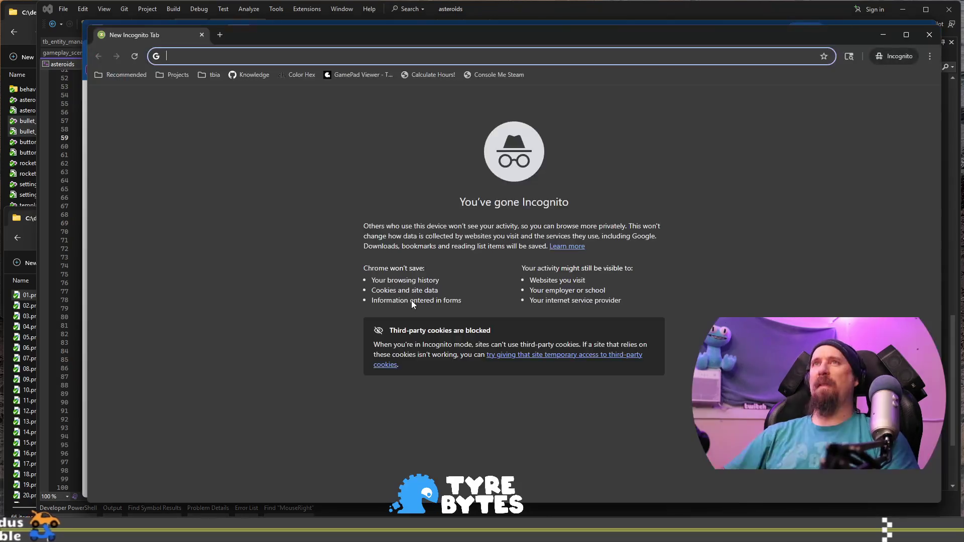
type("us")
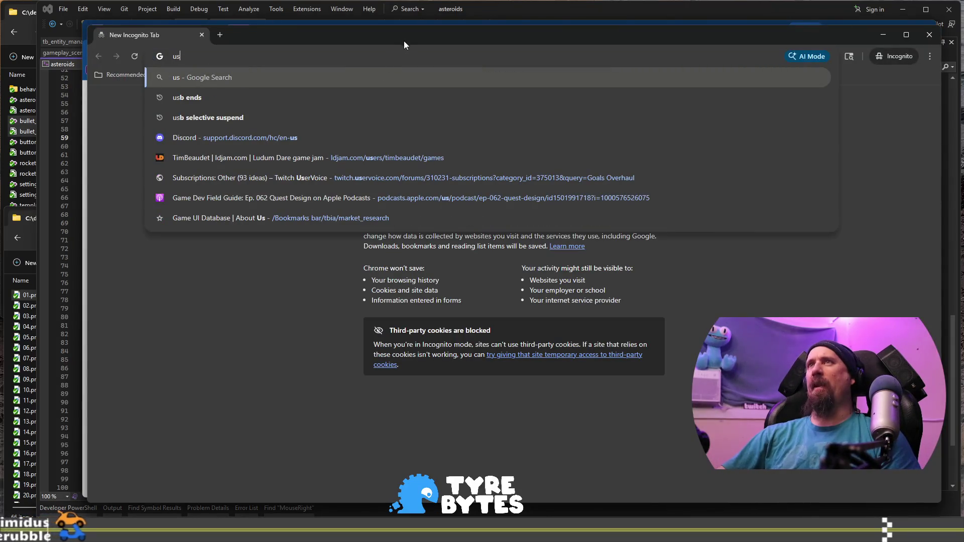
key("ctrl+w")
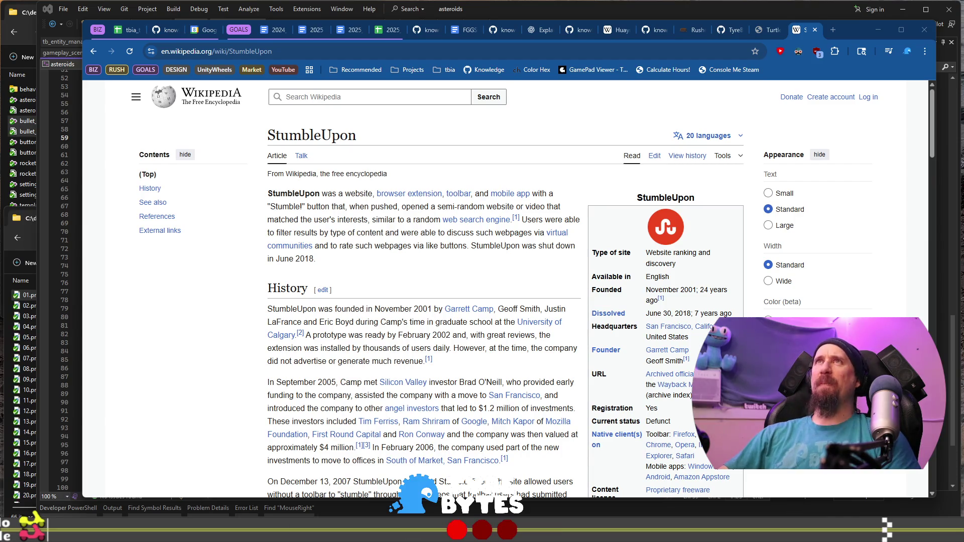
left_click(832, 66)
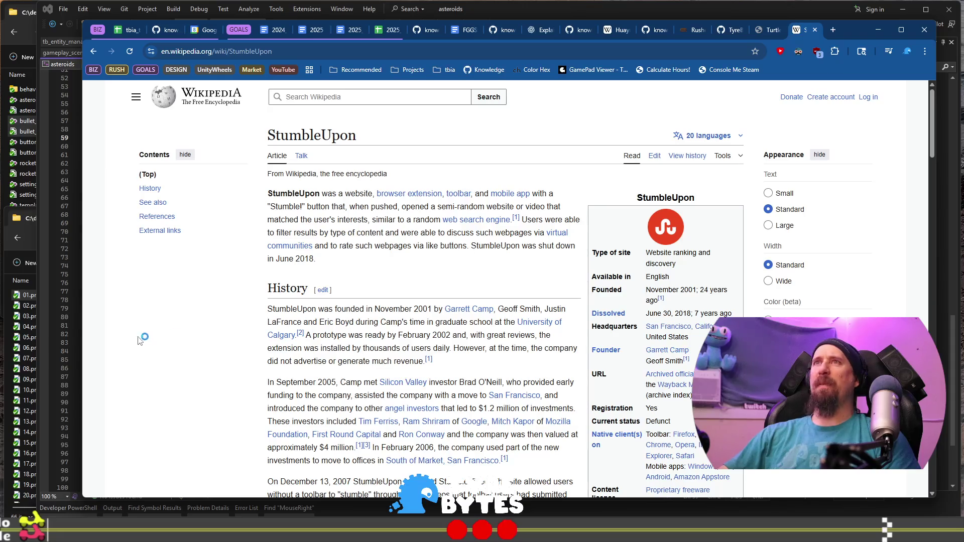
scroll(433, 280, "down", 10)
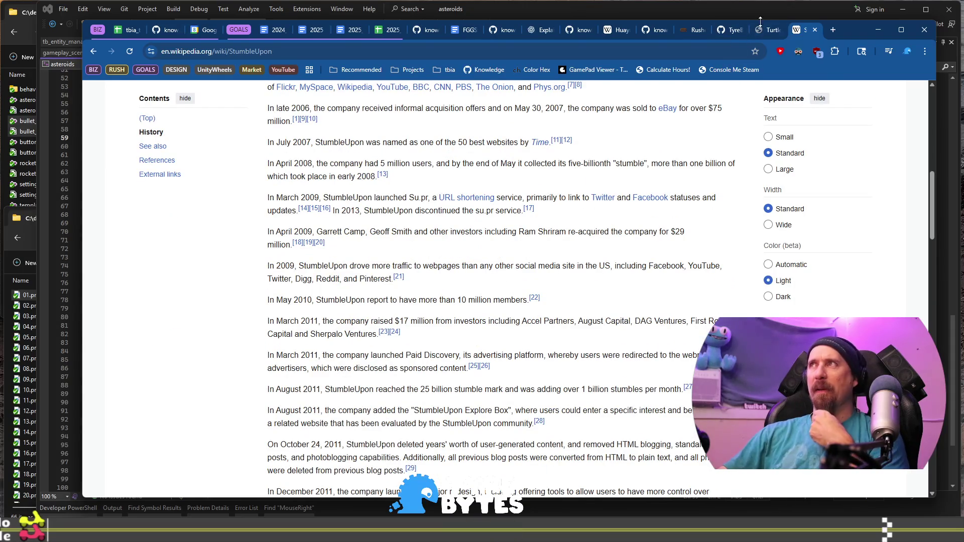
mouse_move(766, 31)
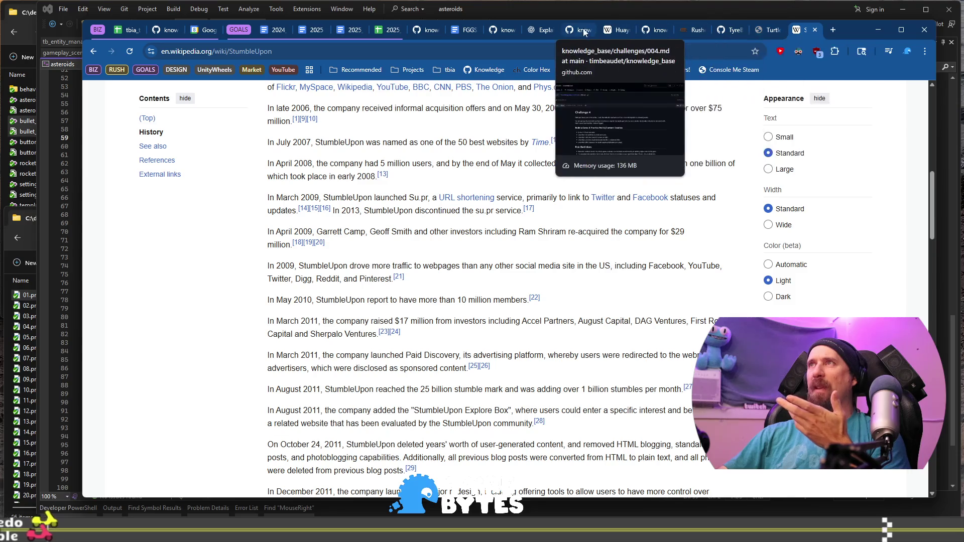
left_click(608, 33)
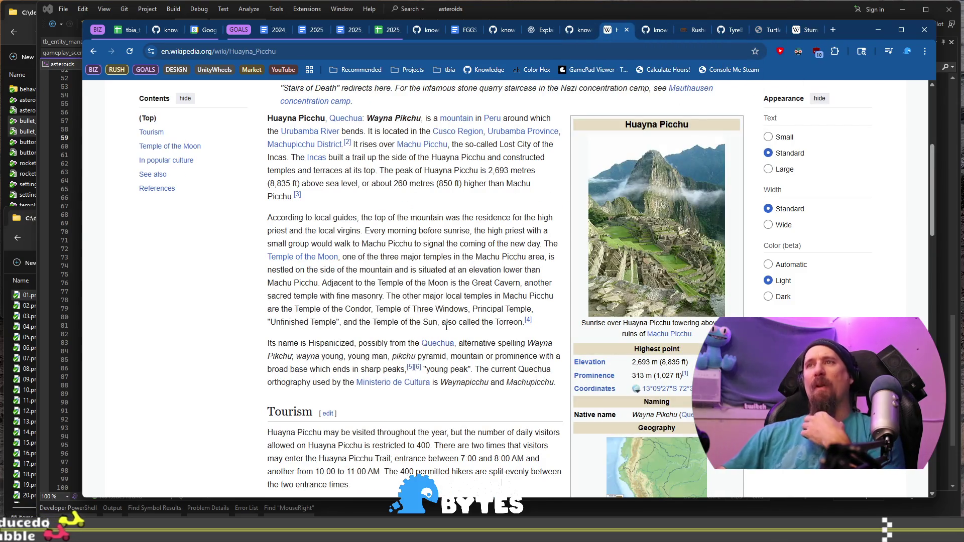
Step: Read the Huayna Picchu local guides and first Temple of the Moon paragraphs
left_click_drag(299, 264, 492, 349)
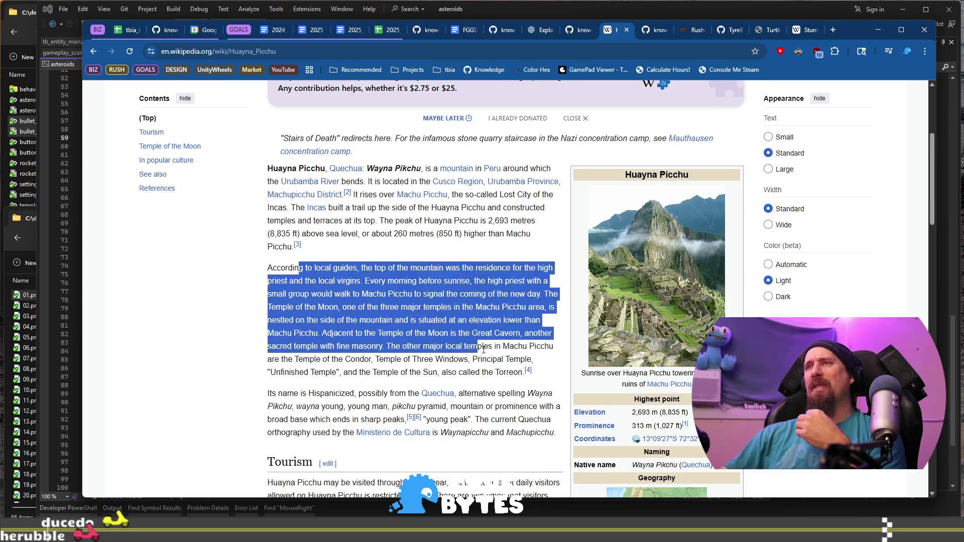
left_click(492, 358)
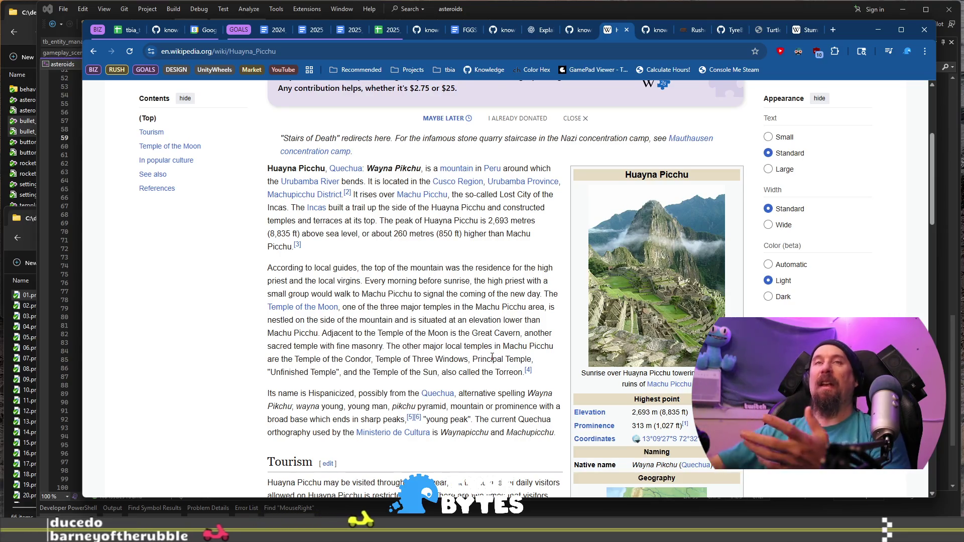
scroll(492, 357, "down", 12)
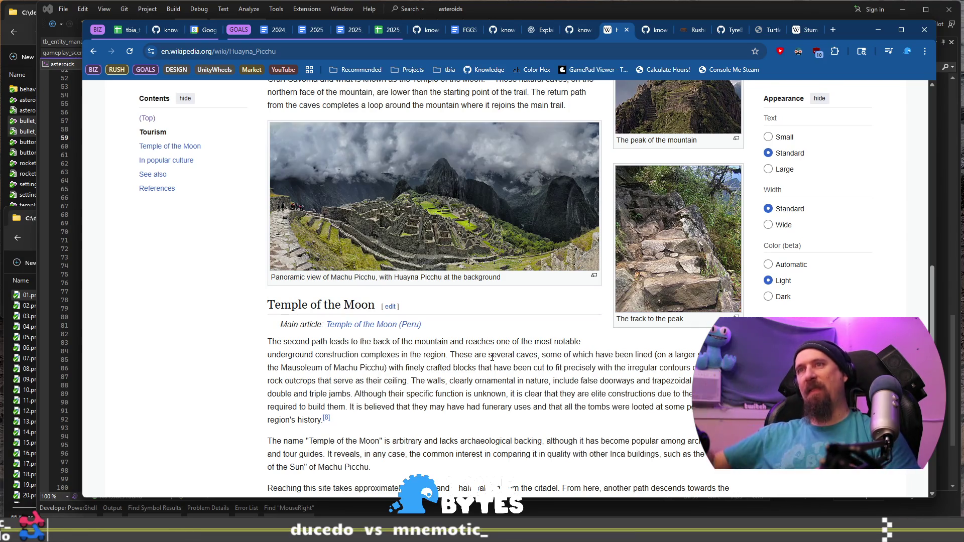
scroll(323, 351, "down", 2)
left_click_drag(279, 241, 354, 320)
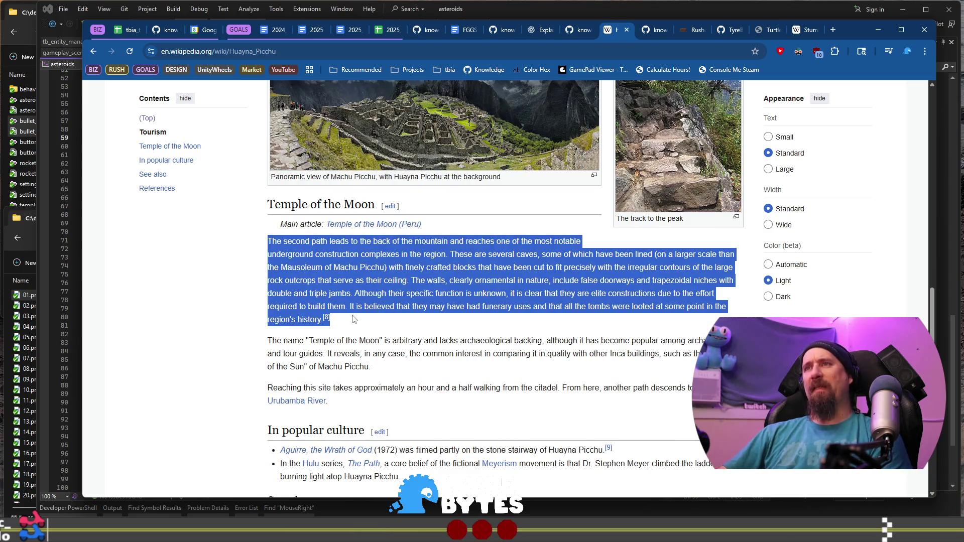
left_click(424, 335)
Step: Scroll back up through the Huayna Picchu article and switch to the StumbleUpon article
scroll(423, 331, "down", 10)
scroll(423, 329, "up", 15)
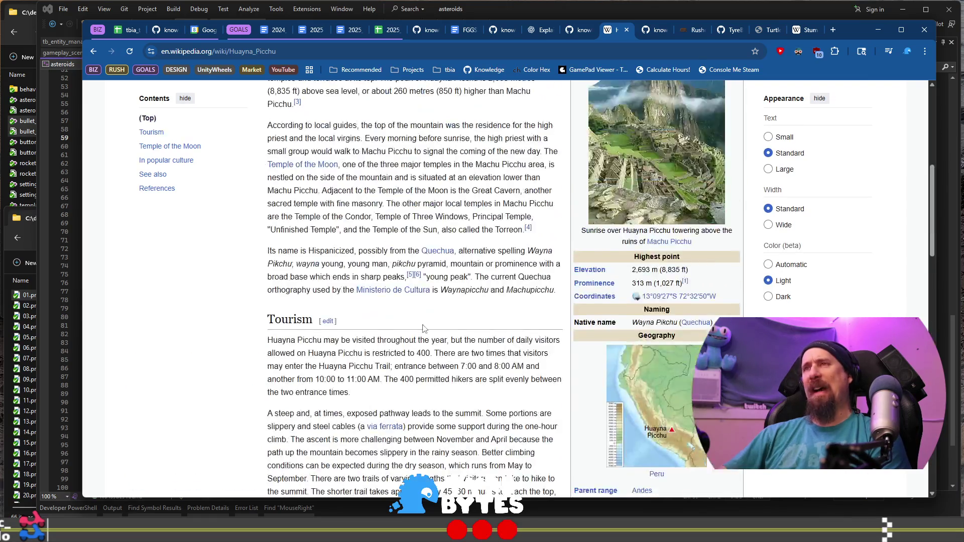
scroll(424, 329, "up", 15)
scroll(423, 329, "down", 15)
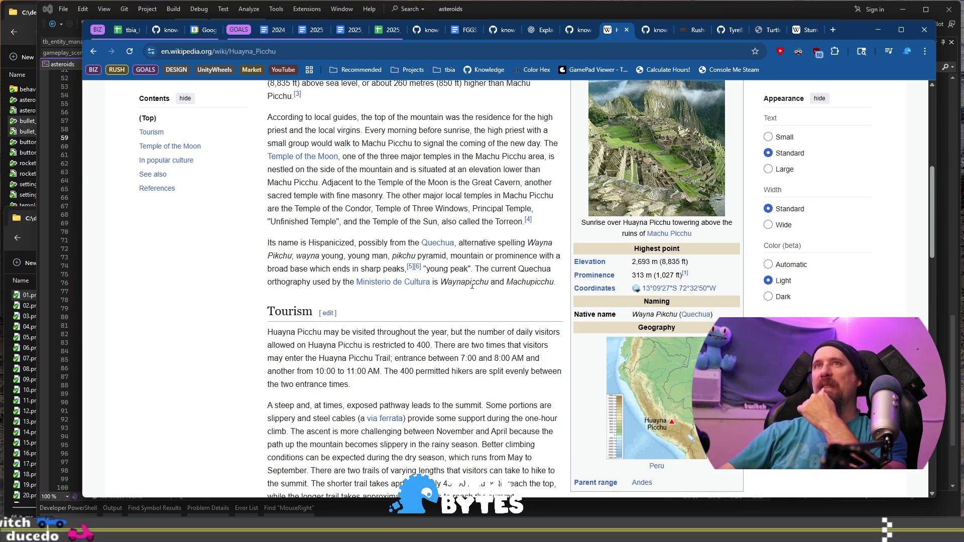
scroll(472, 285, "up", 7)
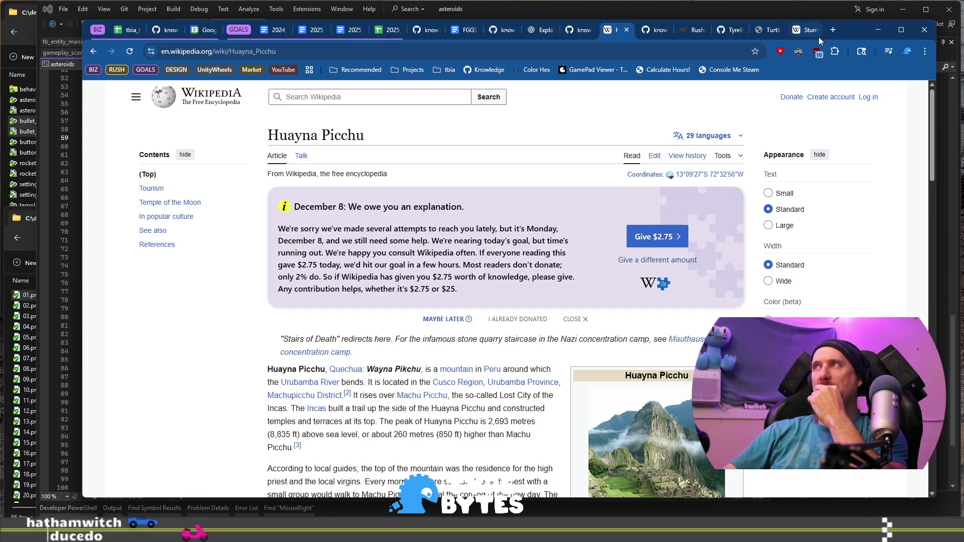
left_click(805, 31)
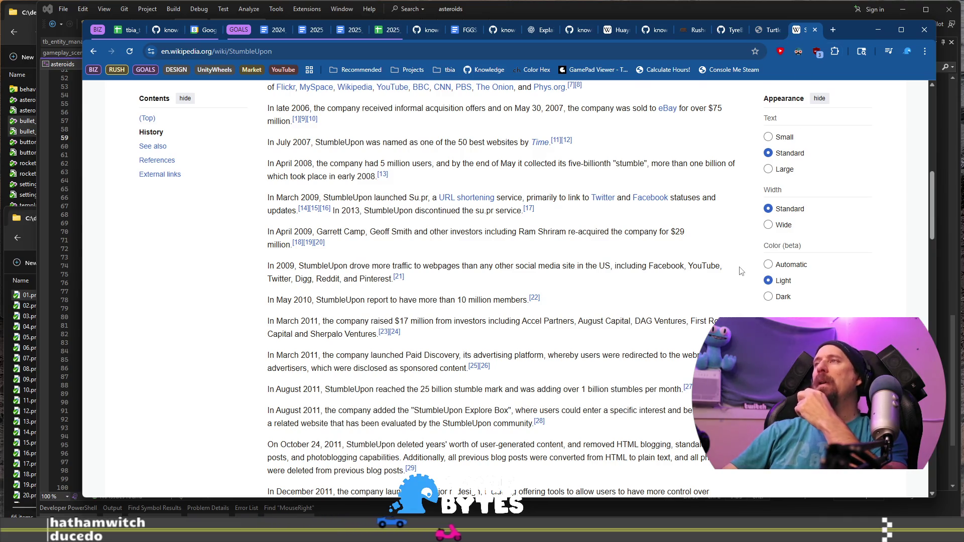
Step: Dock the On this day page, open the FurFest chlorine gas attack article, then close both Wikipedia tabs
scroll(740, 273, "up", 3)
scroll(740, 273, "up", 7)
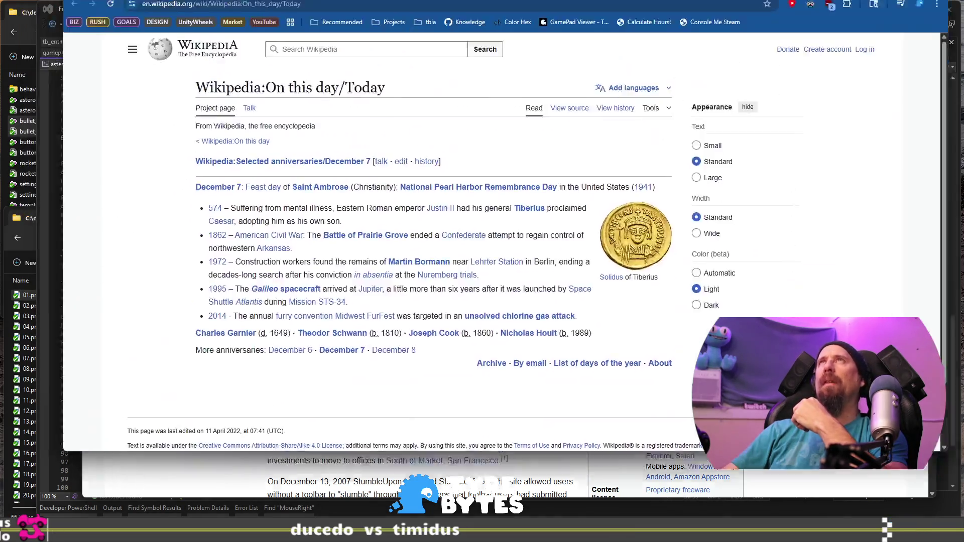
mouse_move(125, 0)
left_mouse_down()
mouse_move(492, 65)
mouse_move(789, 36)
left_mouse_up()
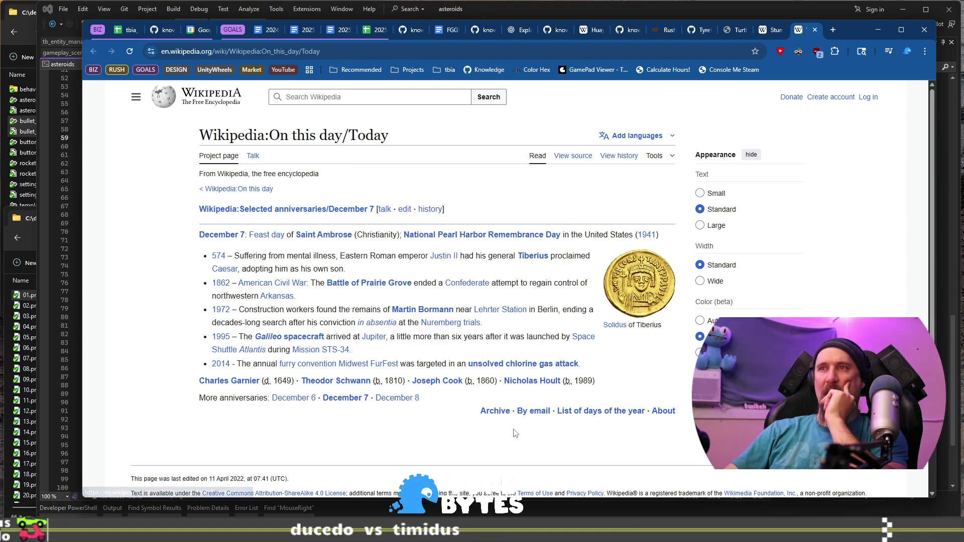
left_click(520, 365)
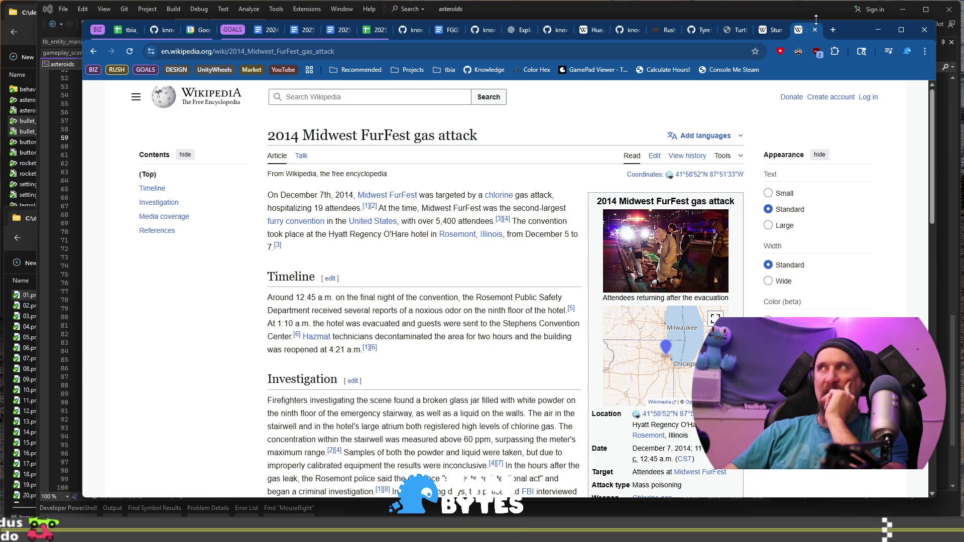
left_click(815, 29)
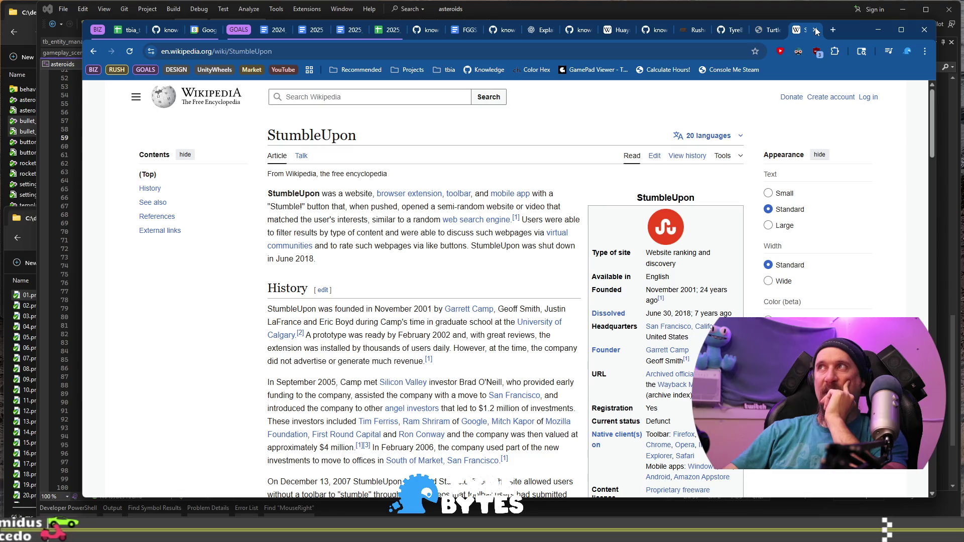
left_click(814, 30)
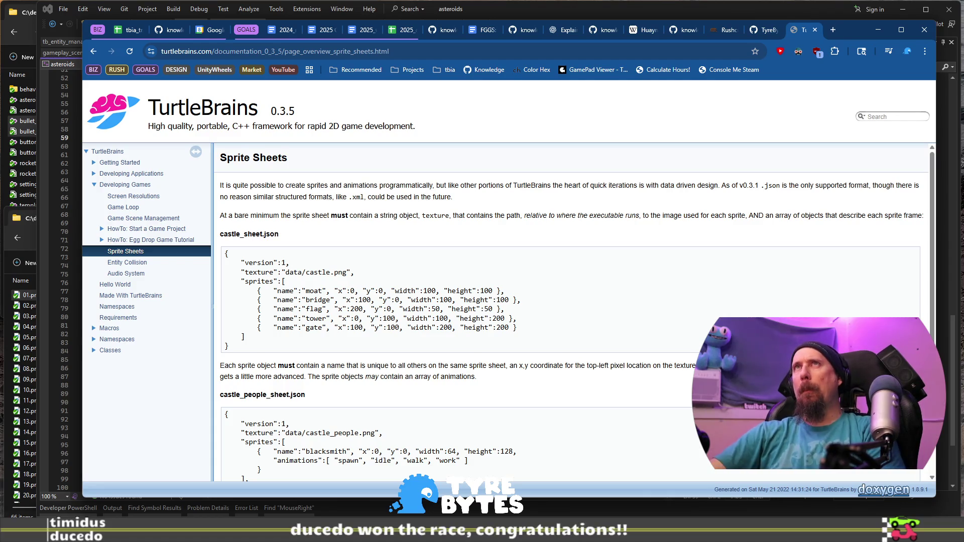
Step: Search Google for 'museum website' in a new tab
left_click(834, 31)
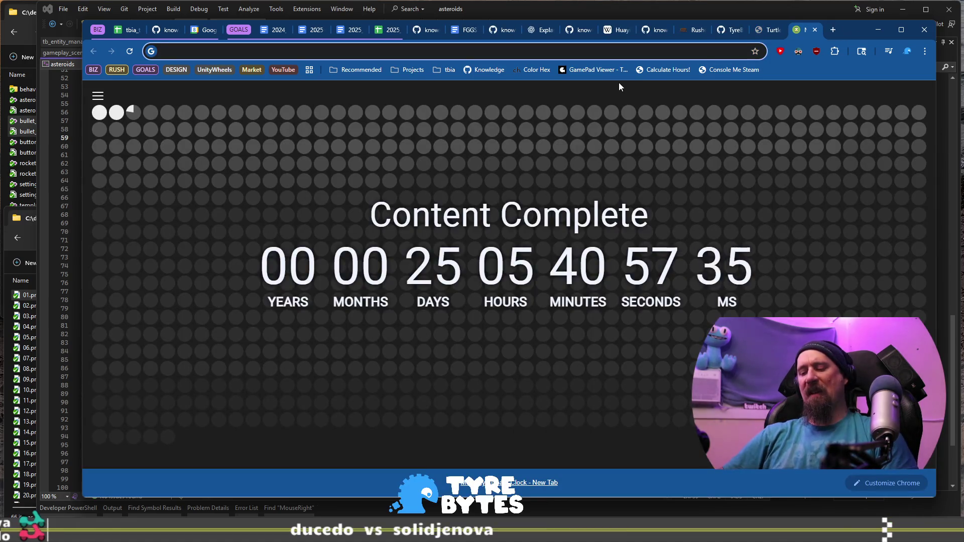
type("mues")
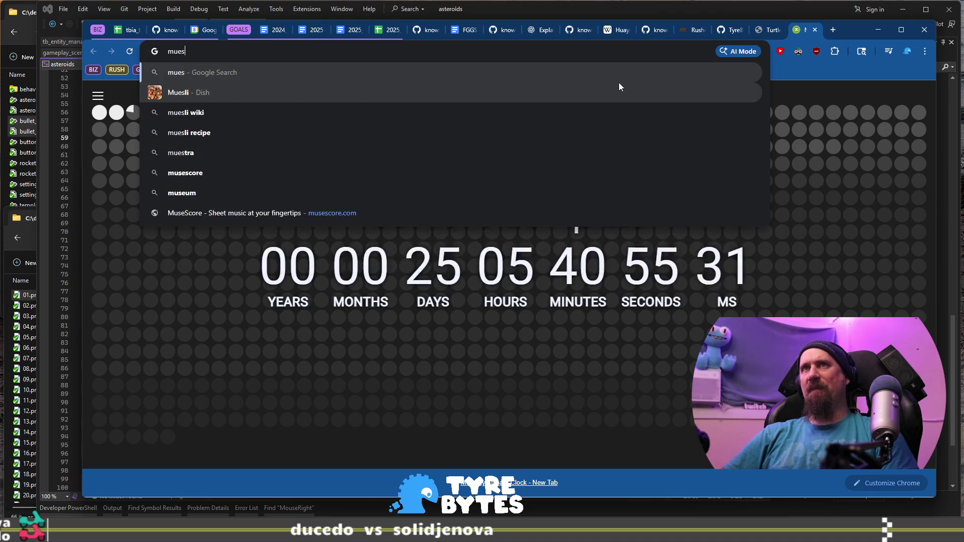
type("um")
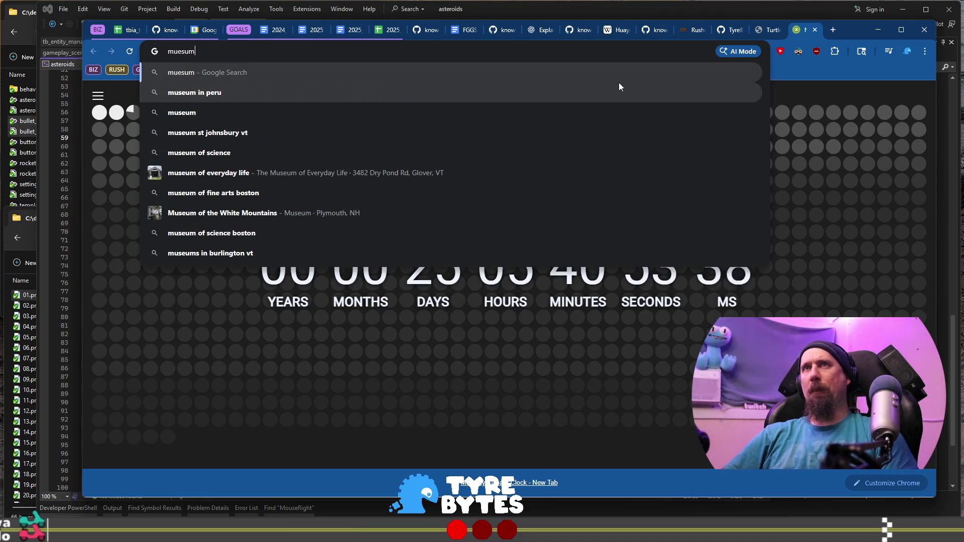
type("website")
key("Return")
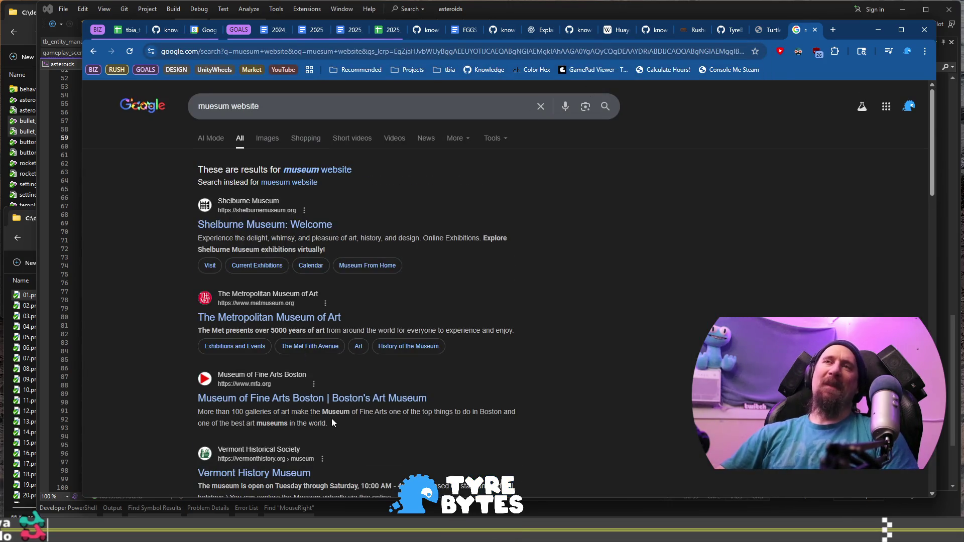
Step: Open the Brooklyn Museum site and look through its What's on options
scroll(332, 421, "down", 15)
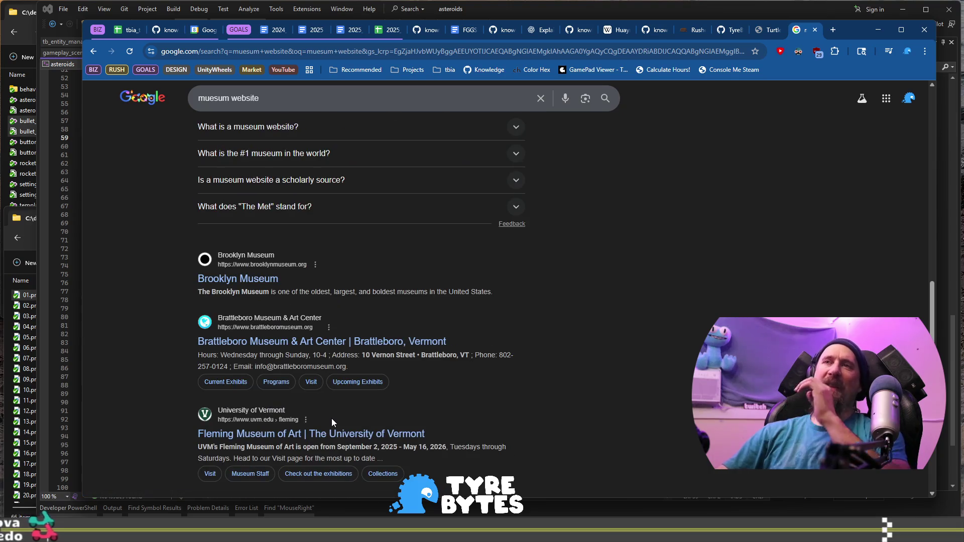
left_click(270, 280)
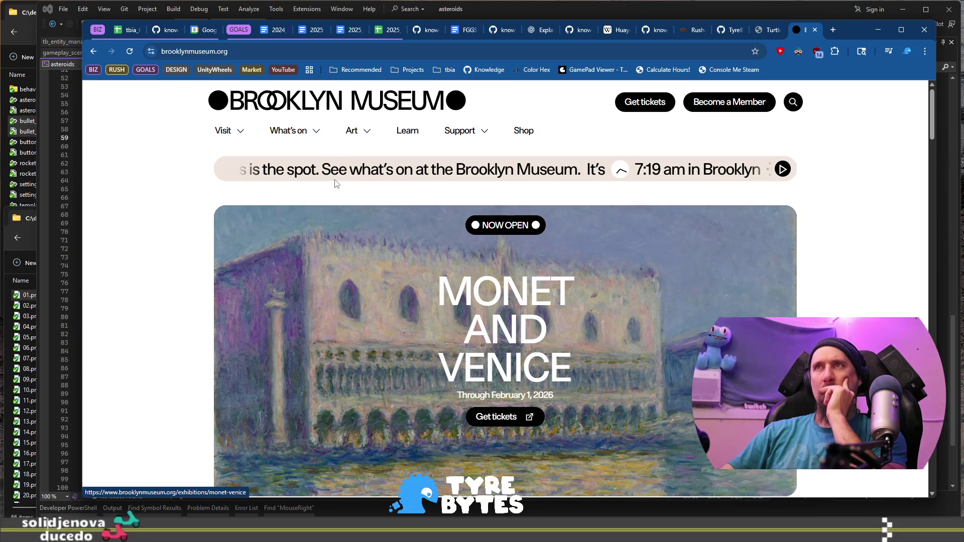
left_click(325, 132)
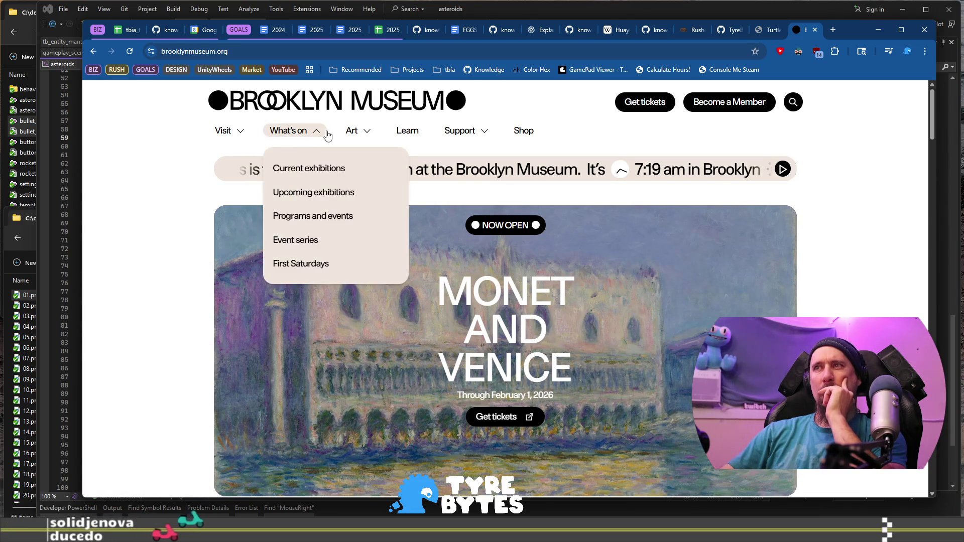
left_click(304, 132)
left_click(301, 132)
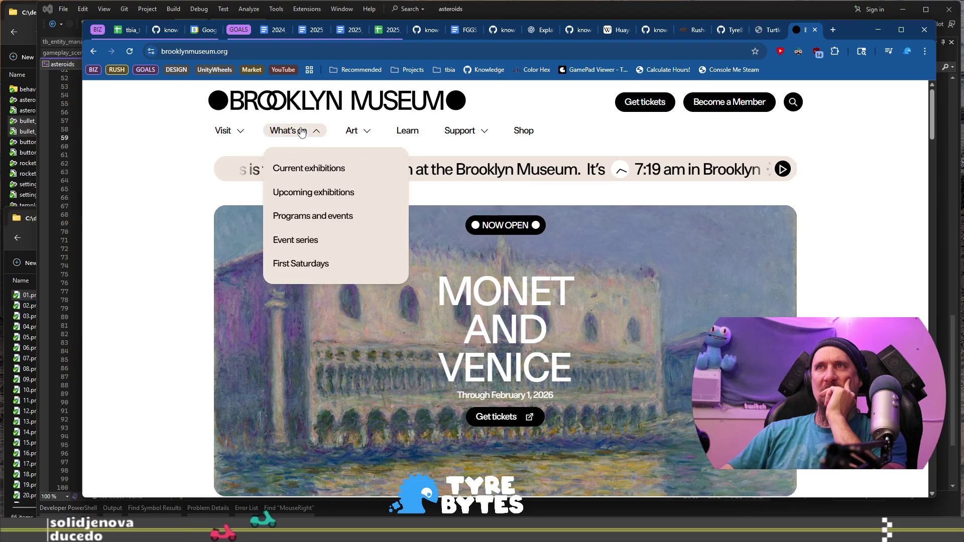
Step: Go back to the museum results and open page 3
left_click(93, 53)
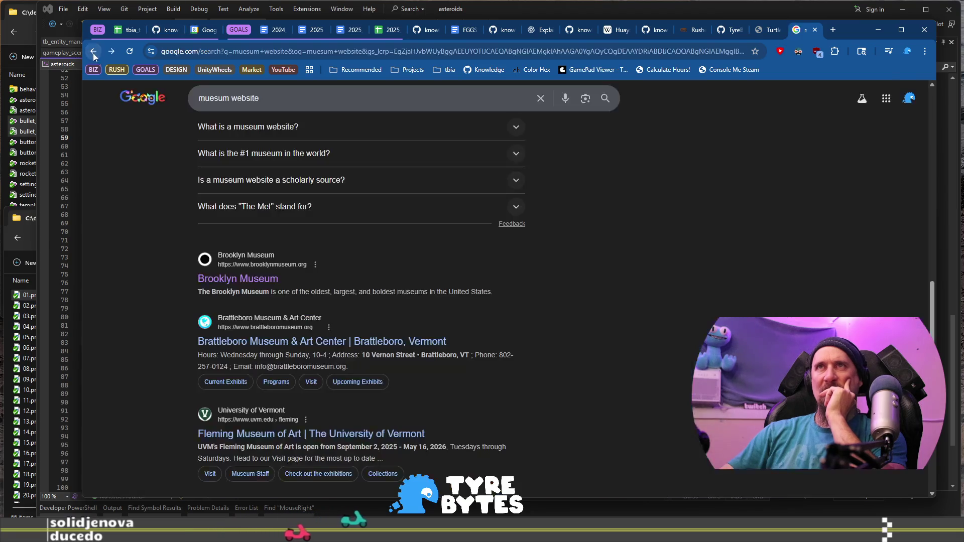
scroll(607, 392, "down", 6)
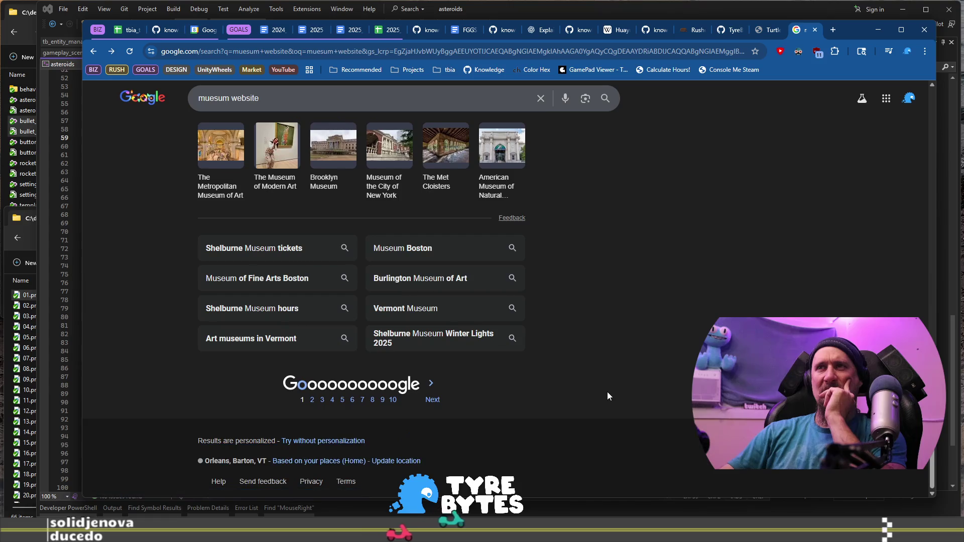
left_click(322, 401)
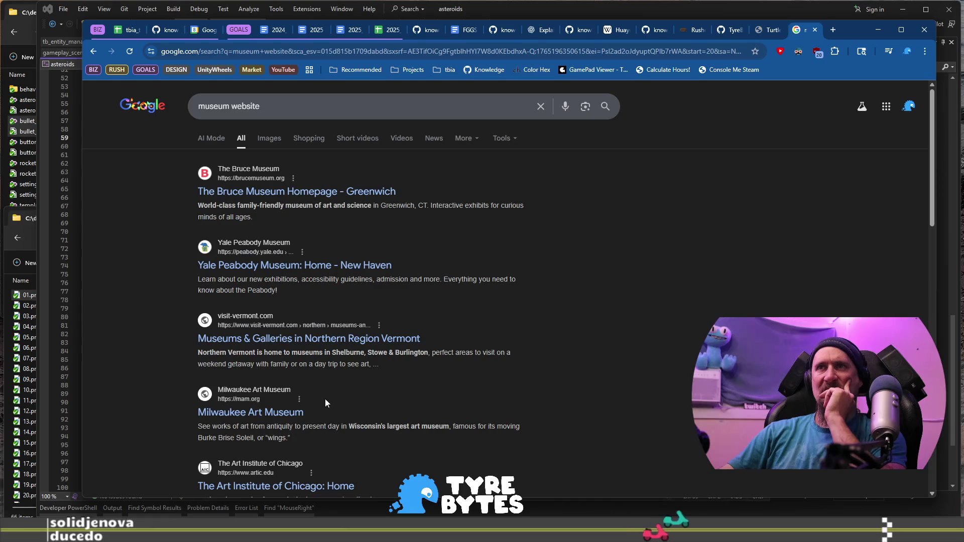
Step: Open the Yale Peabody Museum site and go to its MORE INFO visitor page
left_click(306, 268)
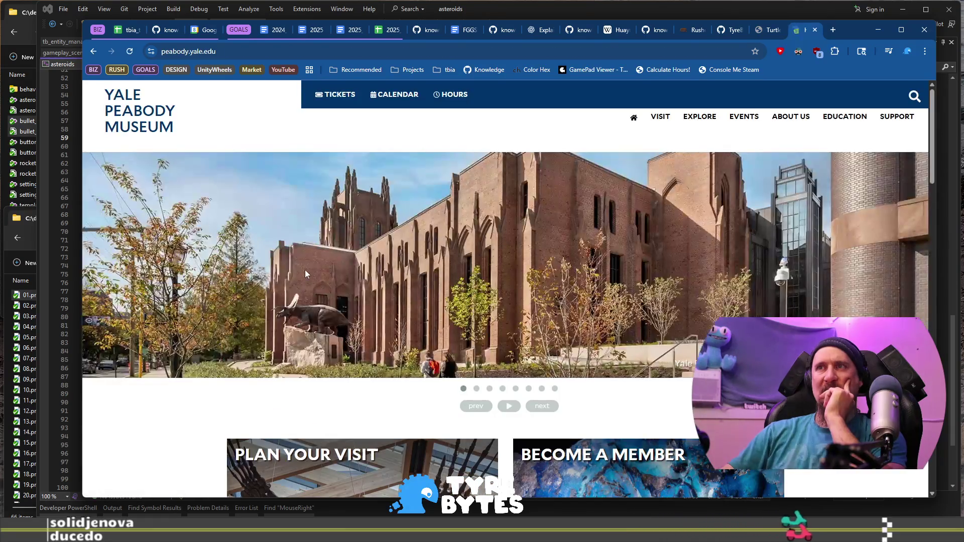
scroll(354, 344, "down", 5)
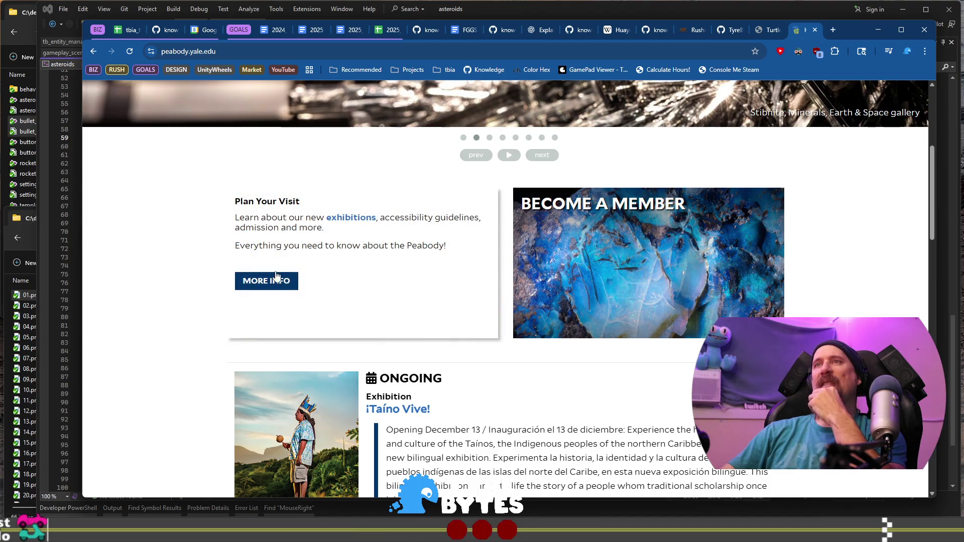
left_click(274, 279)
Step: Review the visitor hours, enlarge the Floor 1 museum map, then close the museum tab
scroll(276, 280, "down", 4)
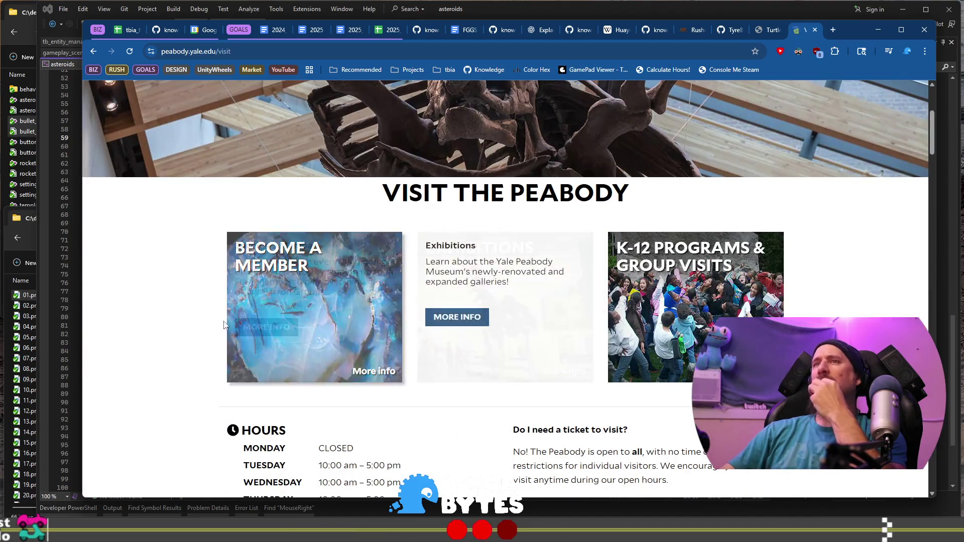
scroll(183, 331, "down", 3)
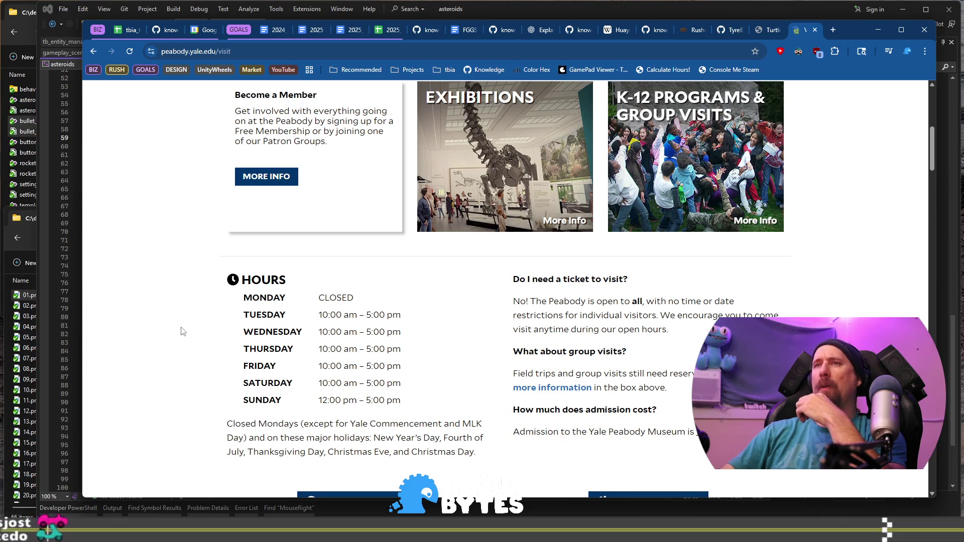
scroll(182, 331, "up", 3)
scroll(182, 332, "down", 12)
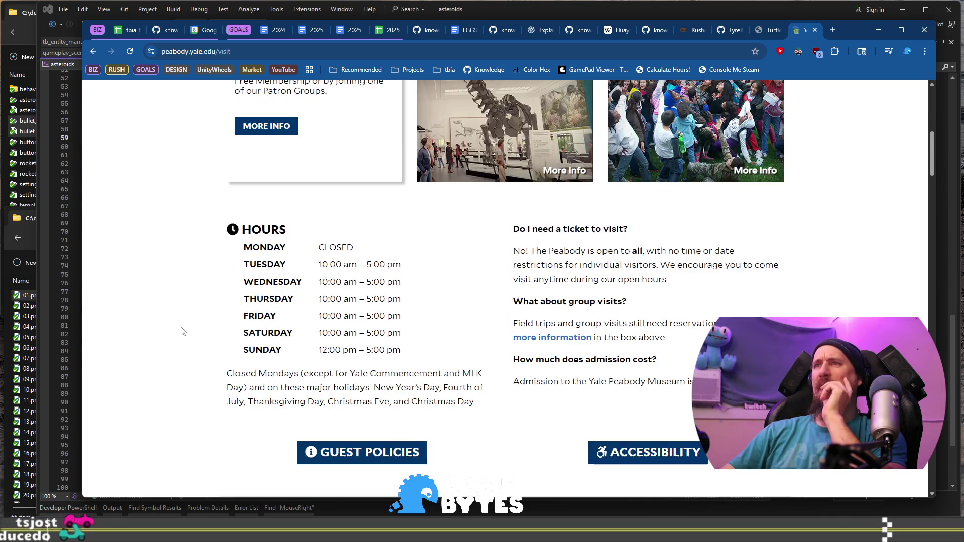
scroll(182, 332, "down", 15)
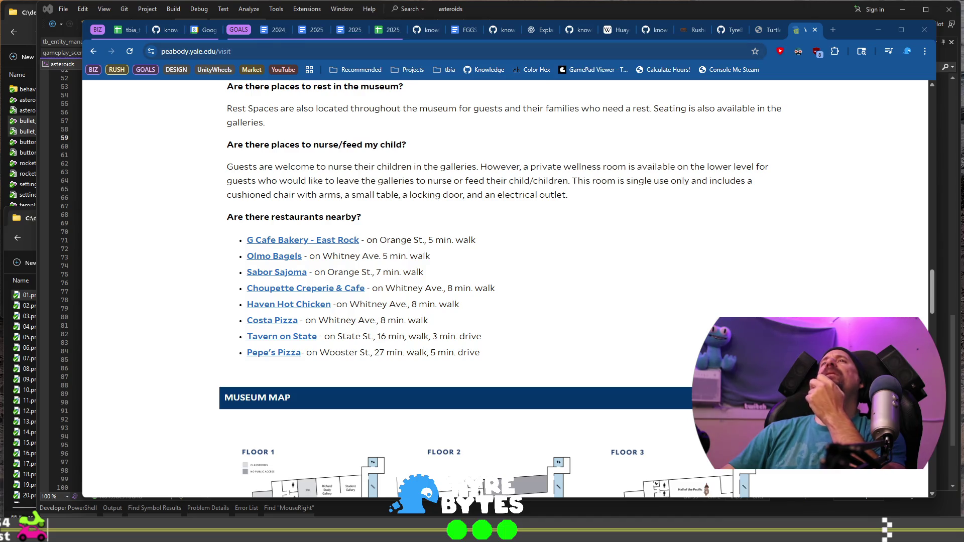
scroll(447, 254, "down", 5)
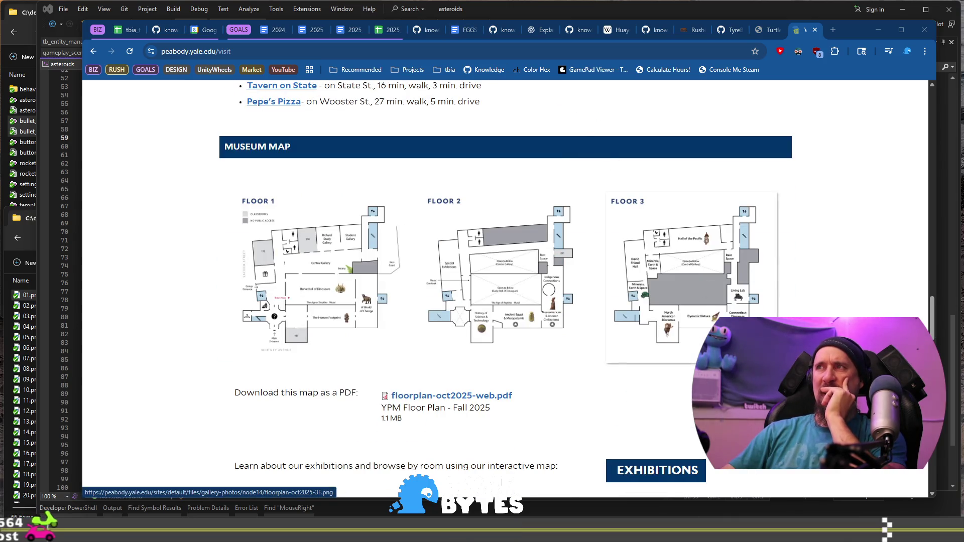
left_click(296, 291)
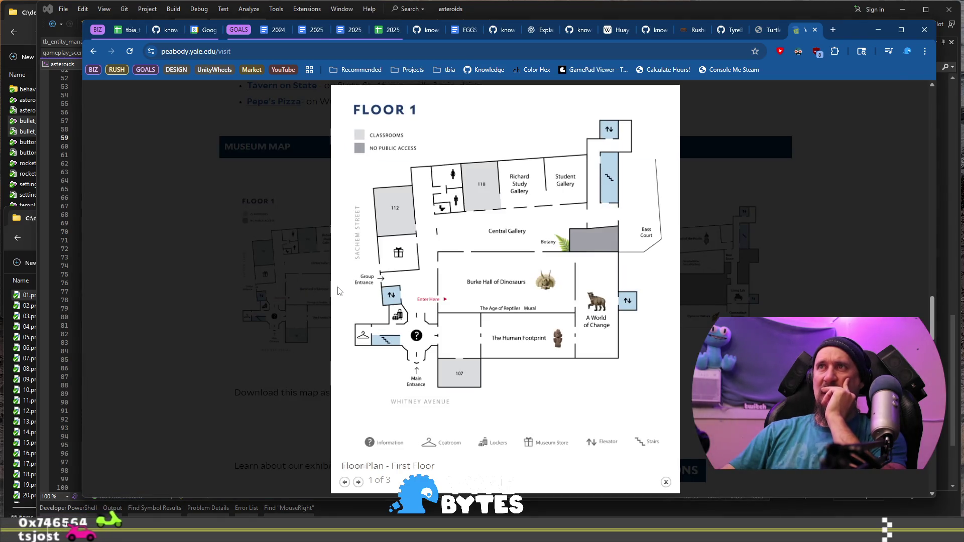
left_click(815, 30)
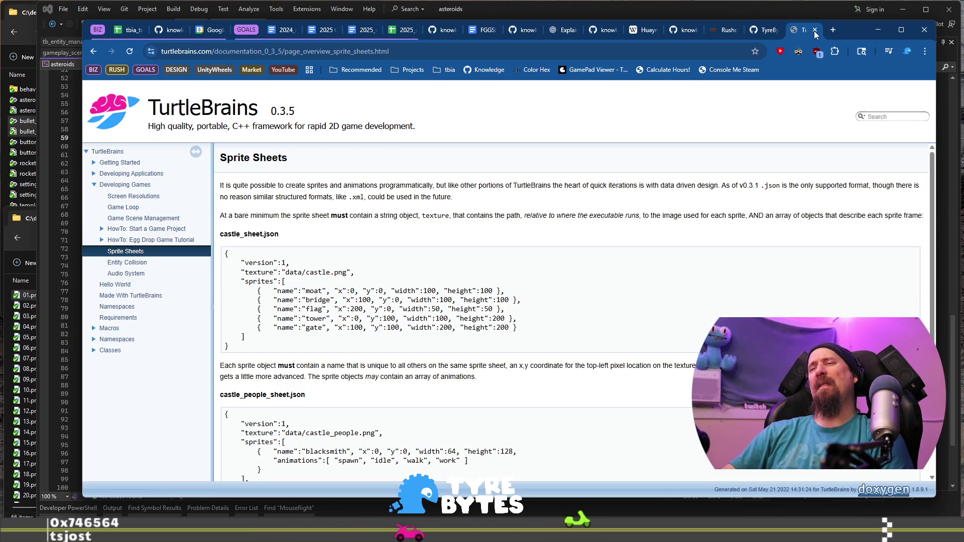
left_click(764, 31)
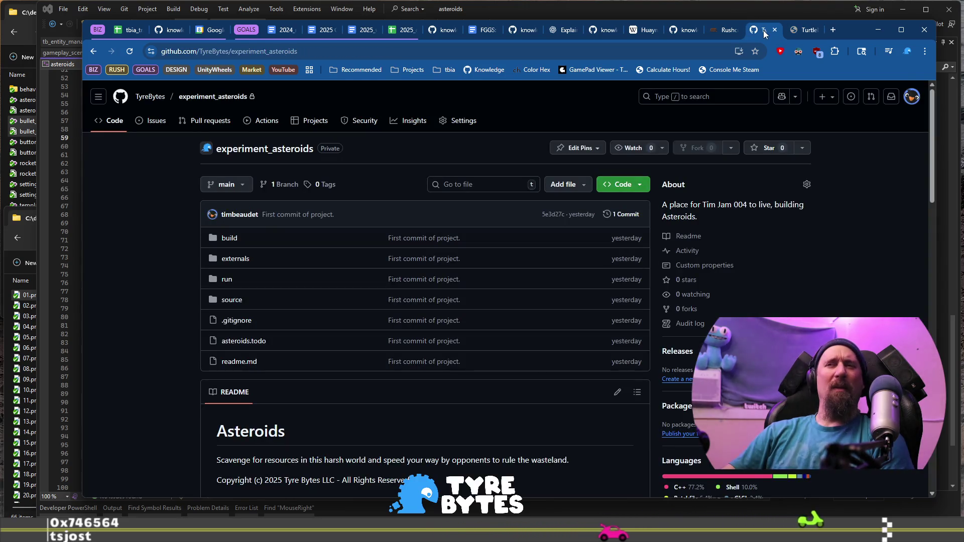
left_click(796, 32)
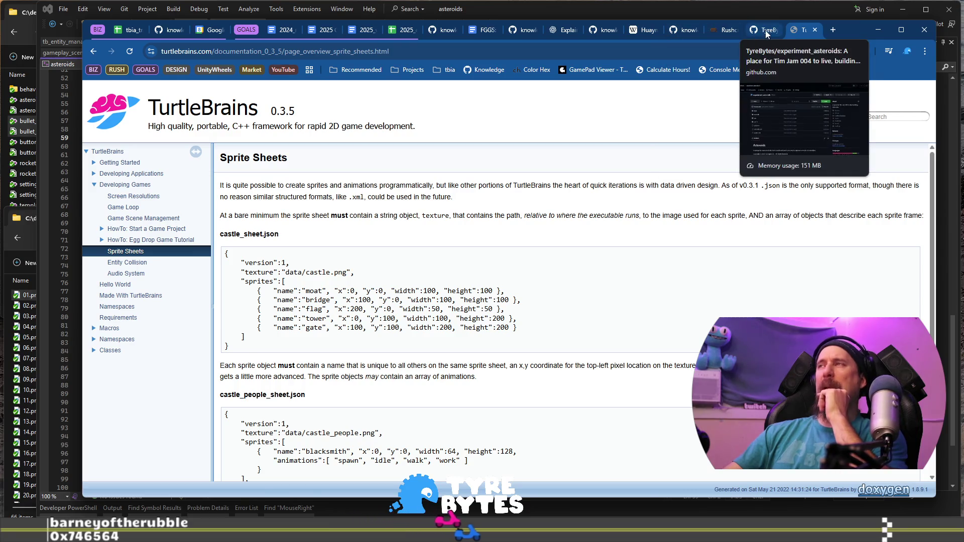
Step: Search Google for 'wiki random article' and open the WikiRoulette result
left_click(765, 30)
left_click(803, 29)
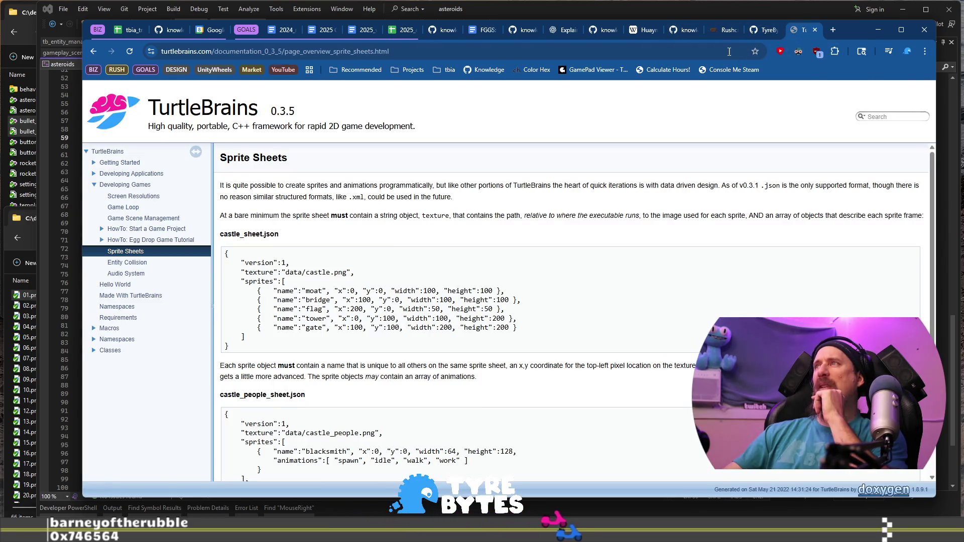
left_click(698, 50)
type("wiki ra")
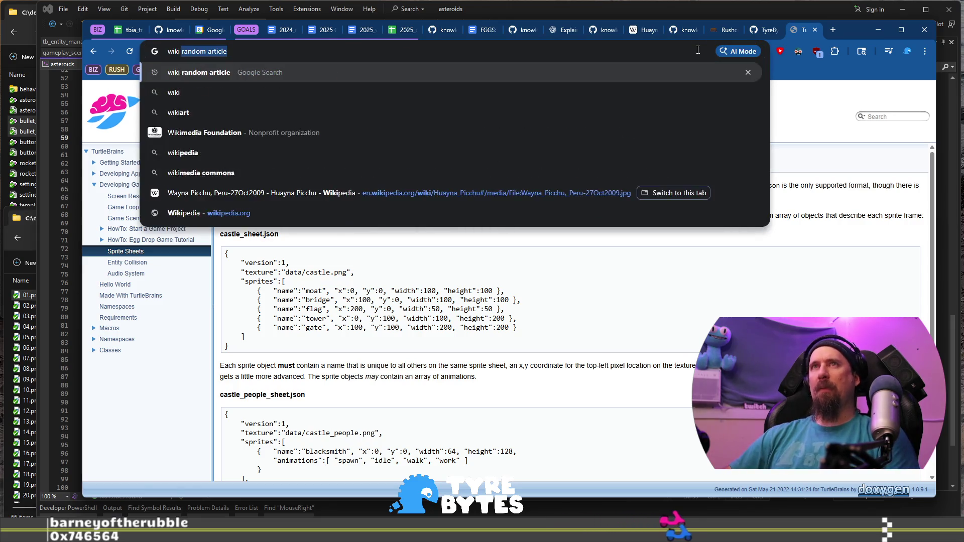
key("Return")
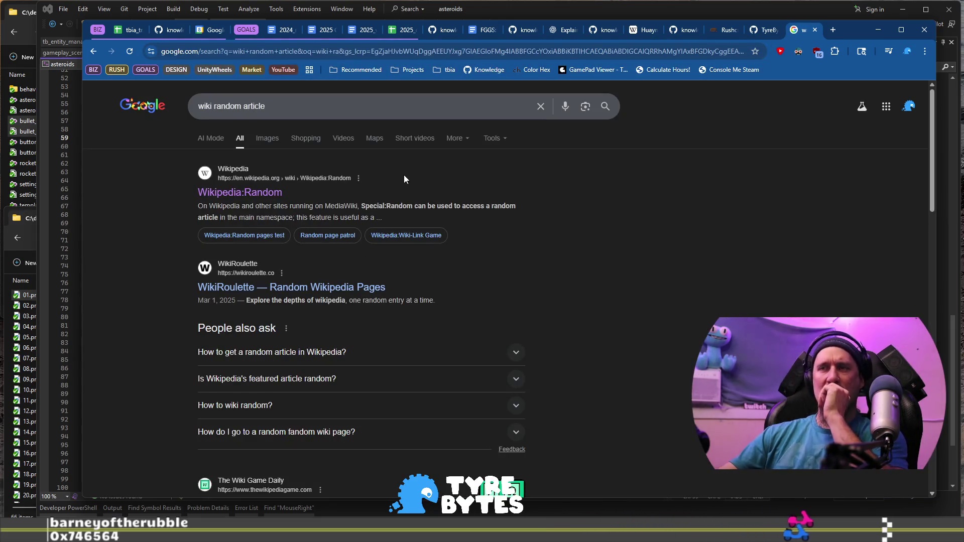
left_click(230, 287)
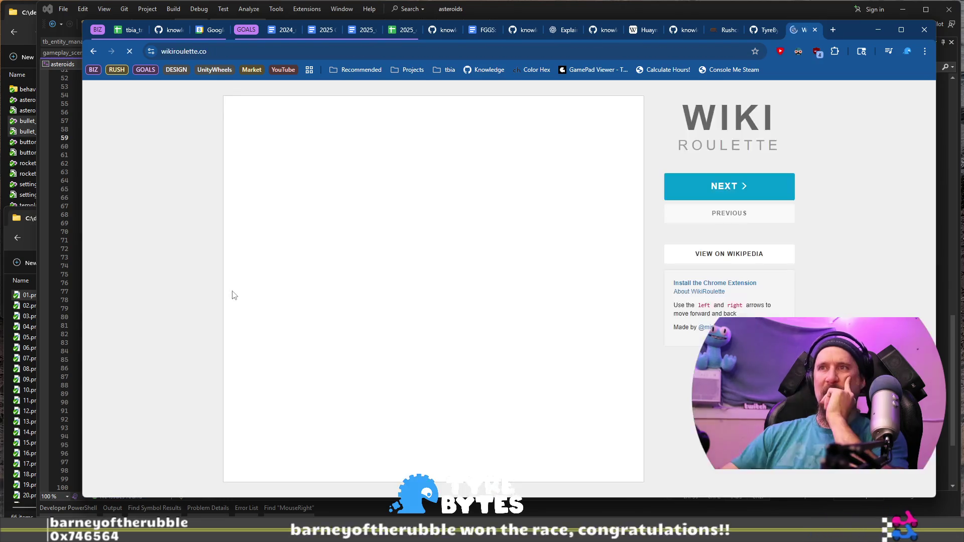
Step: Load another random article and drag its link to open Air Force Station Port Elizabeth in a new tab
left_click(711, 181)
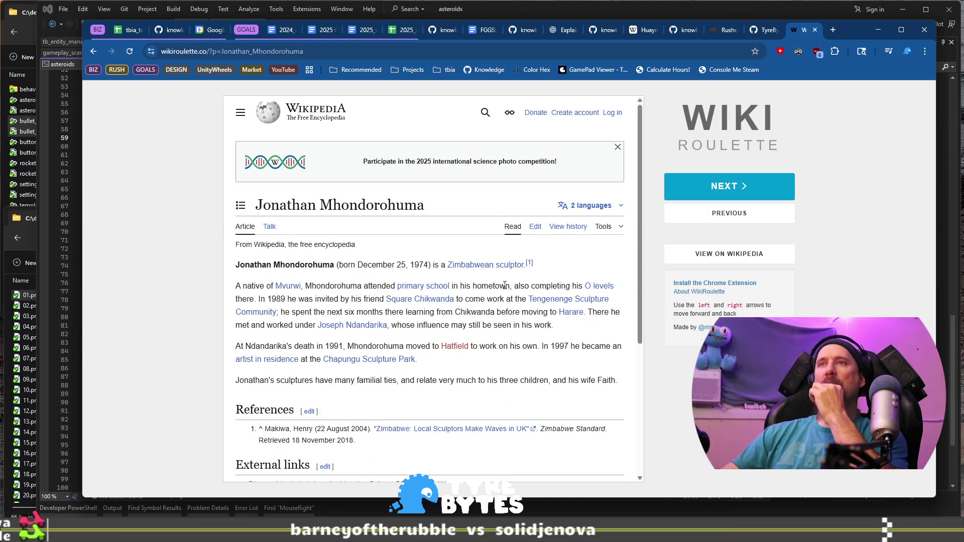
scroll(504, 286, "down", 2)
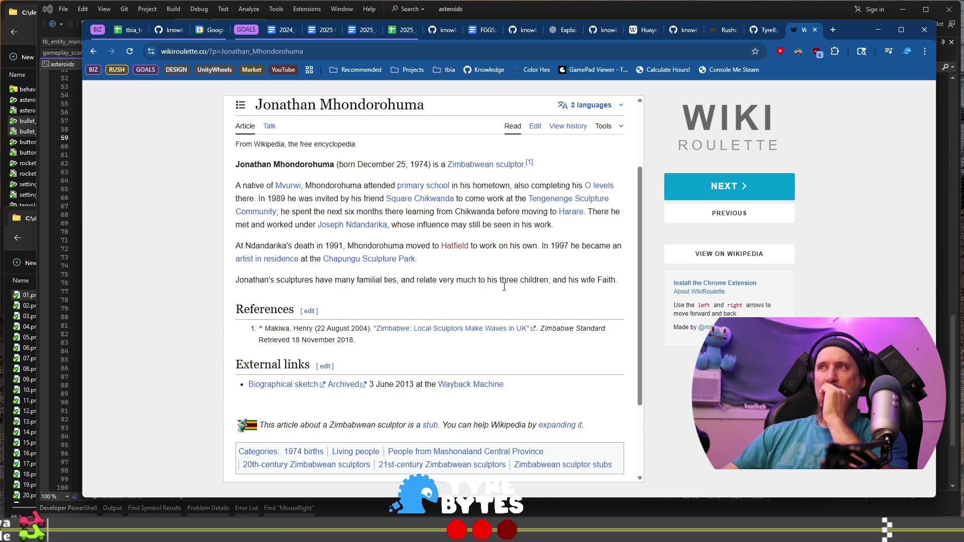
scroll(504, 287, "down", 2)
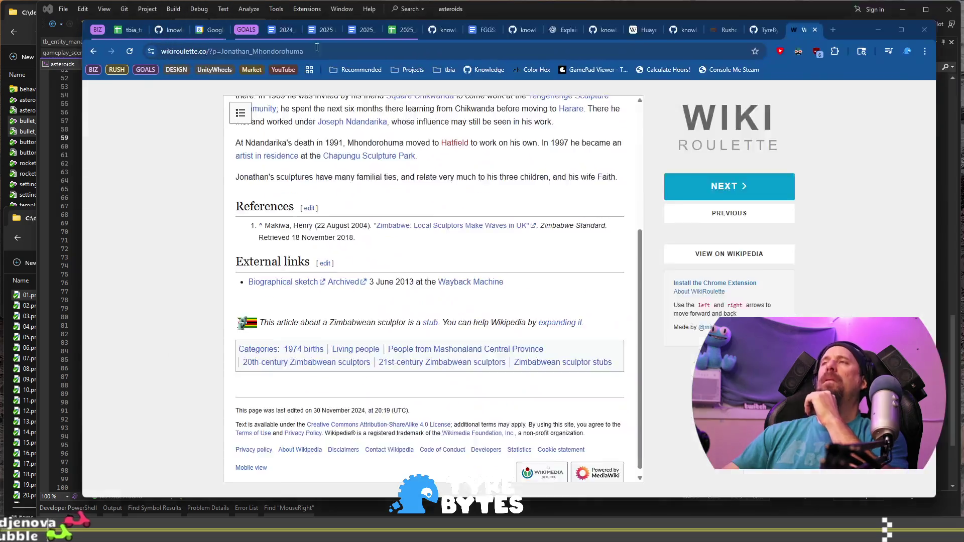
mouse_move(316, 47)
left_mouse_down()
mouse_move(437, 85)
mouse_move(725, 40)
left_mouse_up()
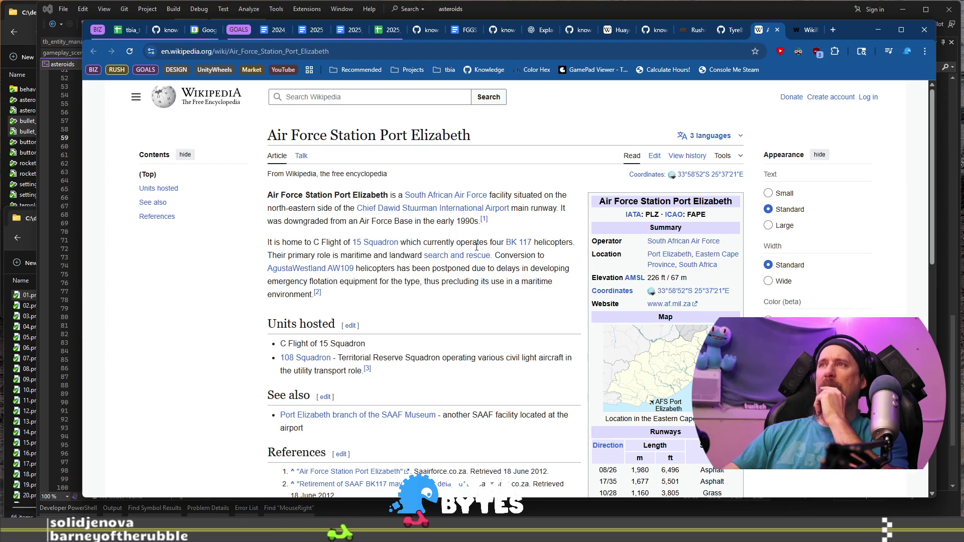
Step: Read through the Air Force Station article, comparing it with the sculptor article
scroll(477, 246, "down", 2)
scroll(476, 246, "down", 8)
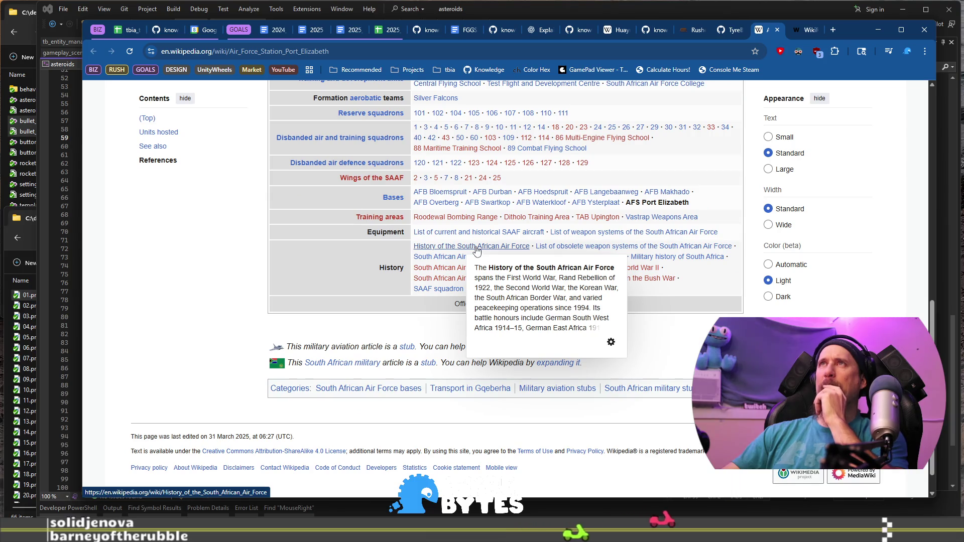
scroll(477, 249, "up", 10)
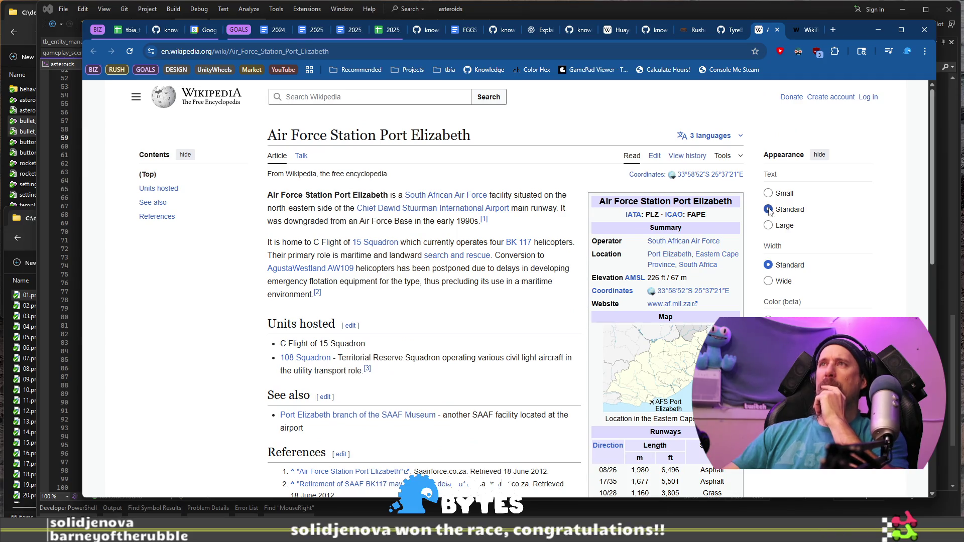
left_click(805, 30)
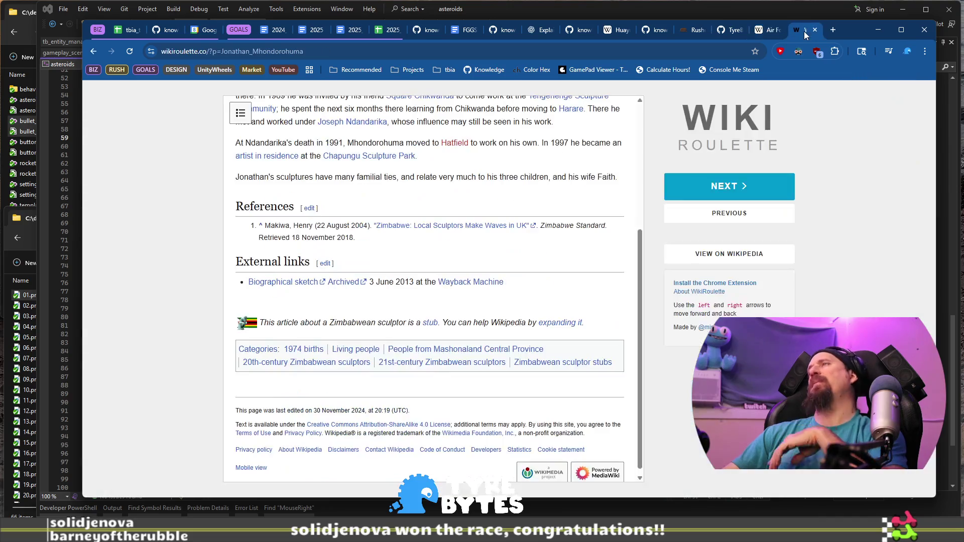
left_click(751, 33)
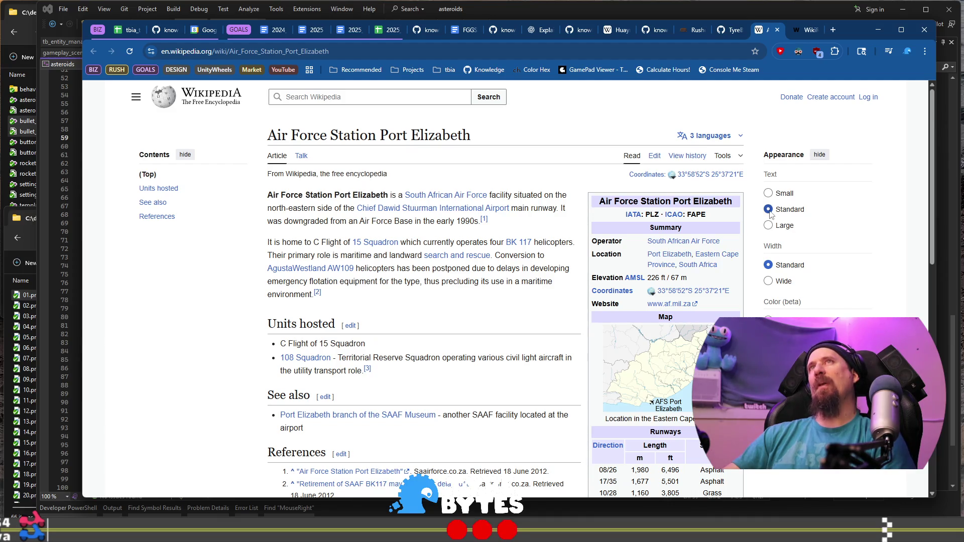
left_click(807, 31)
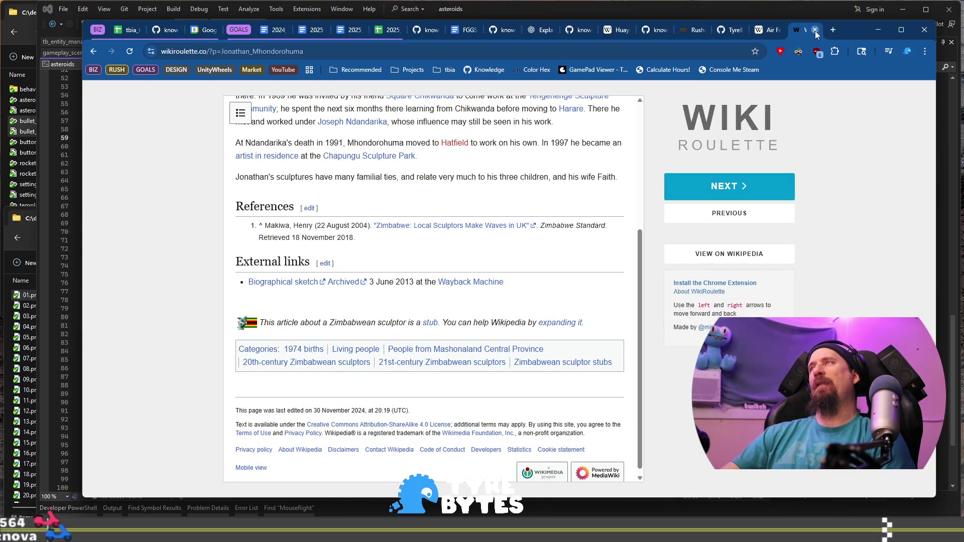
Step: Close the WikiRoulette, Air Force Station and experiment_asteroids tabs
left_click(815, 31)
left_click(815, 31)
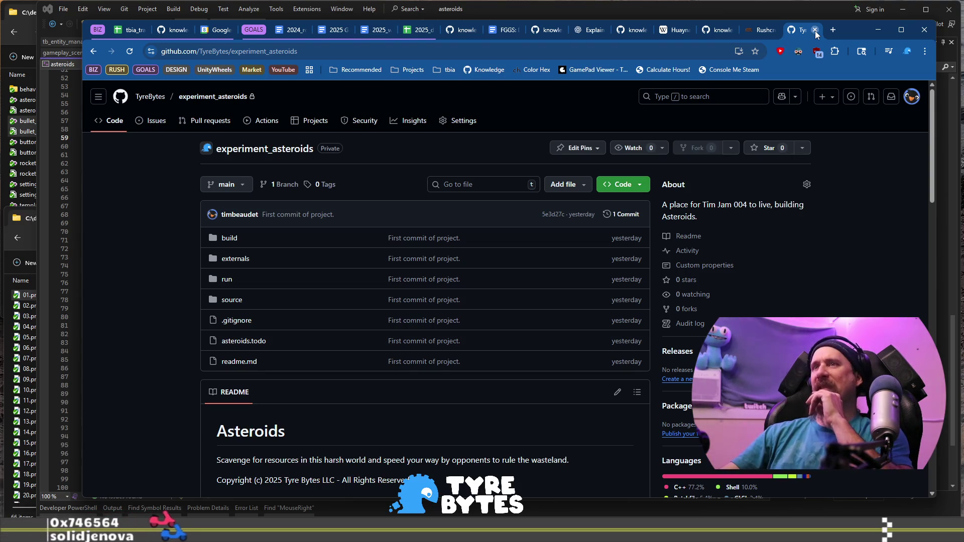
left_click(815, 30)
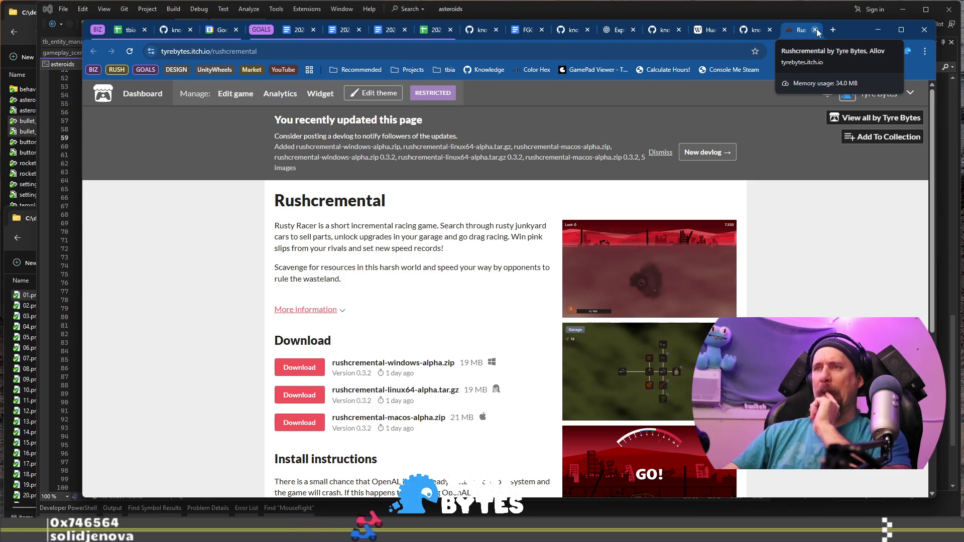
Step: Highlight 'Collect the racing games released on Steam in 2025' in today.md, then open a new tab
left_click(176, 30)
left_click_drag(279, 317, 340, 318)
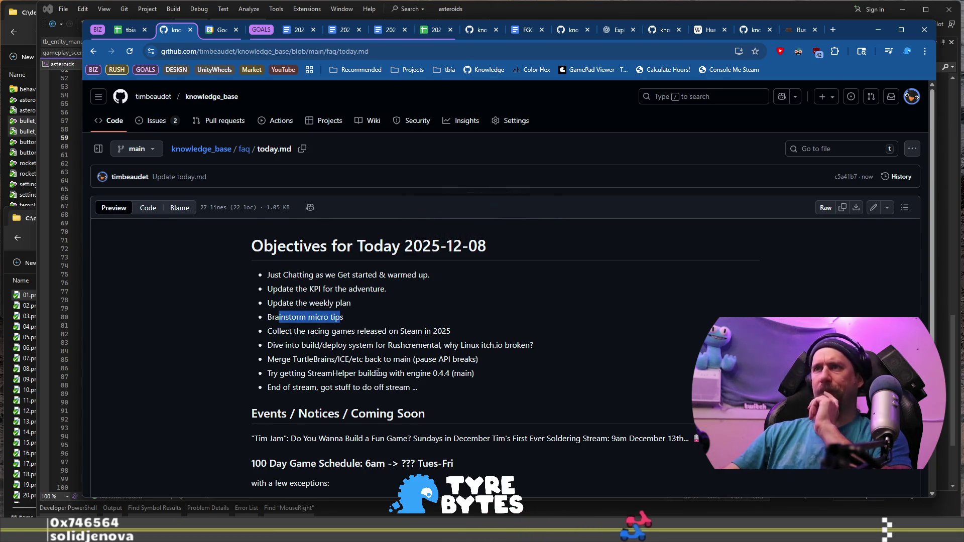
left_click_drag(280, 332, 268, 332)
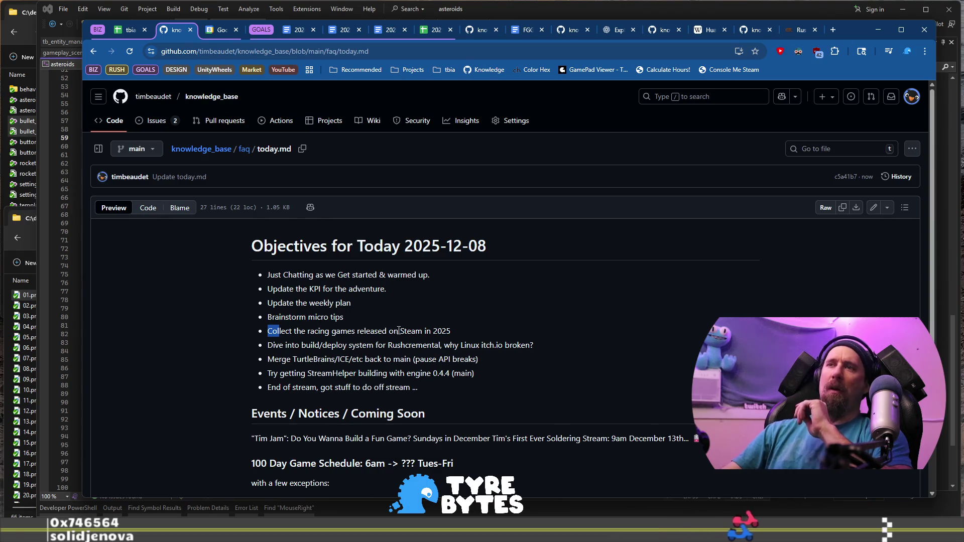
left_click(464, 328)
mouse_move(451, 331)
left_mouse_down()
mouse_move(374, 345)
mouse_move(289, 329)
left_mouse_up()
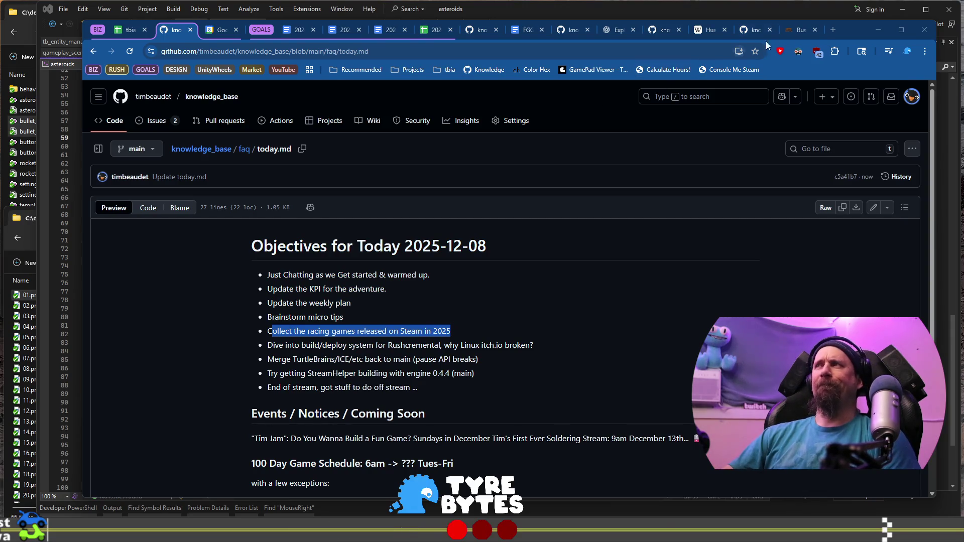
mouse_move(851, 31)
left_mouse_down()
mouse_move(617, 47)
mouse_move(898, 38)
mouse_move(878, 63)
left_mouse_up()
left_click(860, 61)
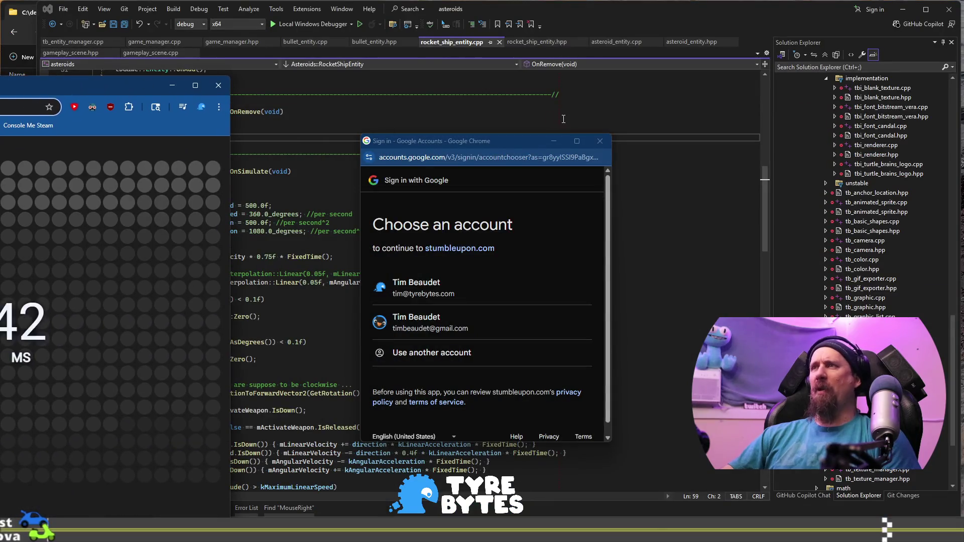
Step: Dismiss the Google sign-in popup, rearrange the browser windows, and focus the New Tab address bar
left_click(600, 142)
mouse_move(91, 91)
left_mouse_down()
mouse_move(745, 83)
mouse_move(775, 34)
left_mouse_up()
left_click(884, 29)
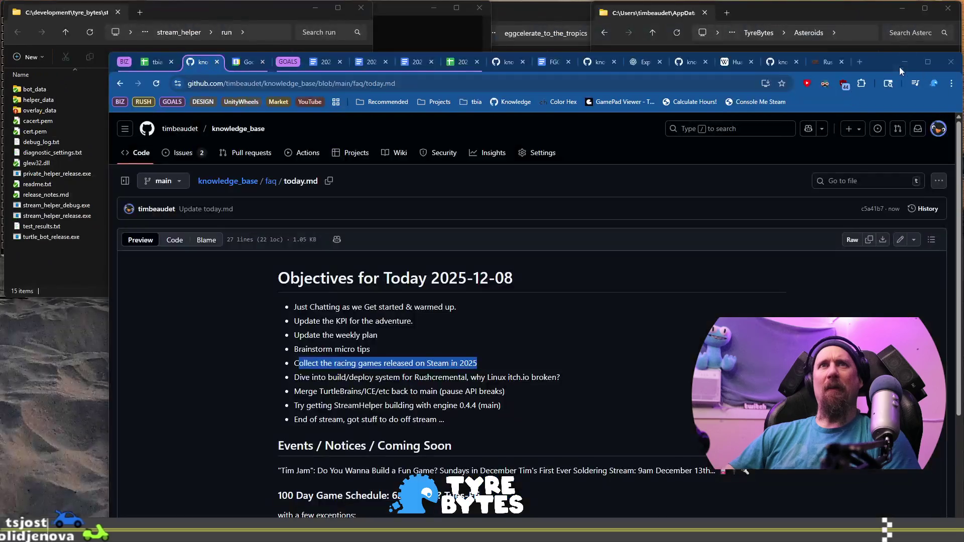
left_click_drag(885, 61, 876, 41)
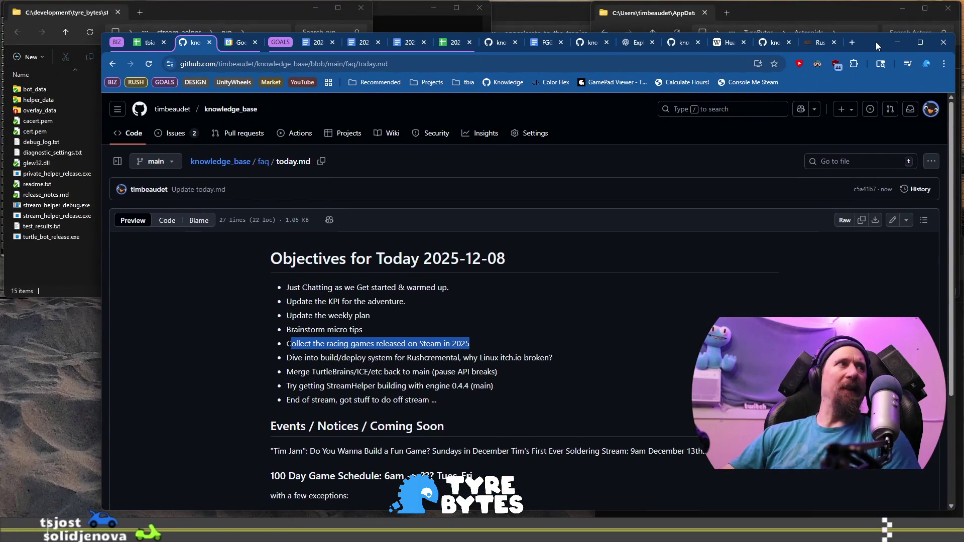
key("ctrl+super+Left")
left_click(431, 48)
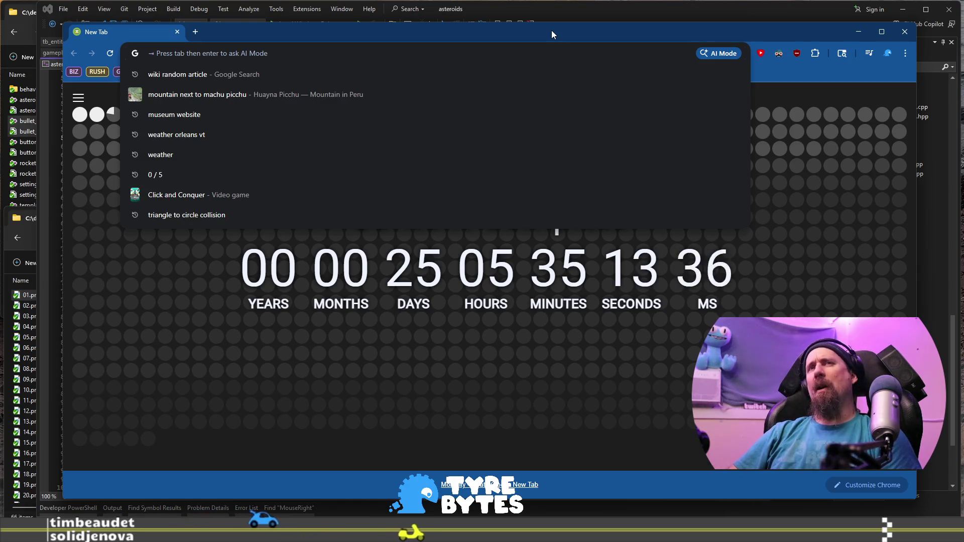
Step: Open the 2024 racing games spreadsheet from the address bar and enlarge the browser window
type("t")
key("BackSpace")
key("Escape")
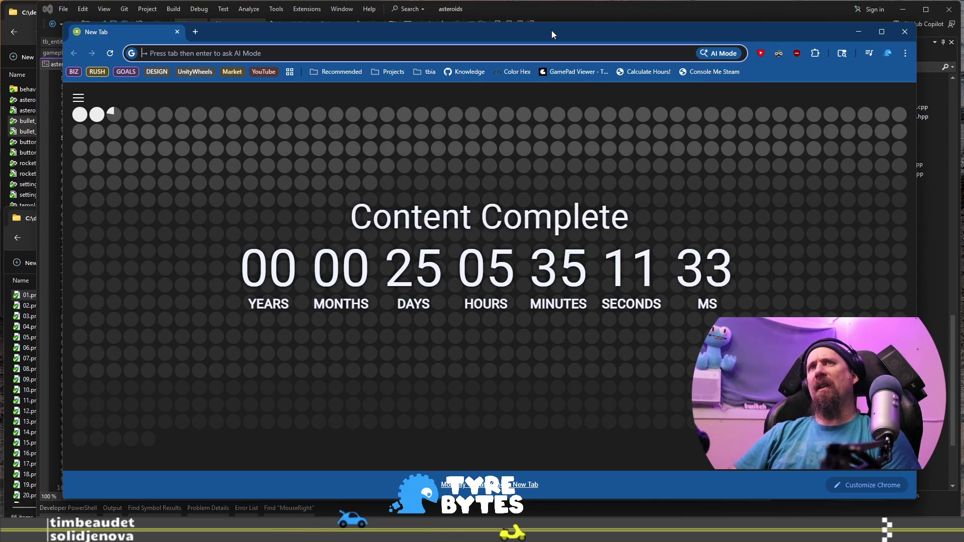
type("2025")
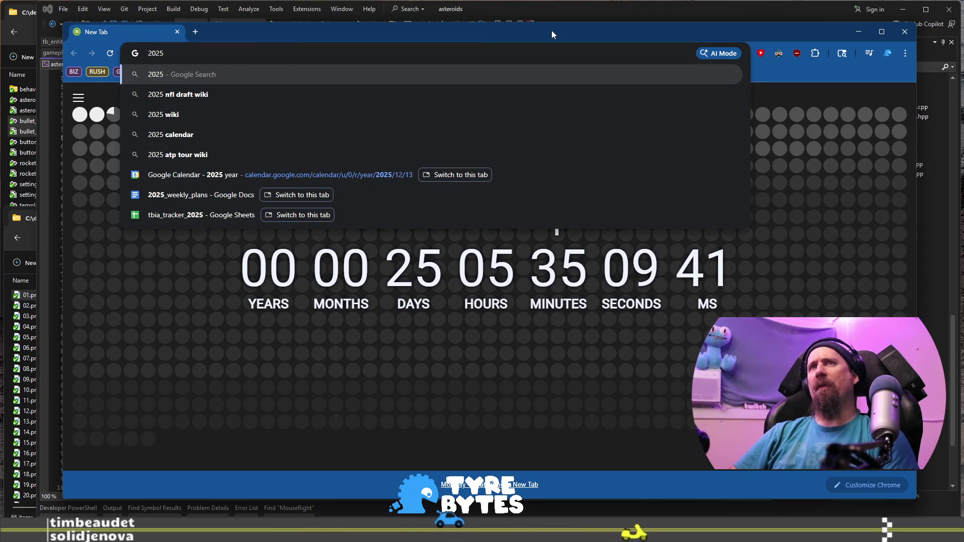
key("BackSpace")
type("4")
key("Return")
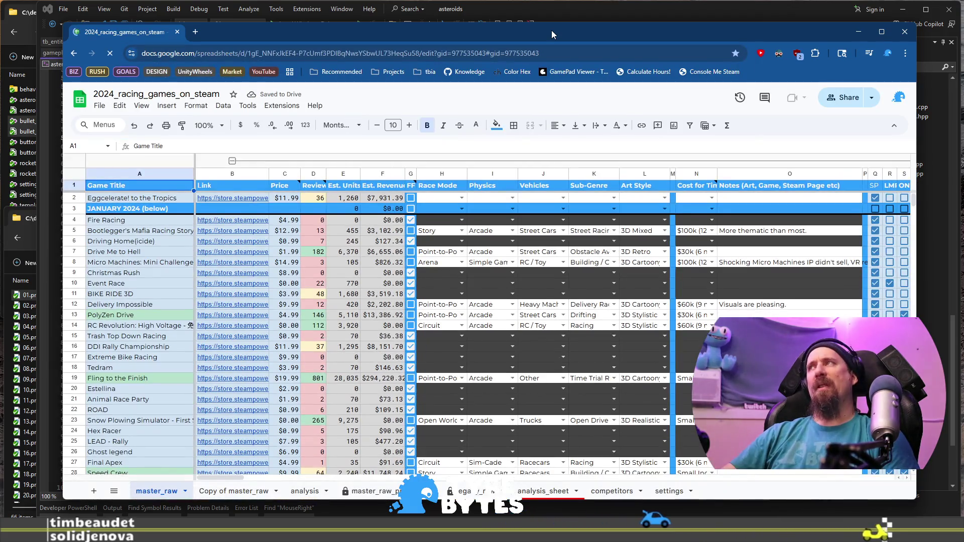
mouse_move(551, 30)
left_mouse_down()
mouse_move(592, 19)
mouse_move(585, 26)
left_mouse_up()
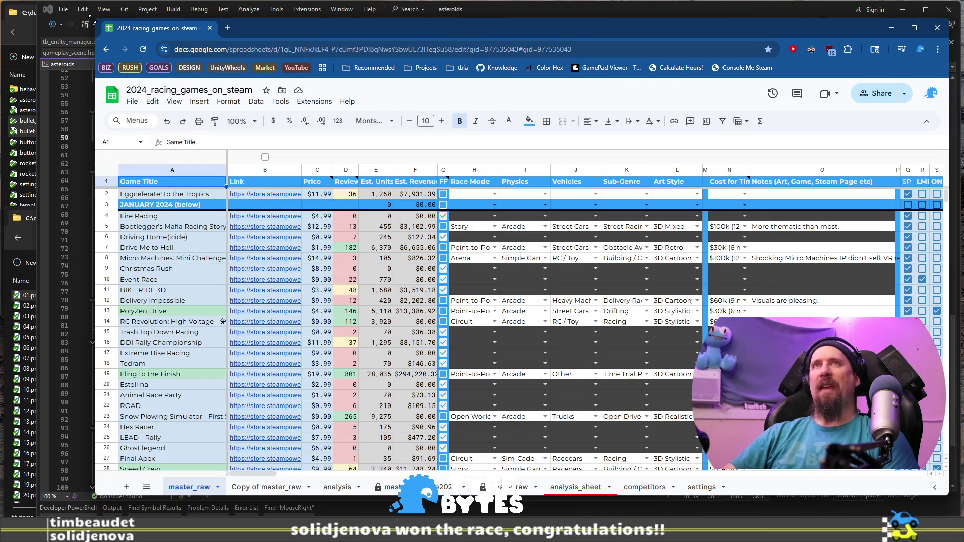
left_click_drag(92, 18, 47, 7)
Step: Scroll master_raw down to rows 786–810 and select row 799 holding MonoRace
scroll(278, 264, "down", 15)
scroll(289, 261, "down", 20)
scroll(214, 285, "down", 20)
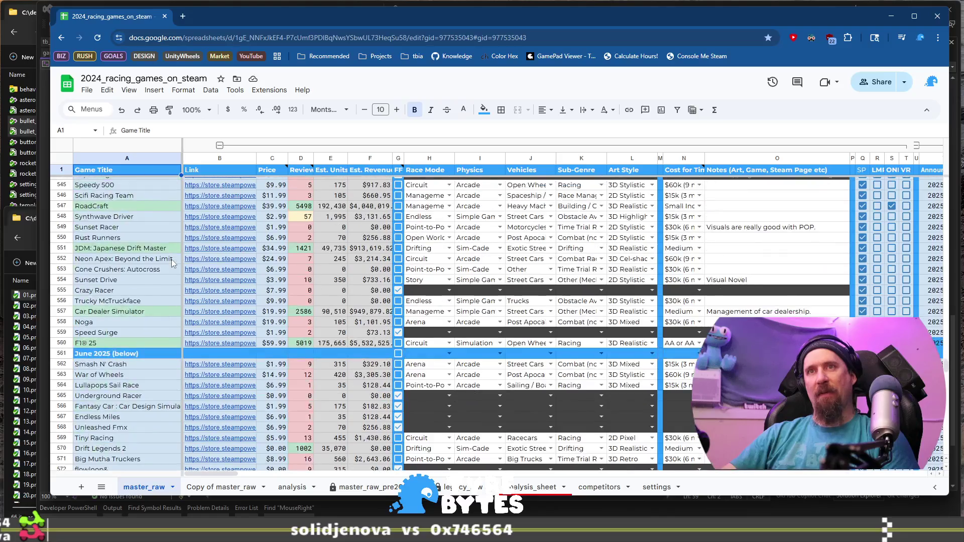
scroll(173, 263, "down", 13)
scroll(173, 263, "down", 13)
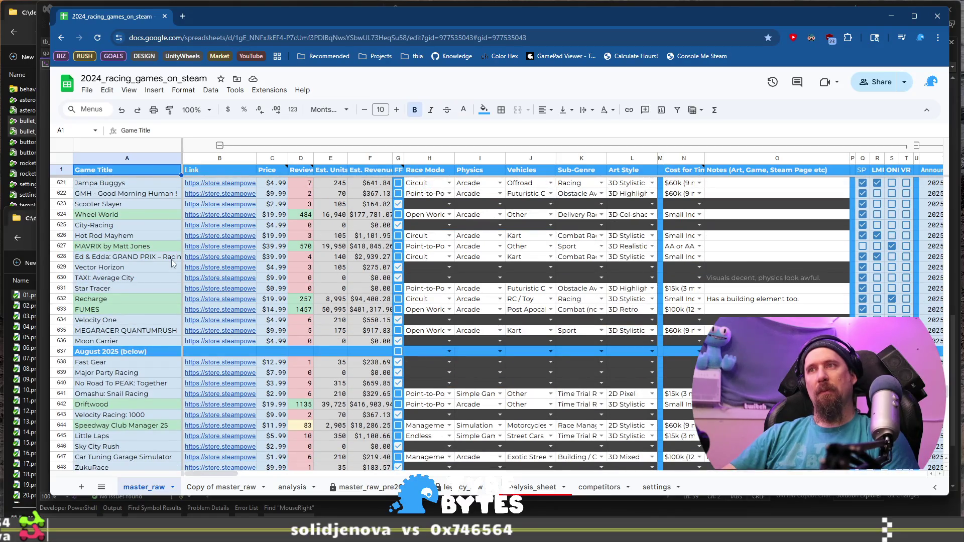
scroll(170, 259, "down", 17)
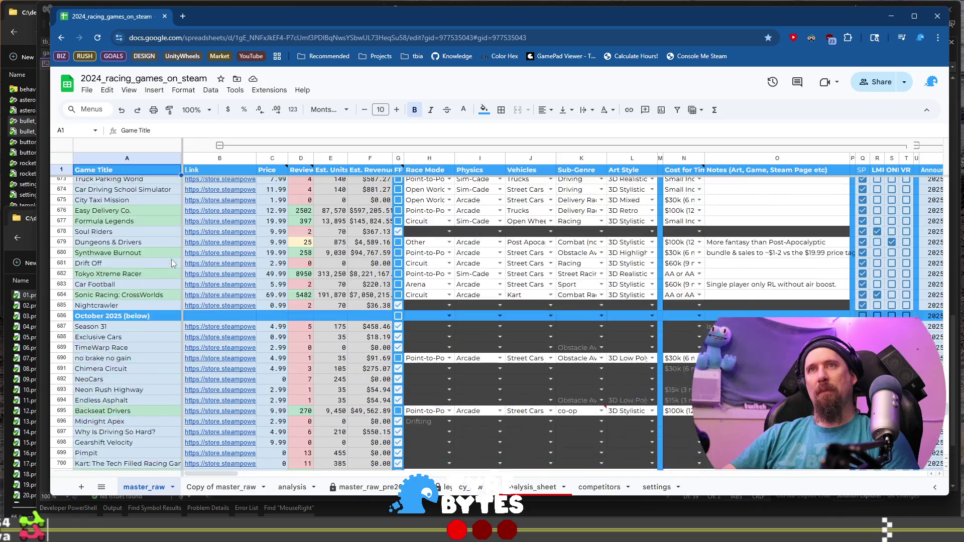
scroll(170, 259, "down", 3)
scroll(171, 259, "down", 8)
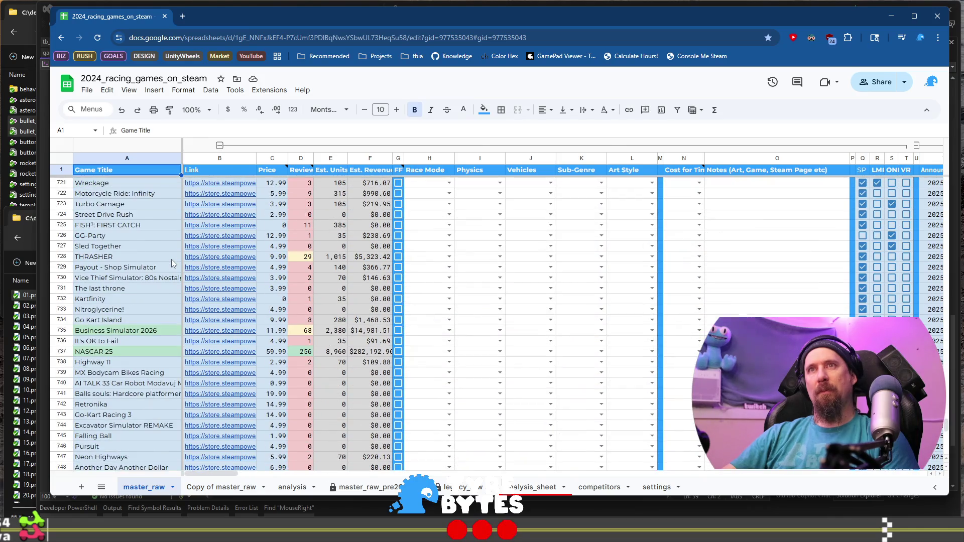
scroll(171, 259, "down", 20)
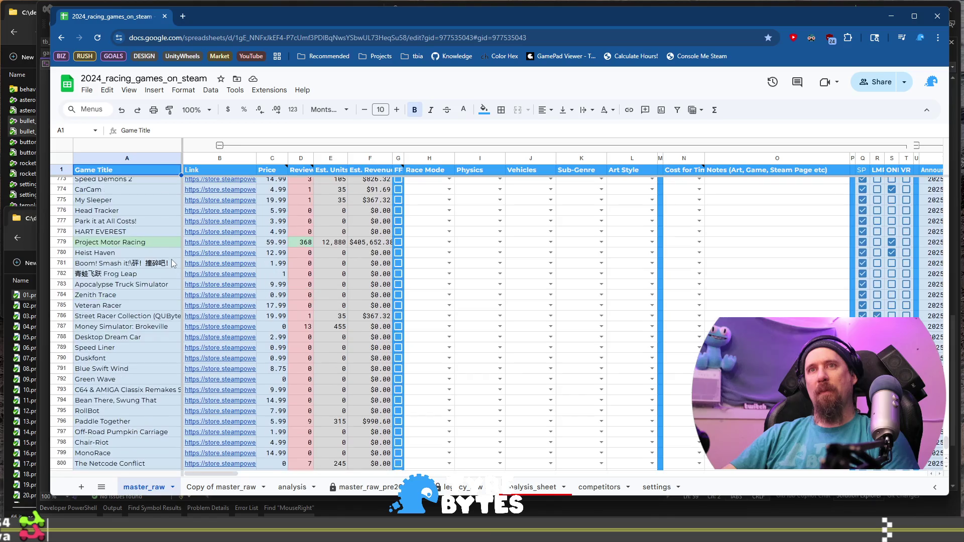
scroll(172, 263, "up", 20)
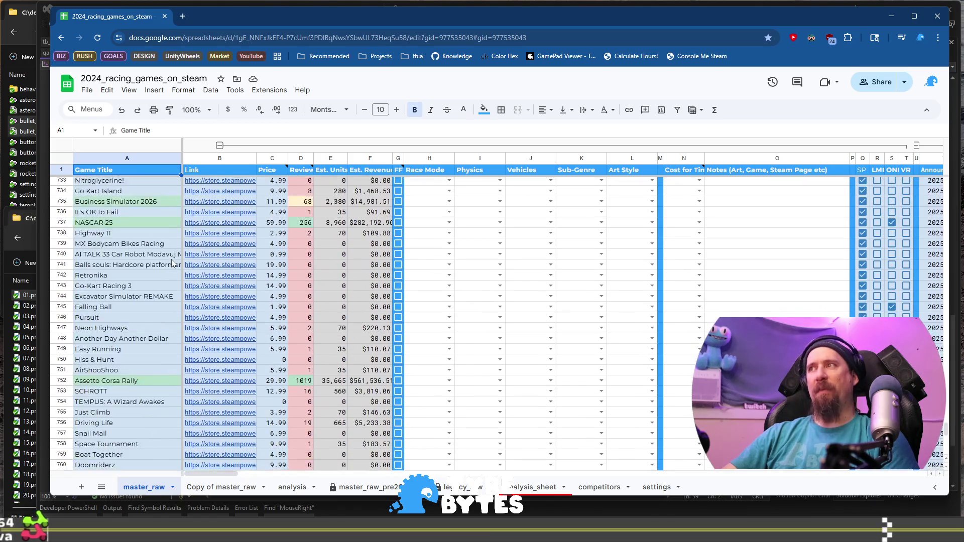
scroll(173, 264, "up", 19)
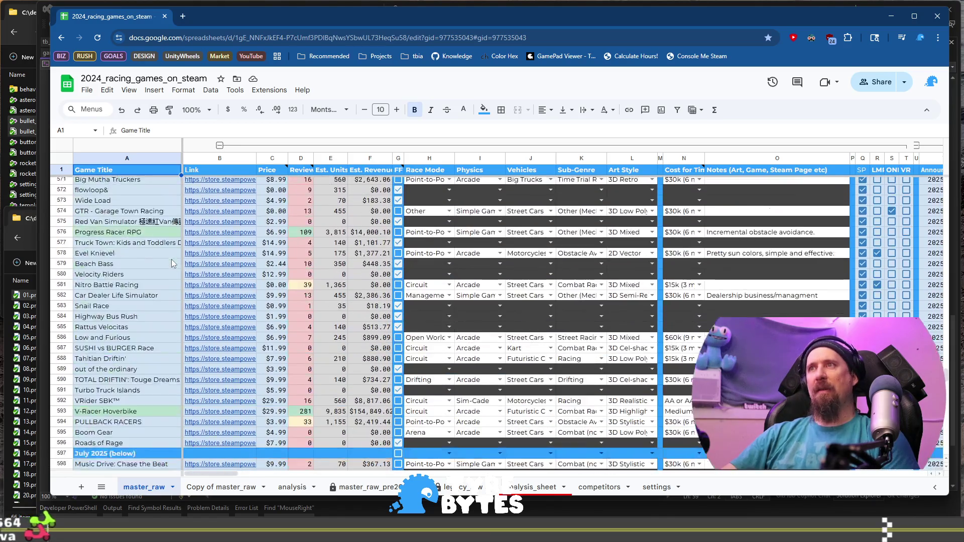
scroll(172, 263, "down", 20)
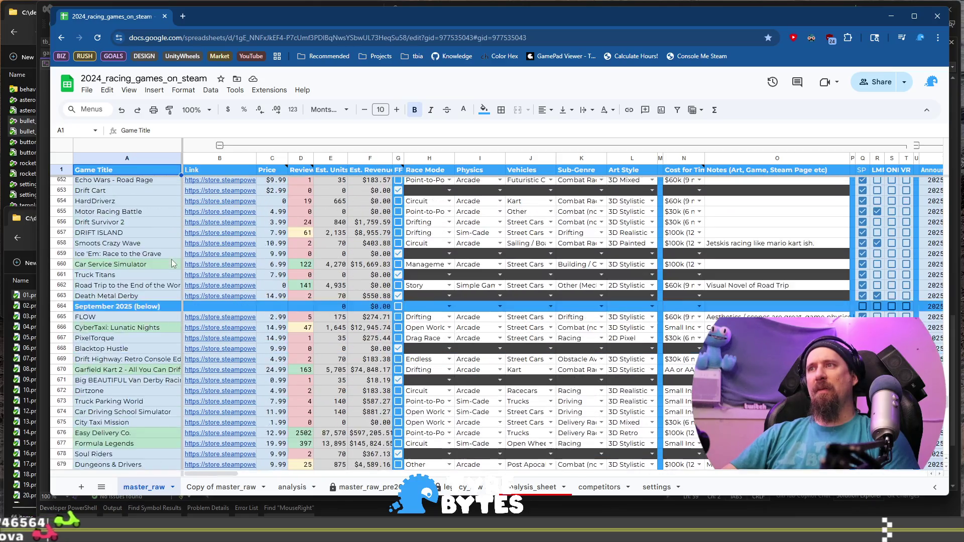
scroll(171, 259, "down", 7)
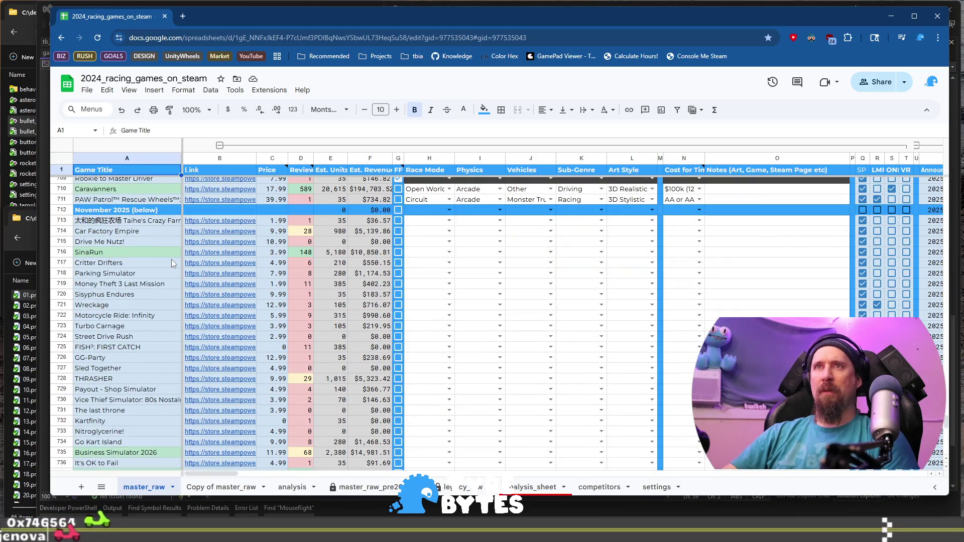
scroll(171, 259, "down", 13)
scroll(170, 259, "down", 13)
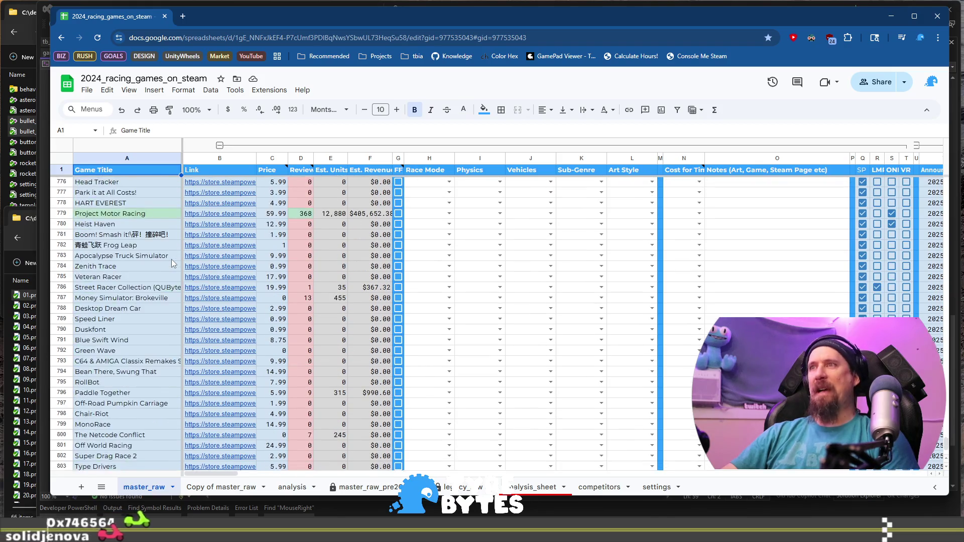
scroll(172, 263, "up", 2)
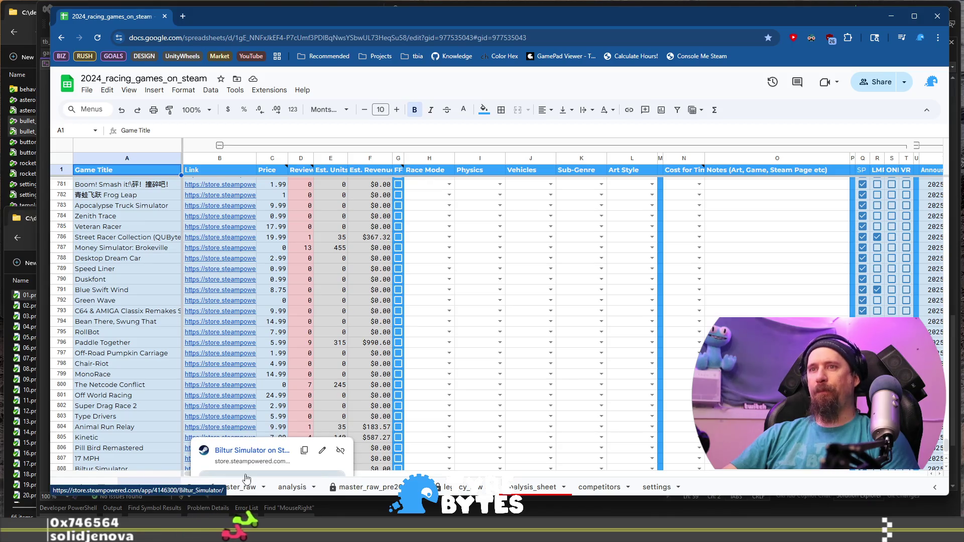
left_click(442, 427)
scroll(256, 448, "down", 2)
scroll(261, 442, "right", 10)
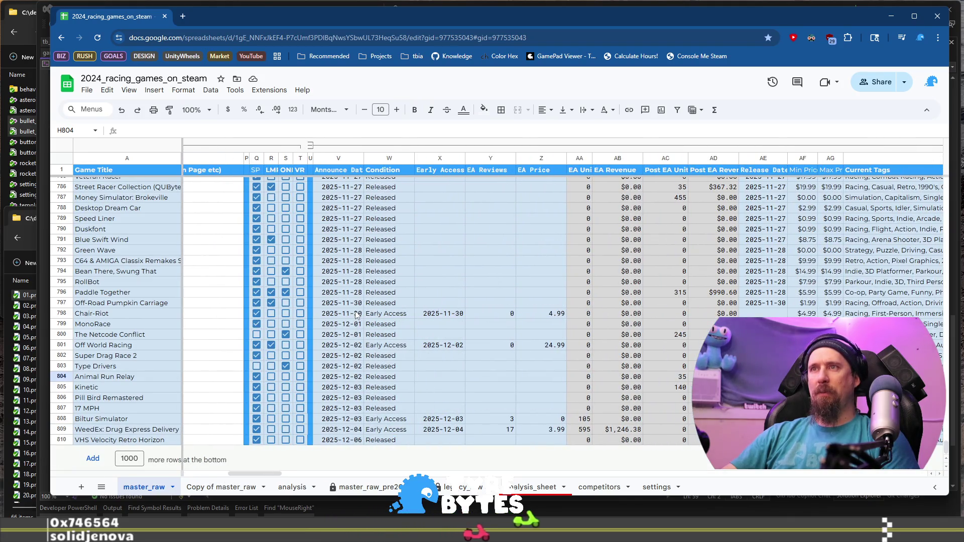
left_click(63, 325)
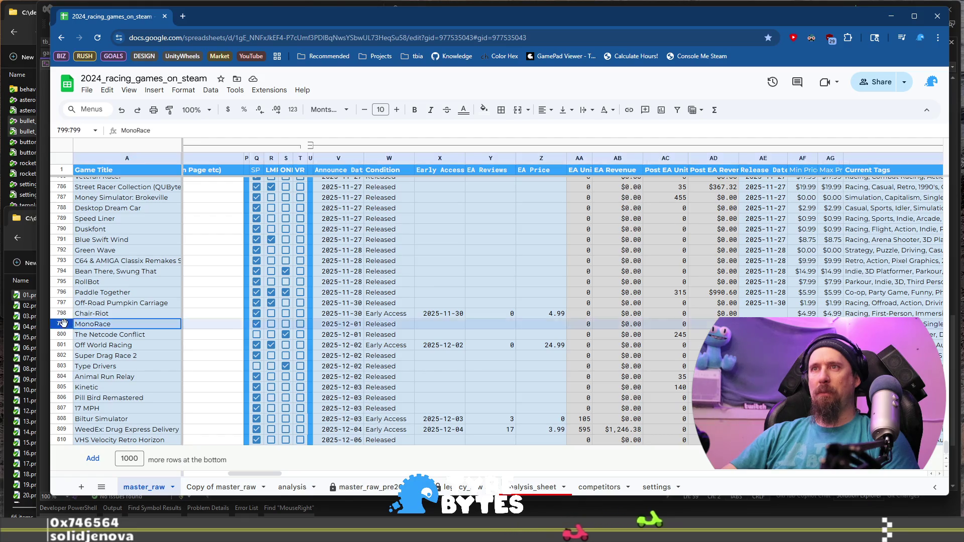
Step: Insert an empty row 799 above MonoRace and fill it with the custom blue
right_click(64, 327)
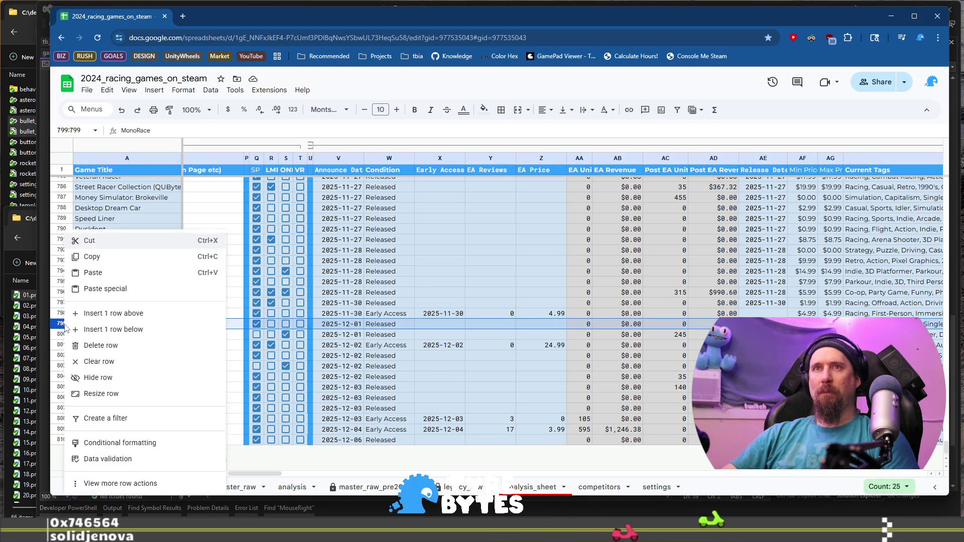
left_click(131, 314)
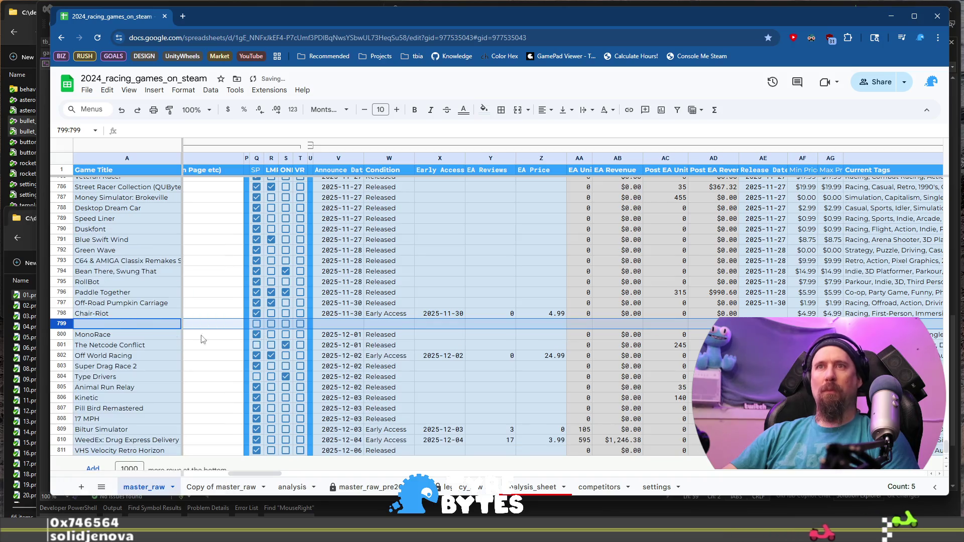
left_click(60, 333)
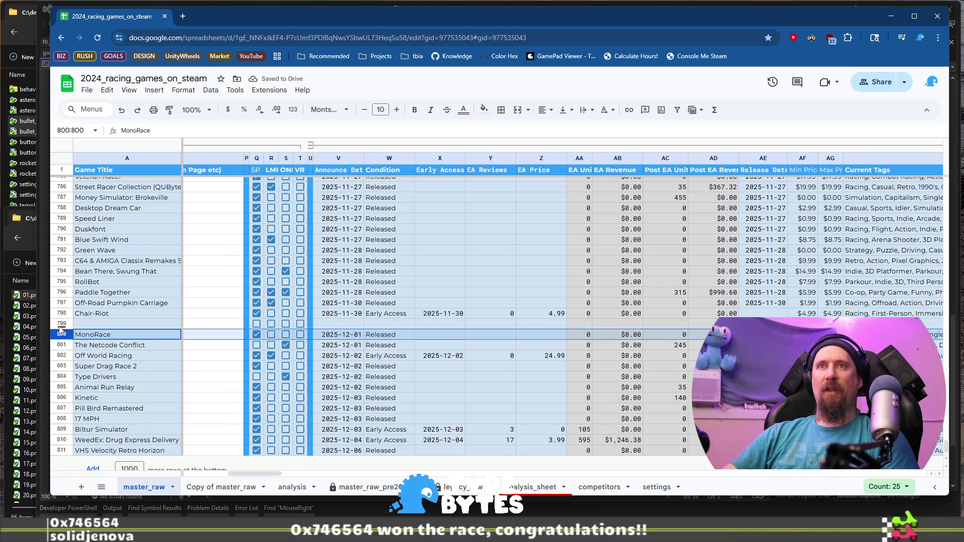
left_click(59, 323)
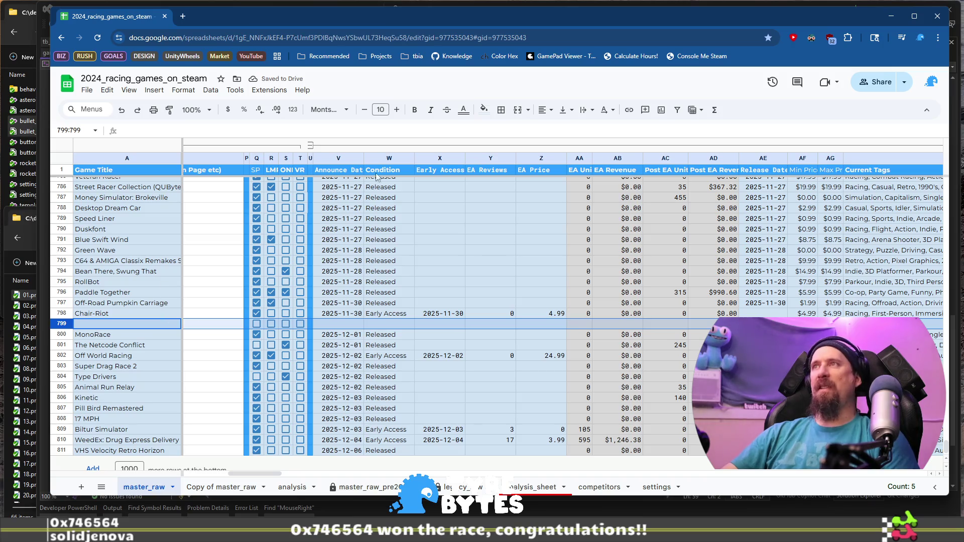
left_click(489, 113)
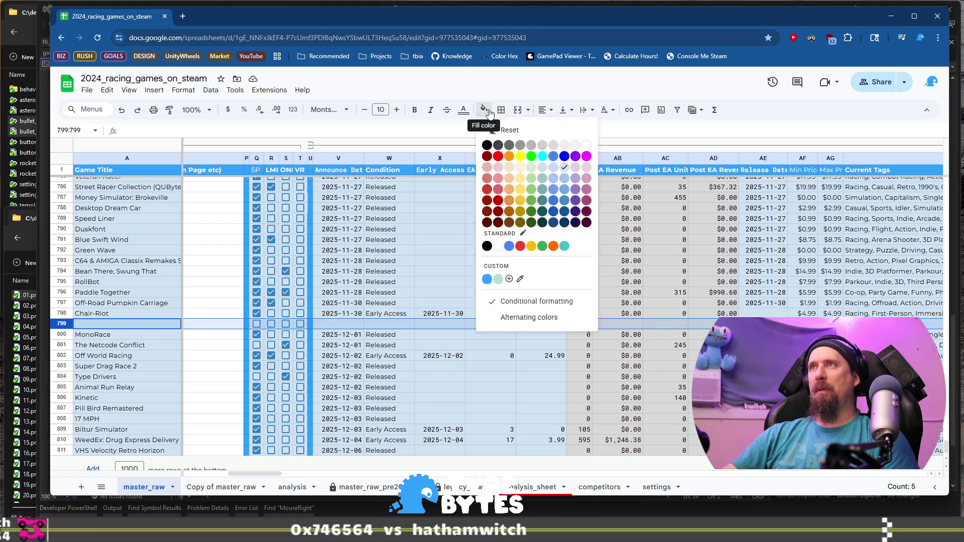
left_click(486, 279)
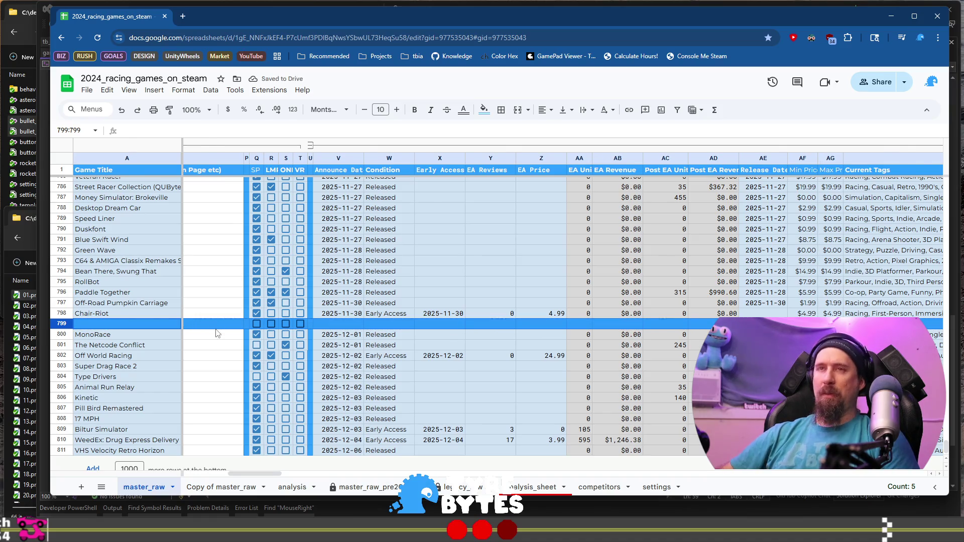
Step: Copy the 'November 2025 (below)' label from A712 into cell A799
key("Right")
key("Left")
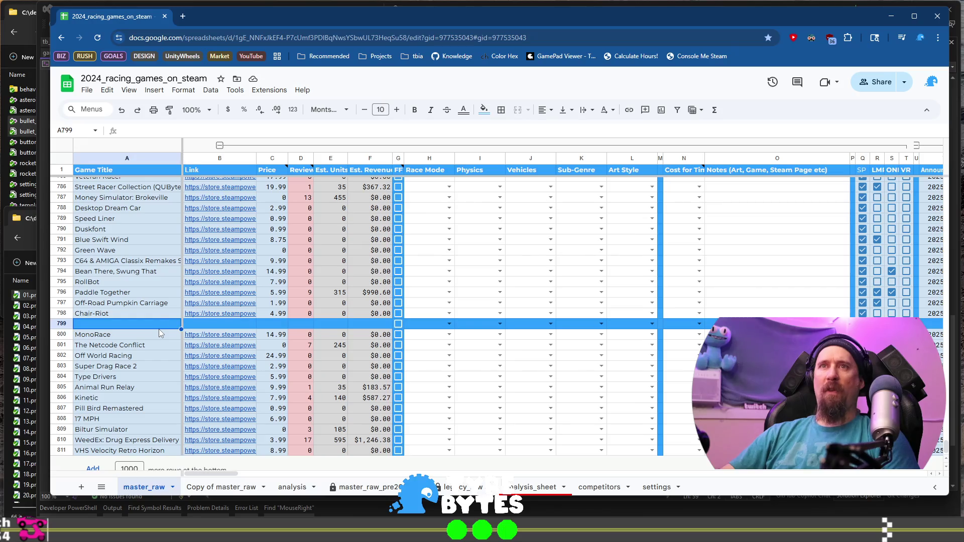
scroll(166, 285, "up", 10)
scroll(165, 285, "up", 10)
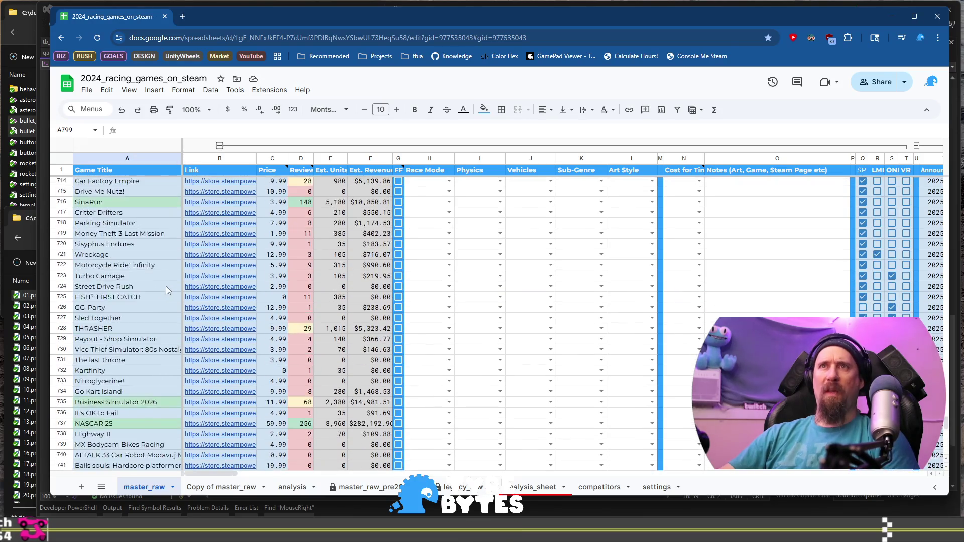
left_click(144, 408)
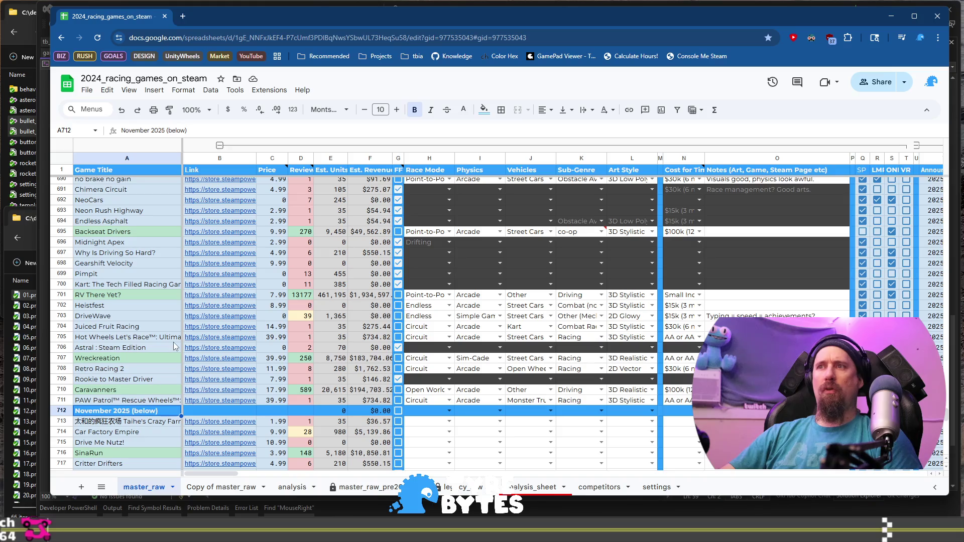
scroll(175, 337, "down", 9)
scroll(177, 334, "down", 10)
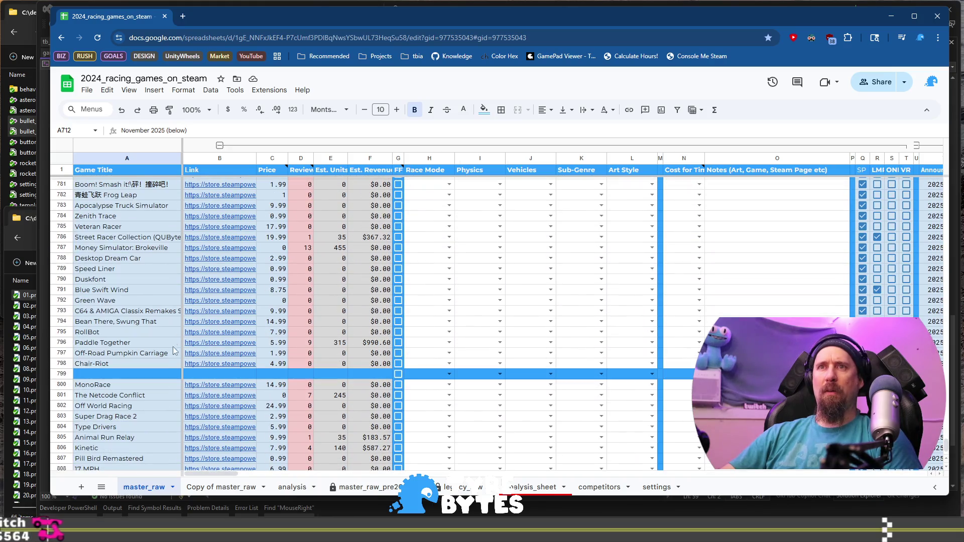
left_click(162, 374)
type("November 2025 (below)")
left_click(162, 364)
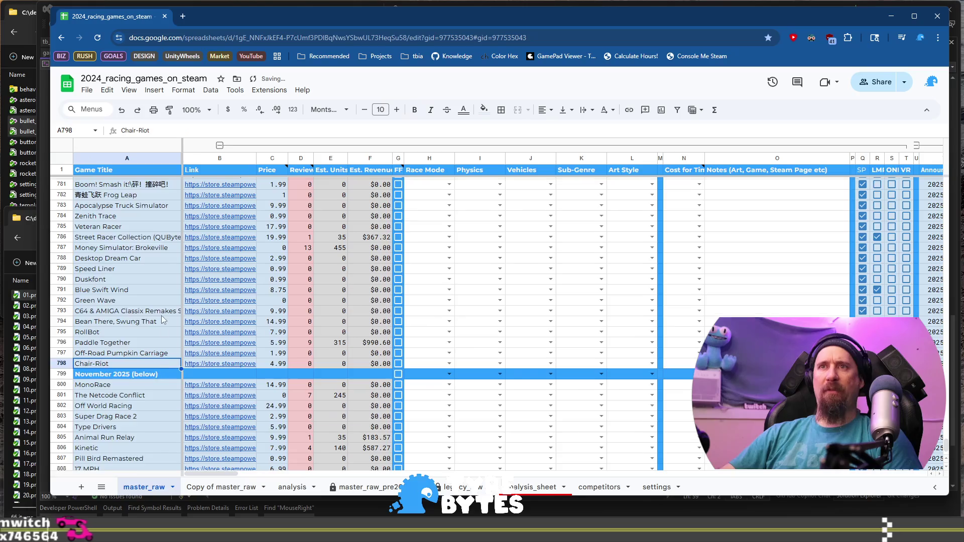
scroll(161, 342, "up", 8)
scroll(161, 312, "up", 8)
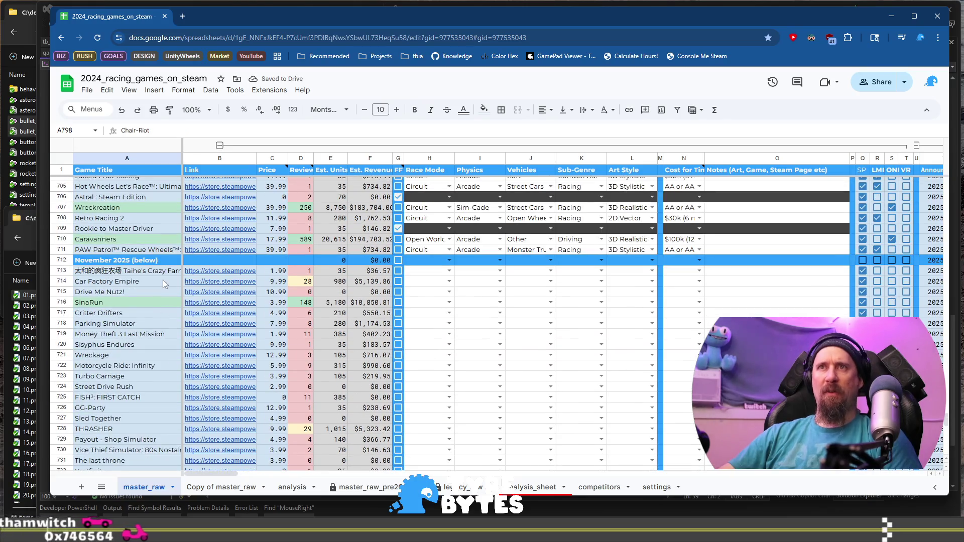
Step: Format the whole Price column C as currency
left_click(161, 269, "shift")
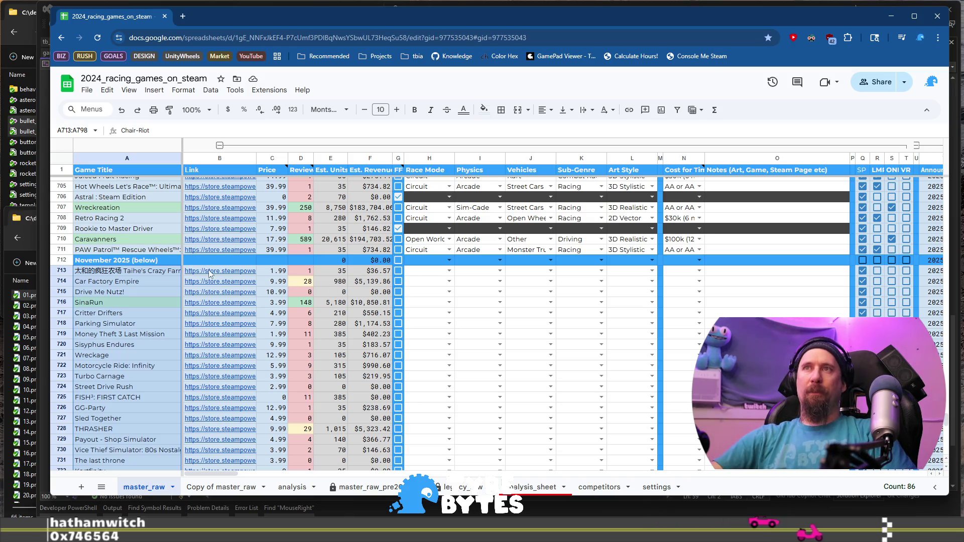
scroll(291, 272, "up", 5)
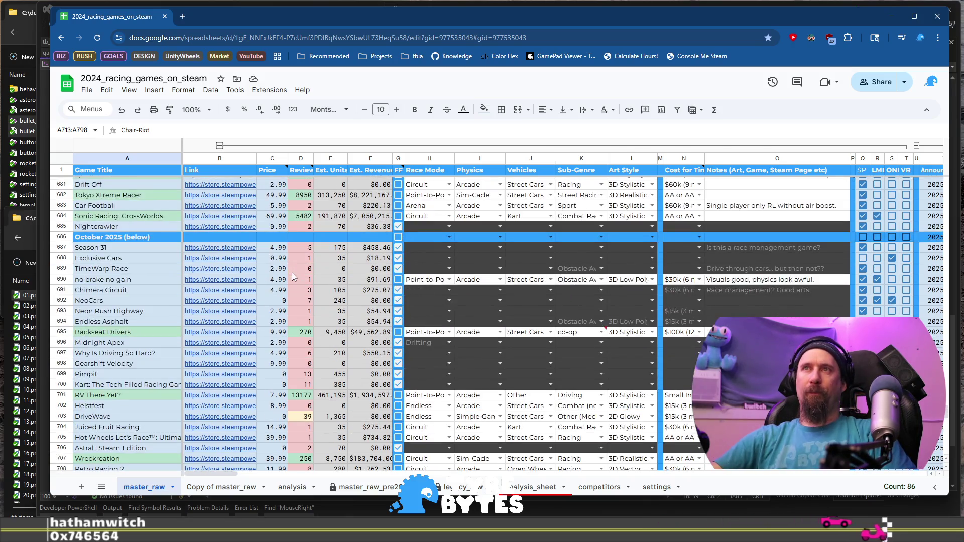
left_click(270, 157)
left_click(228, 111)
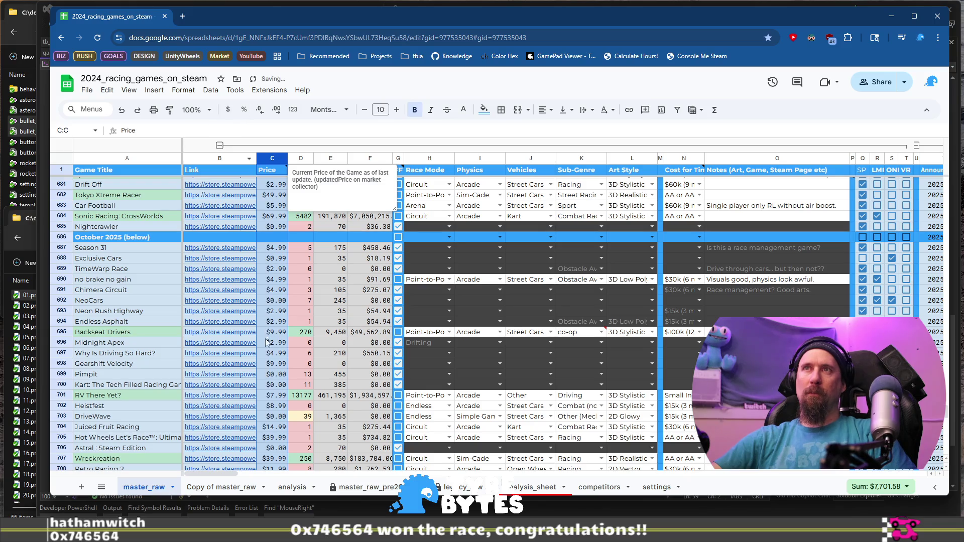
Step: Open Taihe's Crazy Farm's Steam page from the B713 link and view its screenshots
scroll(259, 350, "down", 6)
left_click(246, 221)
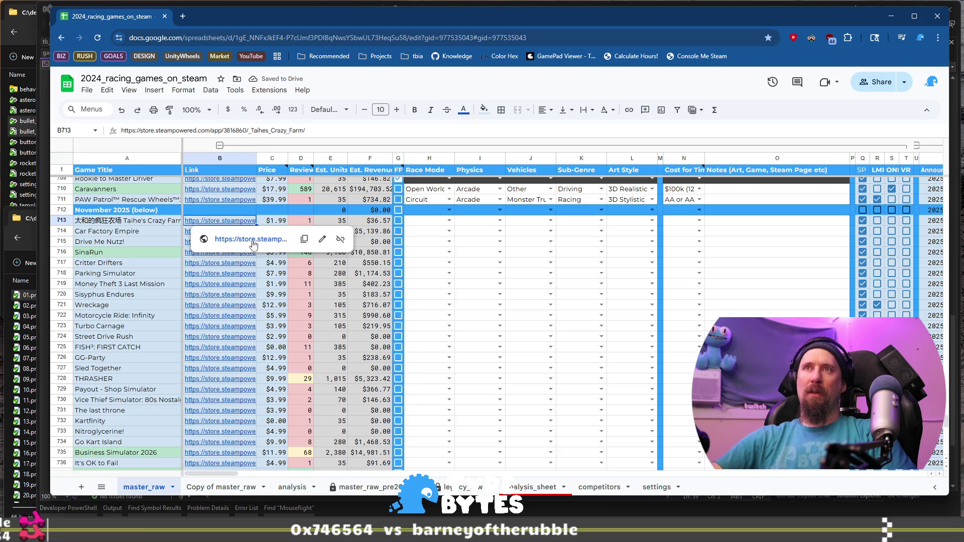
left_click(253, 240)
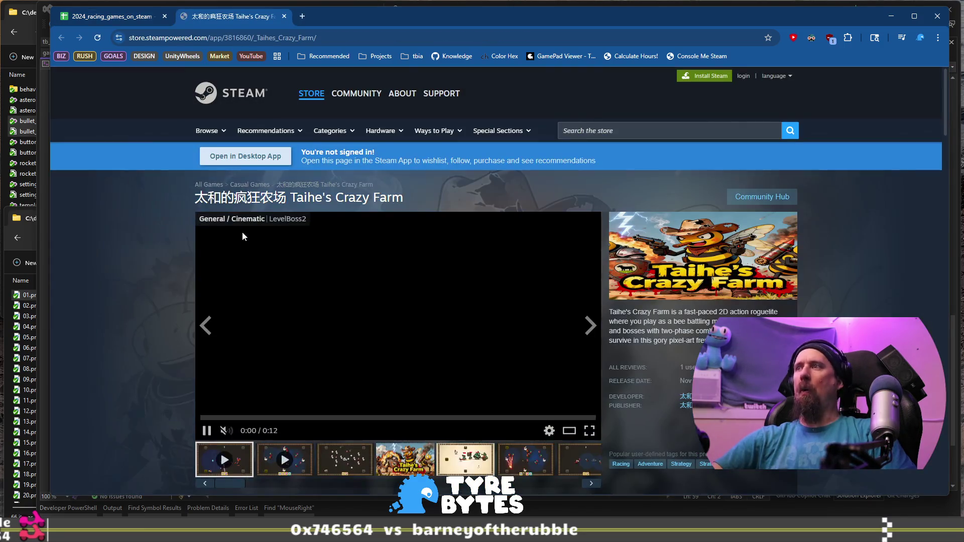
scroll(342, 280, "down", 2)
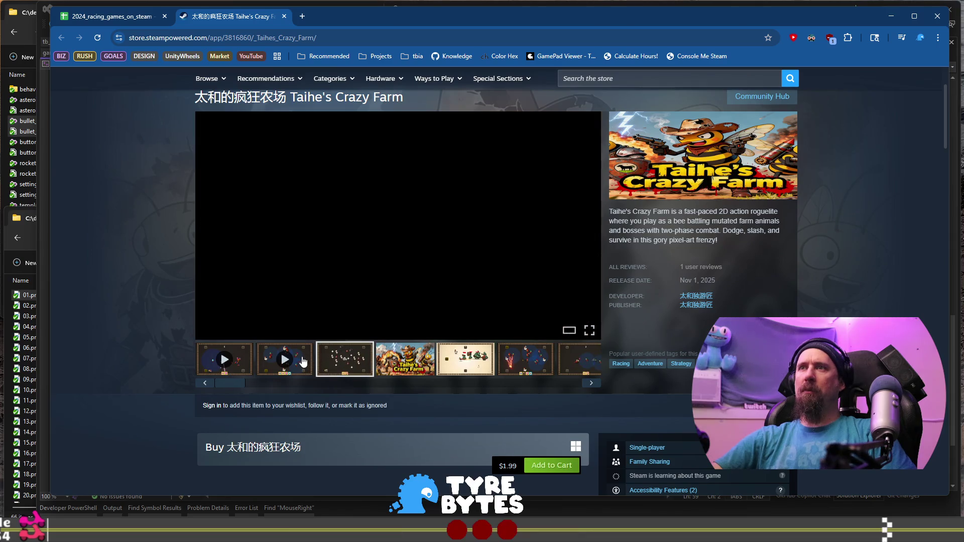
left_click(514, 362)
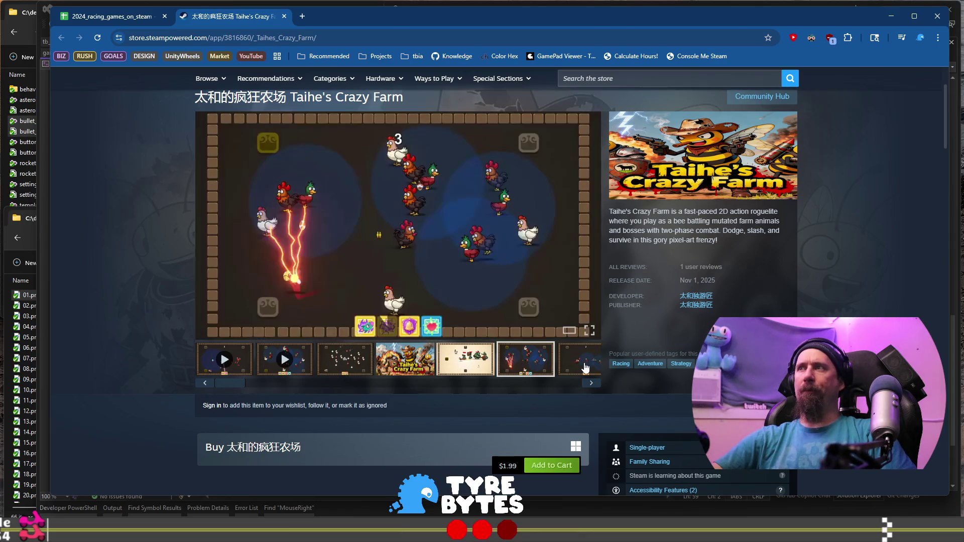
key("alt+Tab")
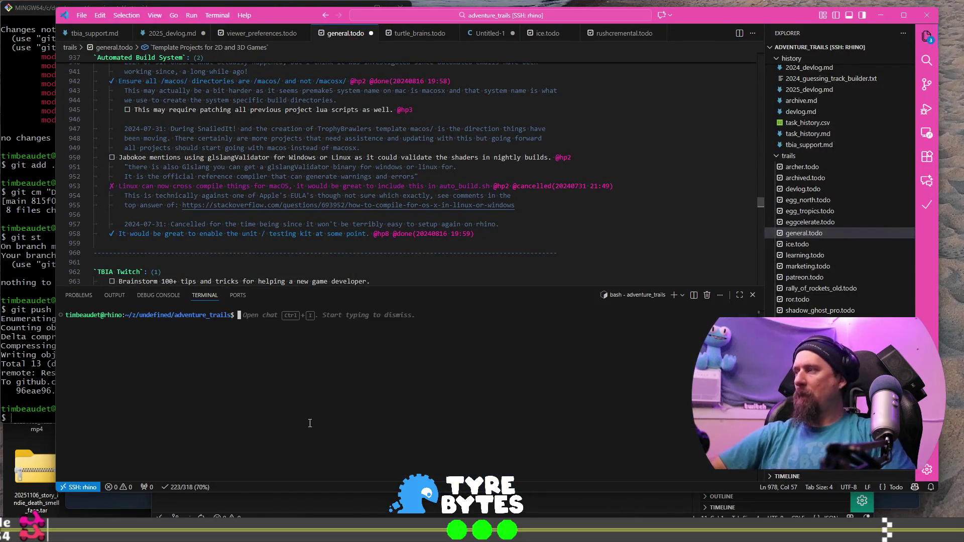
Step: In a new terminal, change into ~/development/marketing_data_collector/run
type("cd")
key("BackSpace")
key("BackSpace")
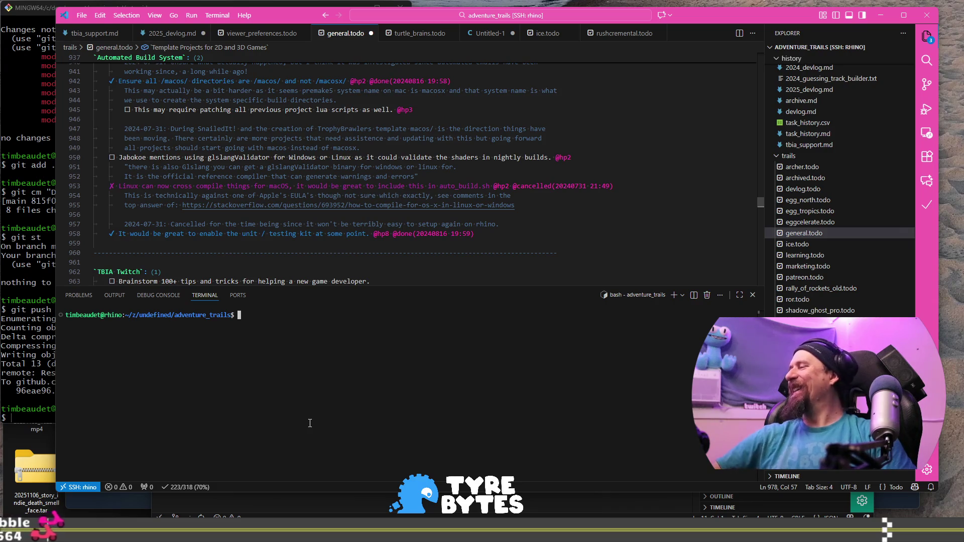
left_click(673, 296)
type("cd ")
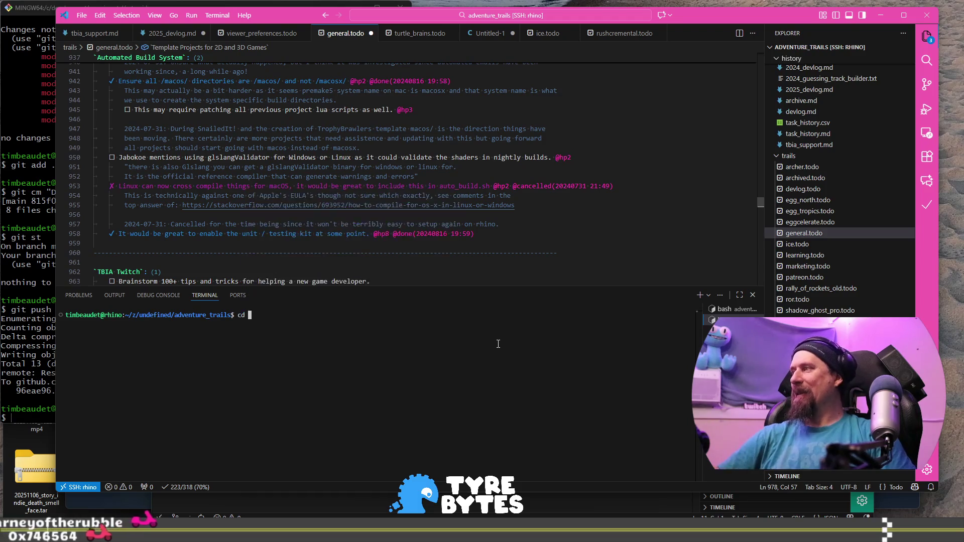
type("~/development/undefined/ma")
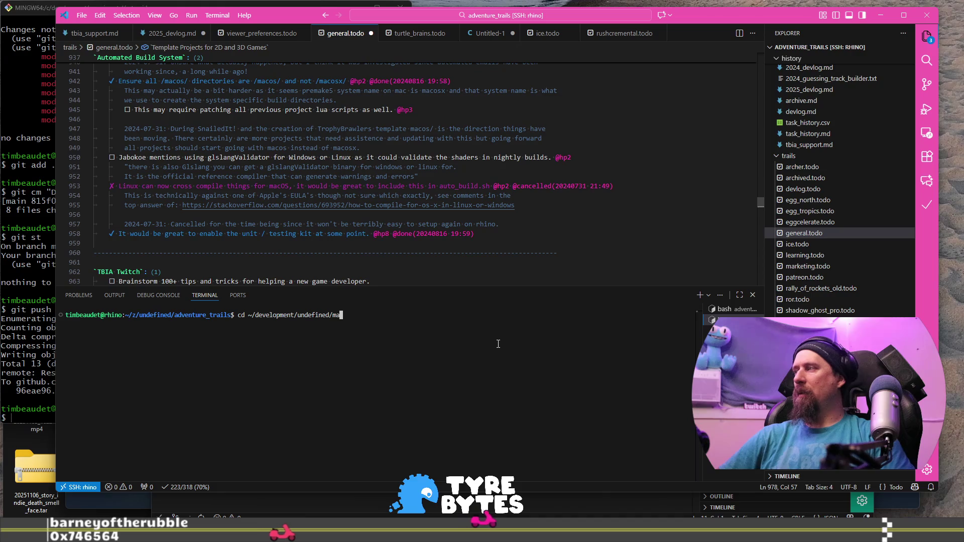
key("Tab")
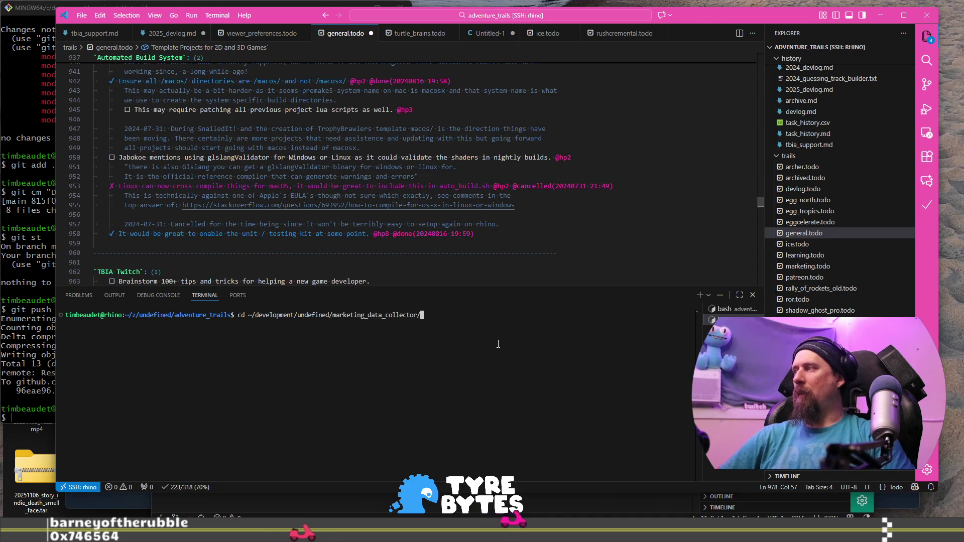
key("Tab")
key("Return")
Step: Run ./collector --ignore on Taihe's Crazy Farm's Steam URL, then close the Steam tab
type("/collector --ignore")
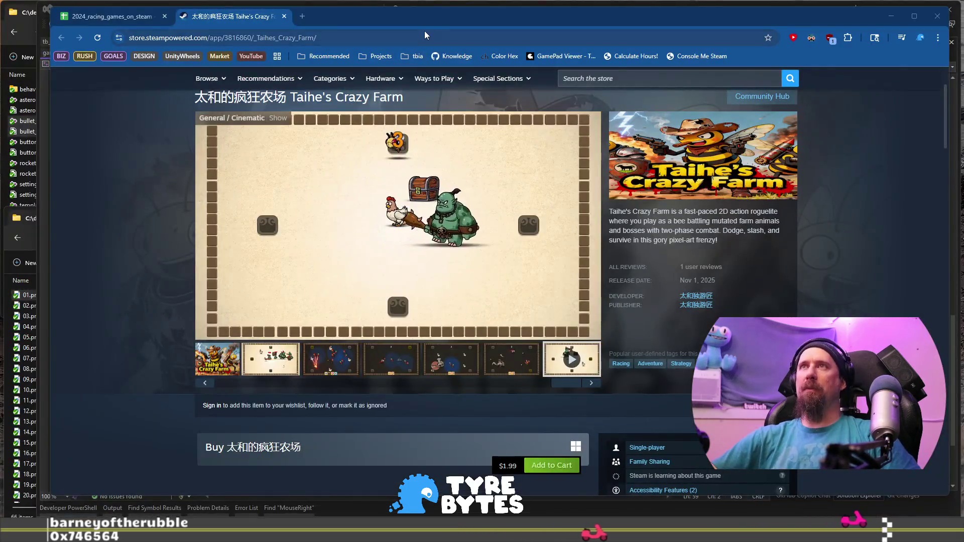
left_click(425, 35)
key("ctrl+c")
key("alt+Tab")
key("ctrl+v")
key("Return")
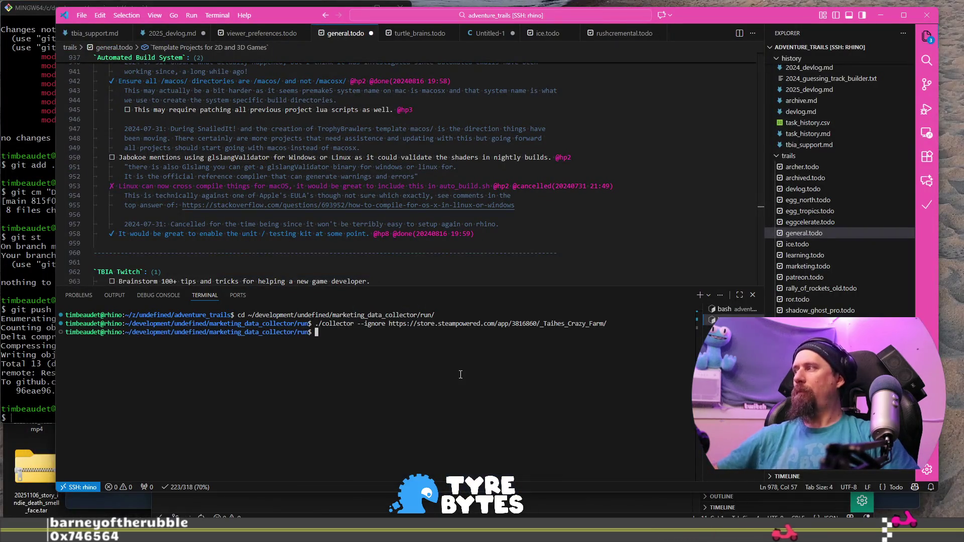
key("alt+Tab")
key("ctrl+w")
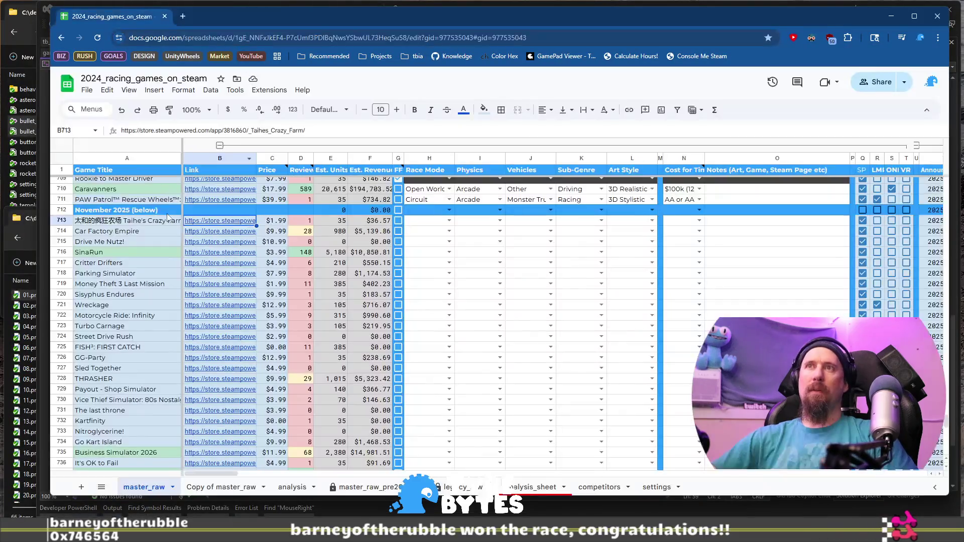
Step: Open Car Factory Empire's Steam page from row 714 and step through its screenshots
left_click(203, 233)
left_click(225, 247)
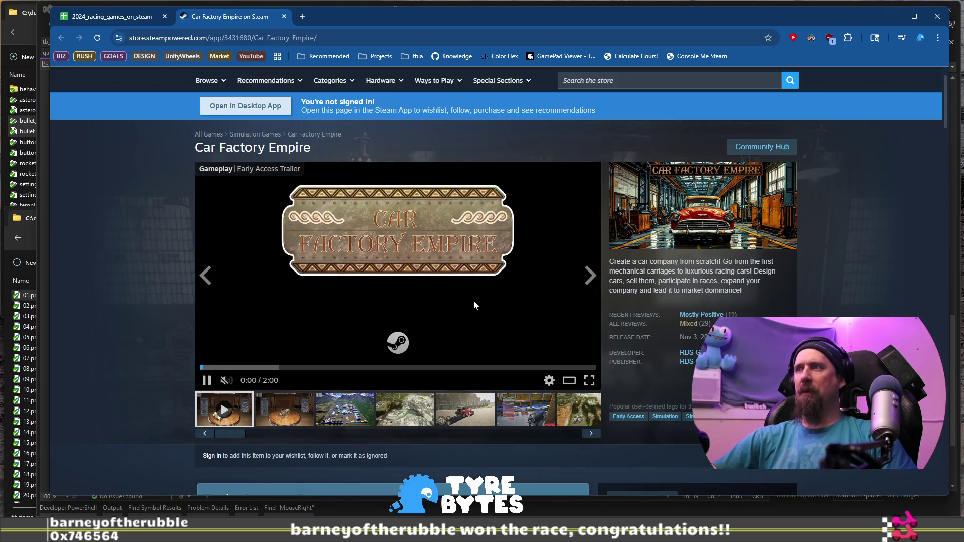
left_click(315, 411)
left_click(339, 423)
left_click(427, 420)
left_click(465, 418)
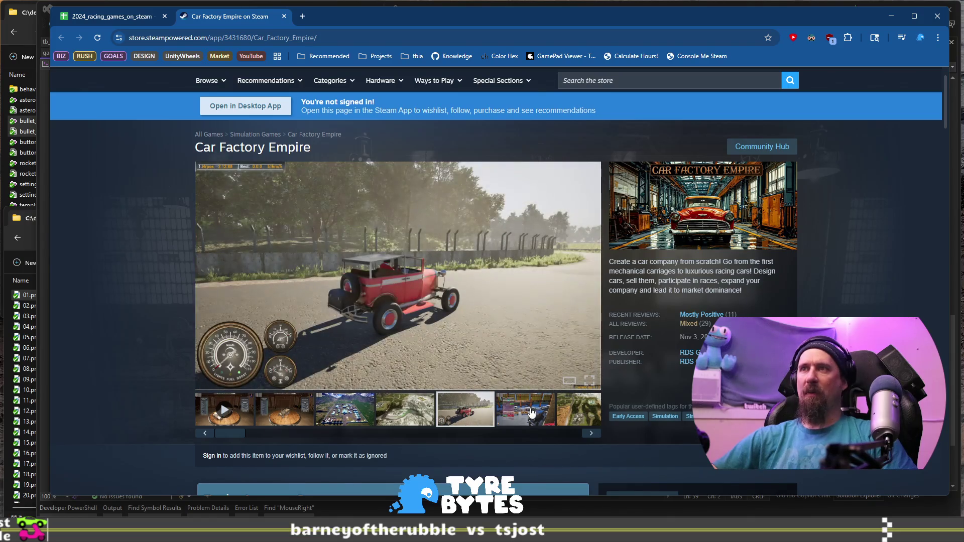
left_click(538, 411)
left_click(591, 433)
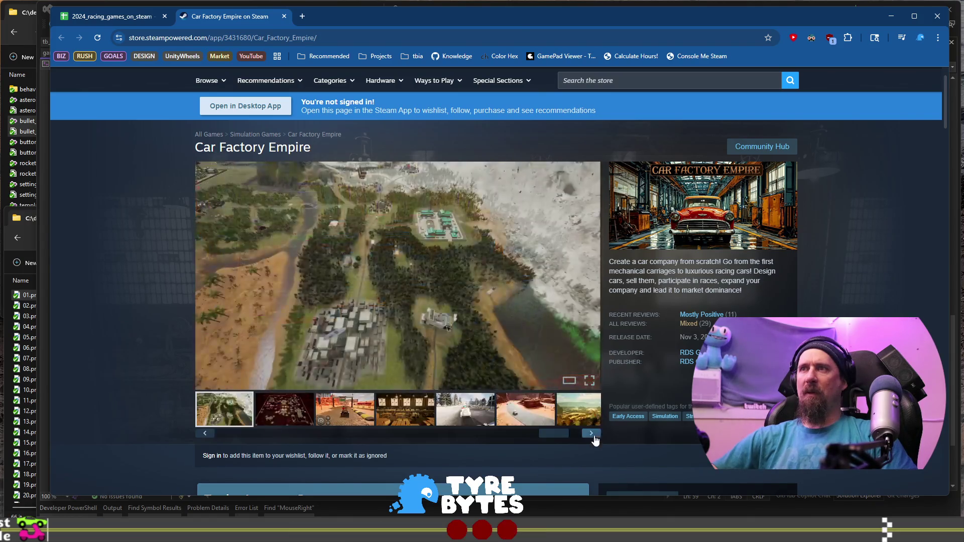
left_click(592, 434)
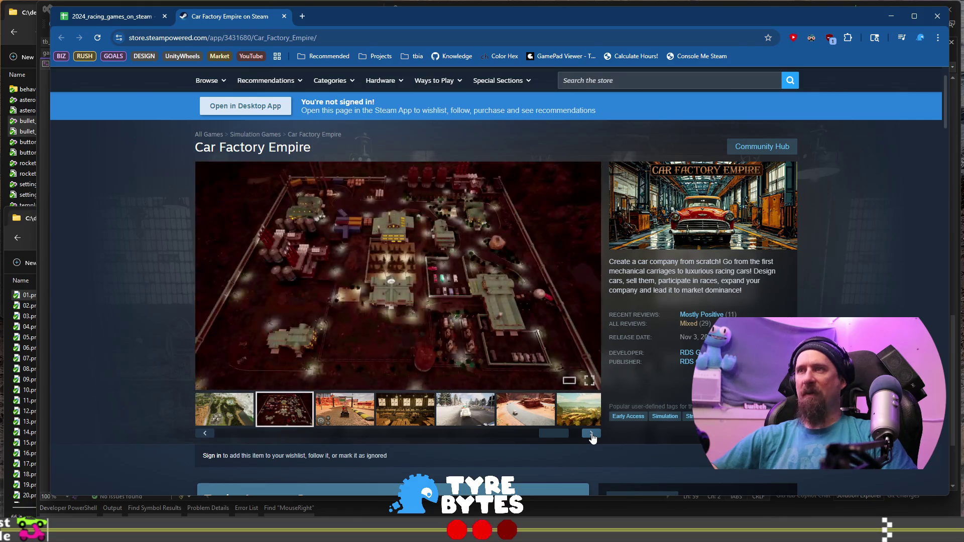
left_click(592, 435)
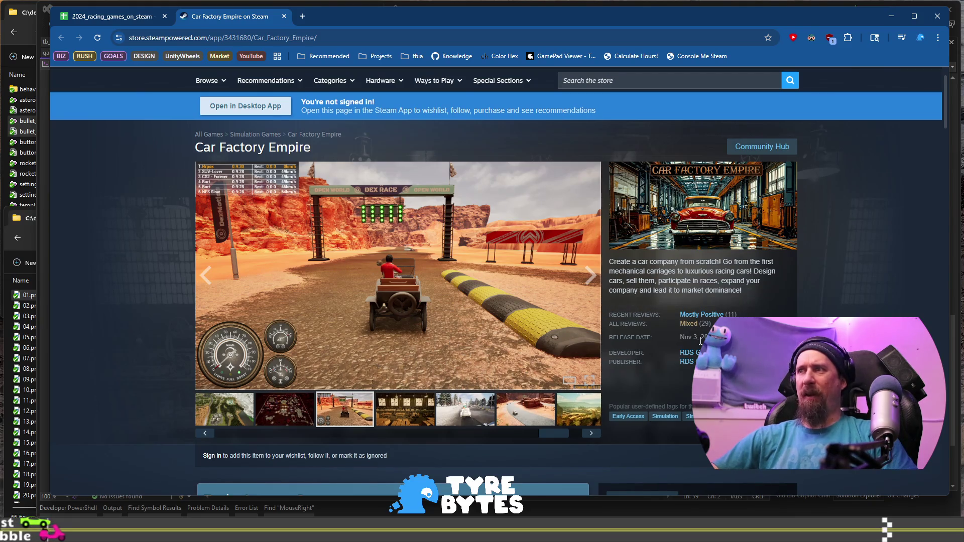
Step: View the factory interior, snowy road and desert road screenshots, then return to the spreadsheet
scroll(567, 296, "down", 5)
scroll(564, 296, "up", 5)
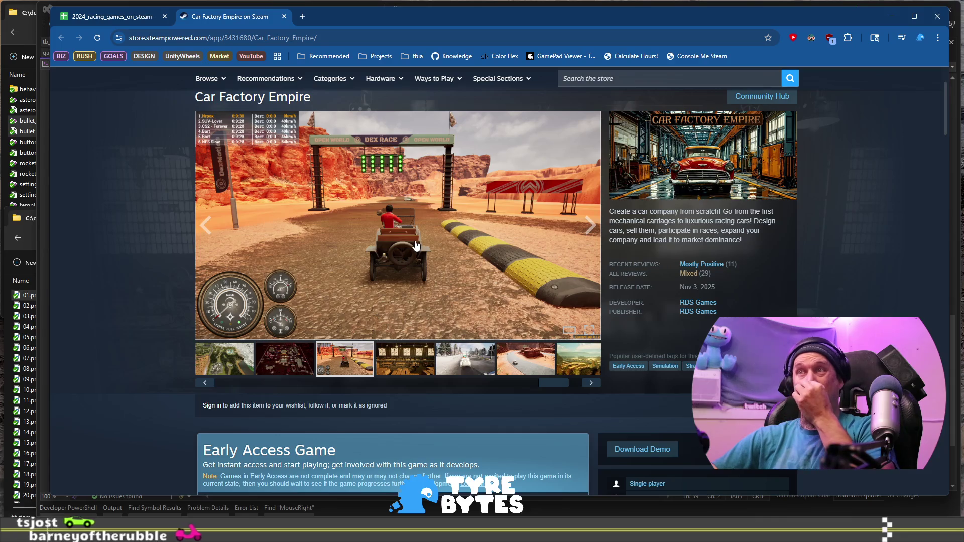
left_click(406, 370)
left_click(470, 362)
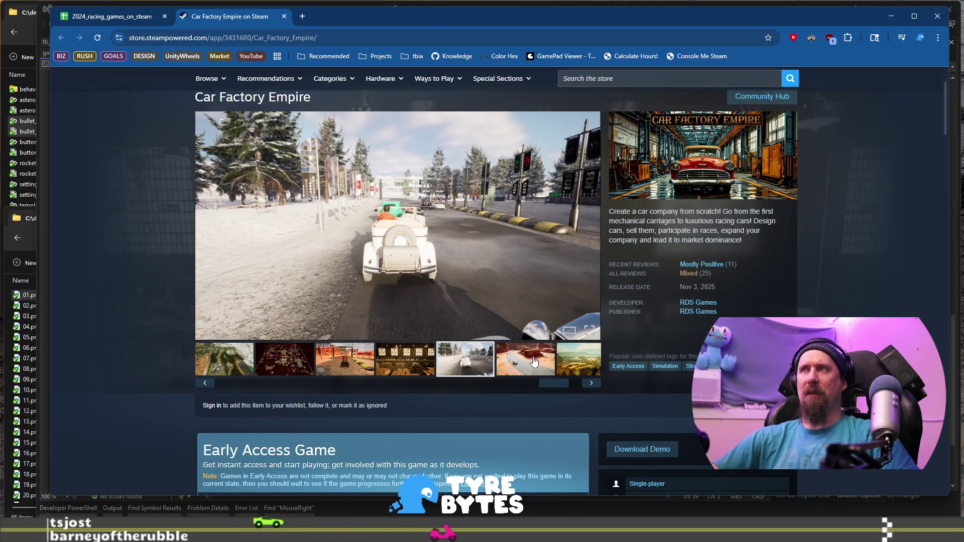
left_click(534, 361)
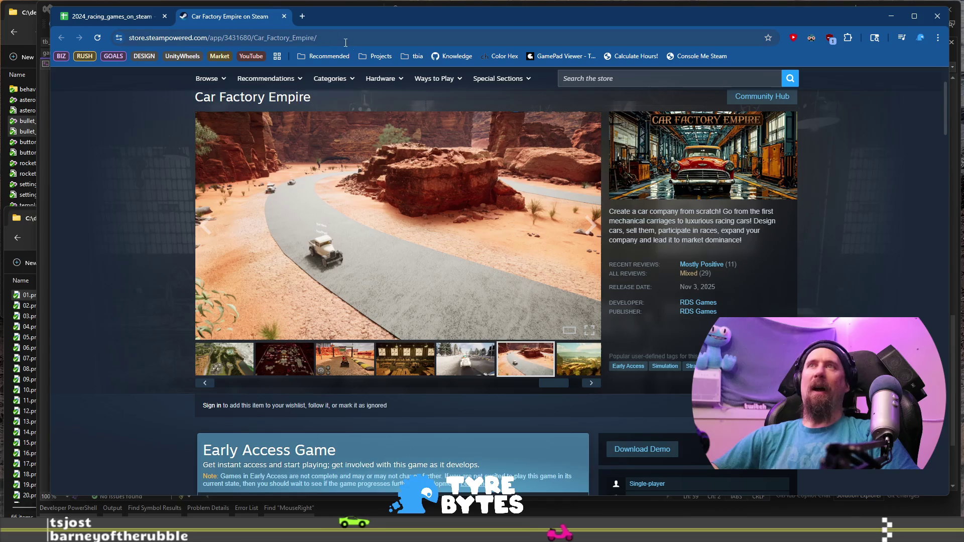
left_click(340, 38)
left_click(108, 16)
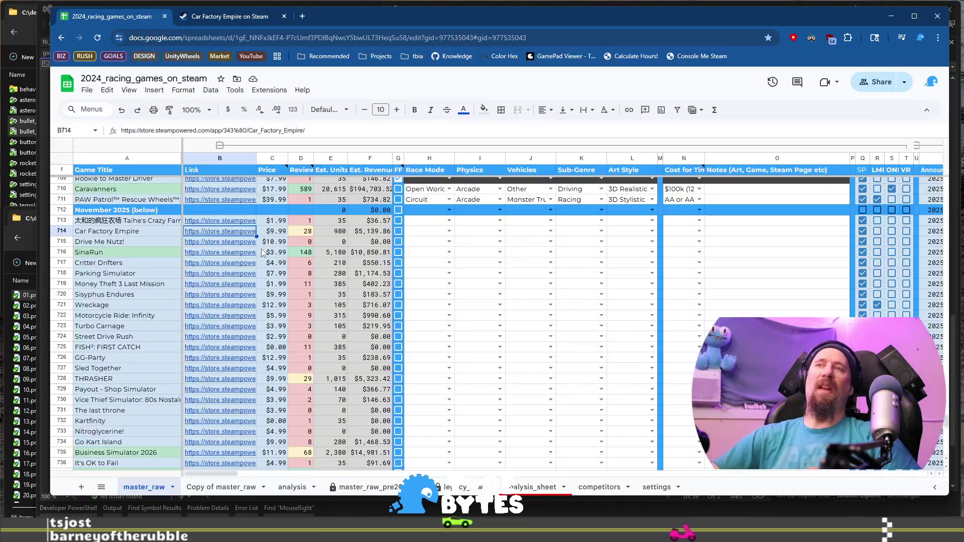
Step: Set Car Factory Empire's Race Mode in row 714 to Management
left_click(432, 232)
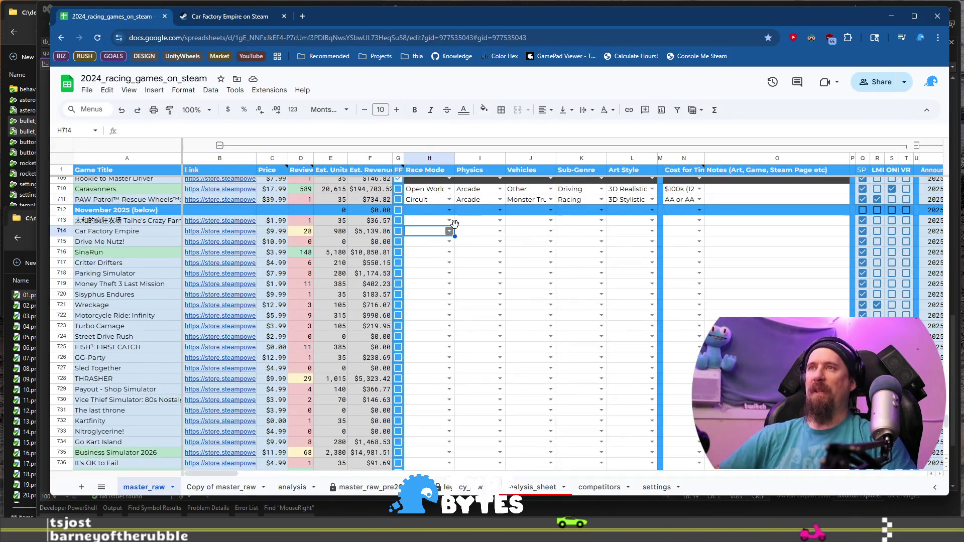
left_click(449, 231)
key("Down")
key("Down")
key("Down")
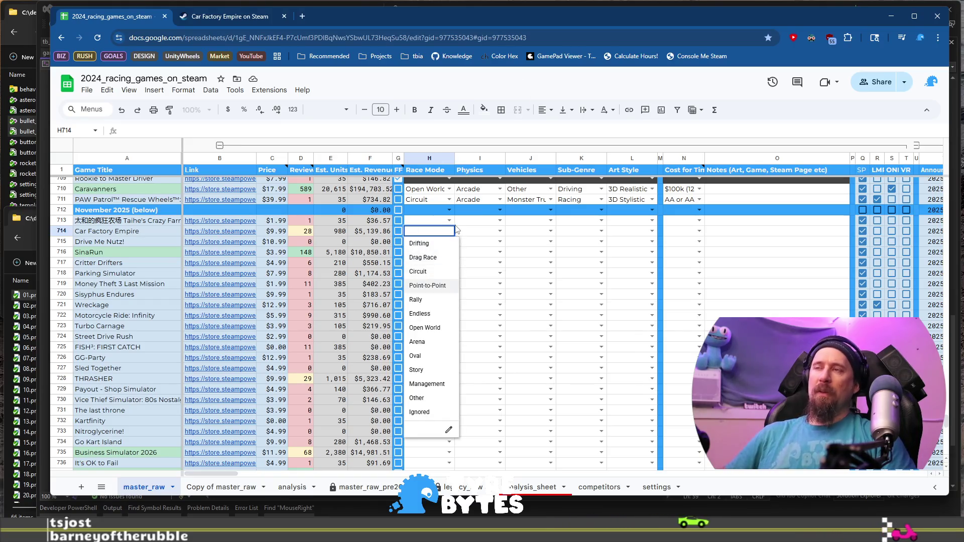
key("Up")
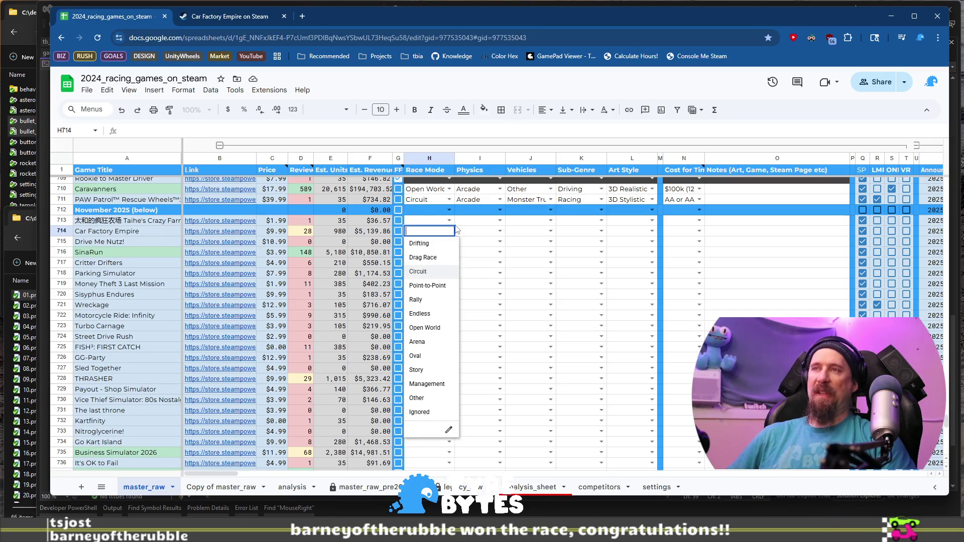
key("Down")
key("Down")
key("Down")
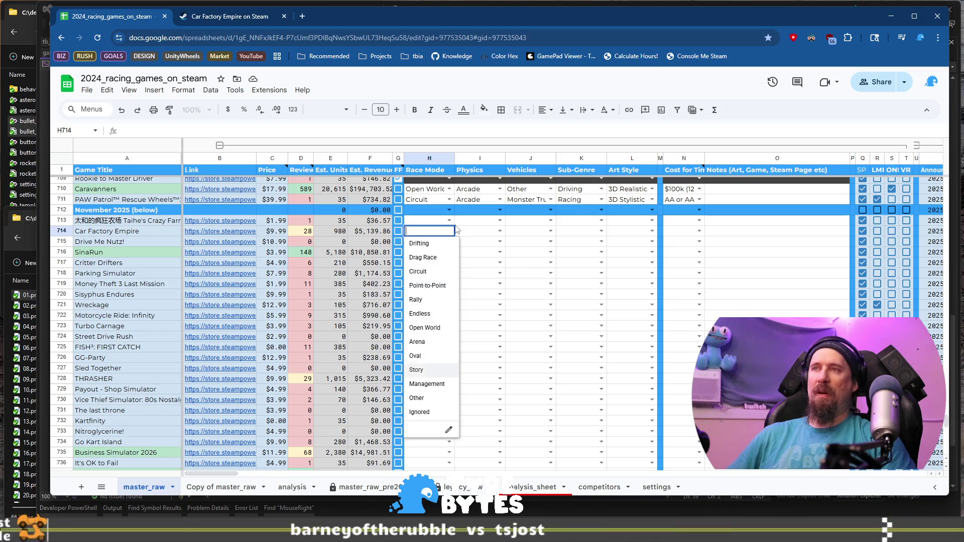
key("Tab")
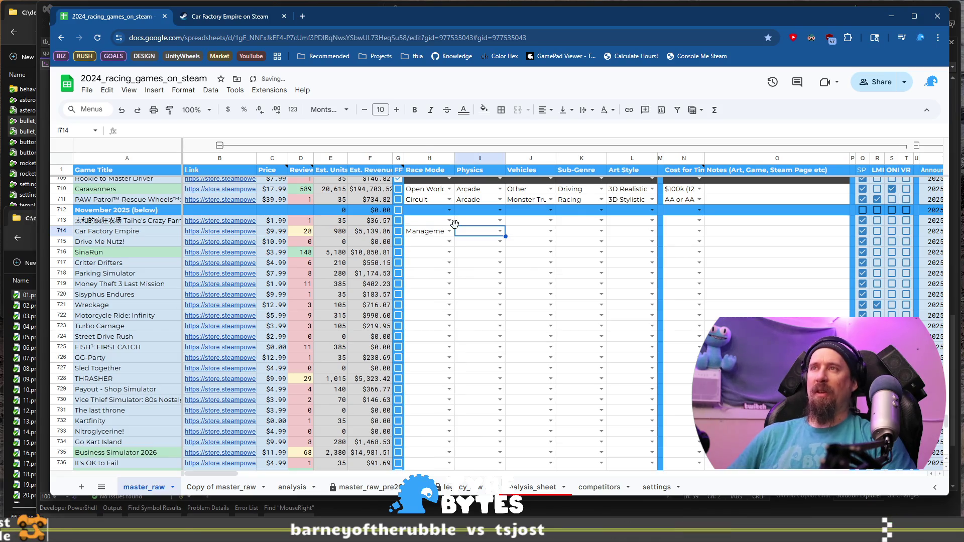
Step: Set its Physics to Arcade and Vehicles to Other, then go back to its Steam page
key("Return")
key("Down")
key("Down")
key("Tab")
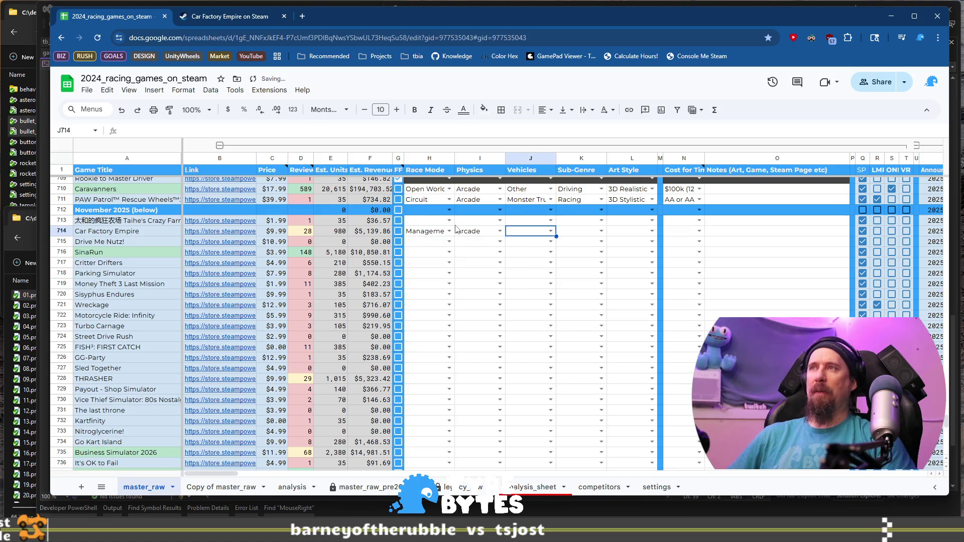
key("Return")
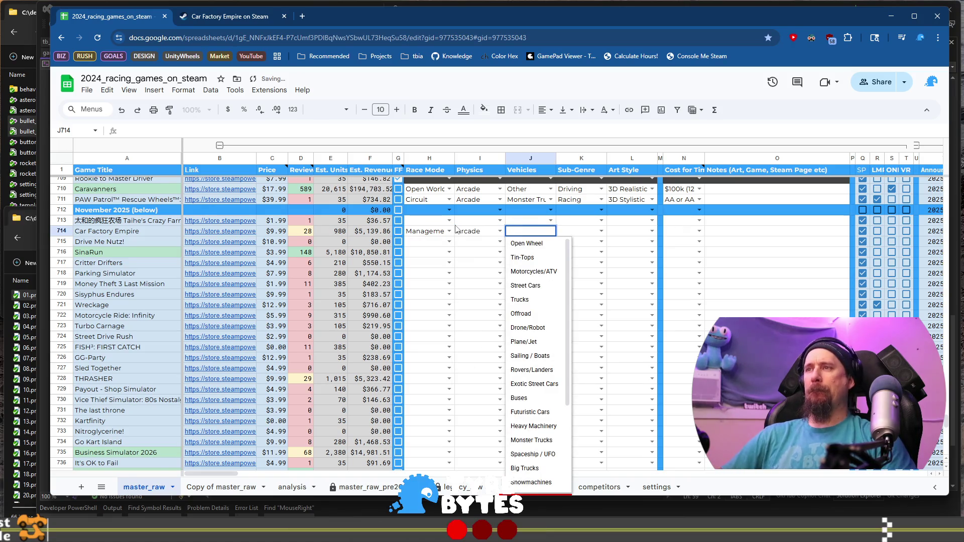
type("o")
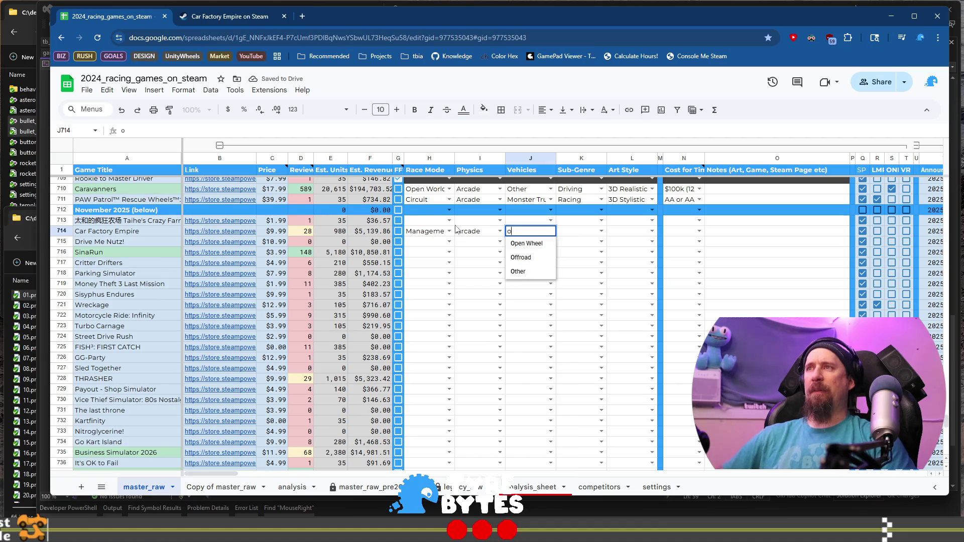
key("Tab")
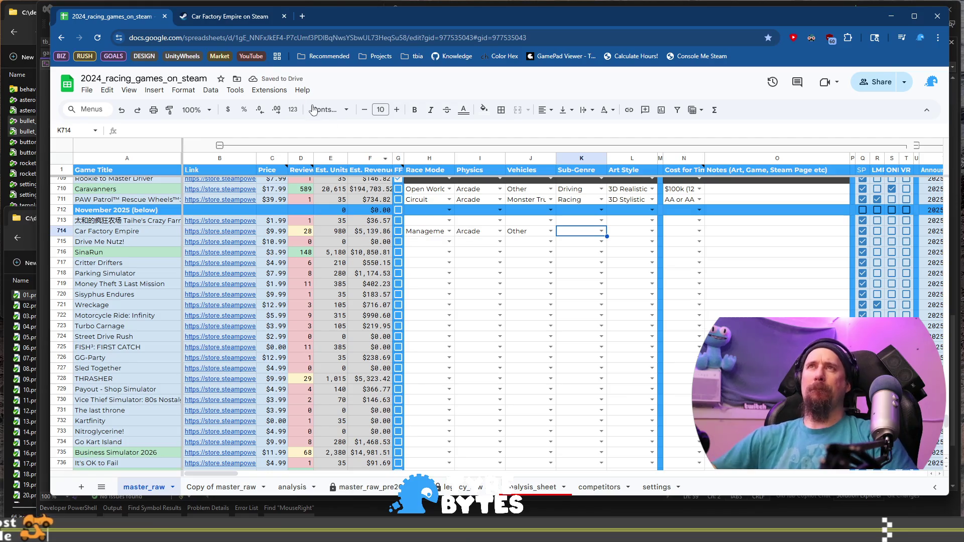
left_click(219, 17)
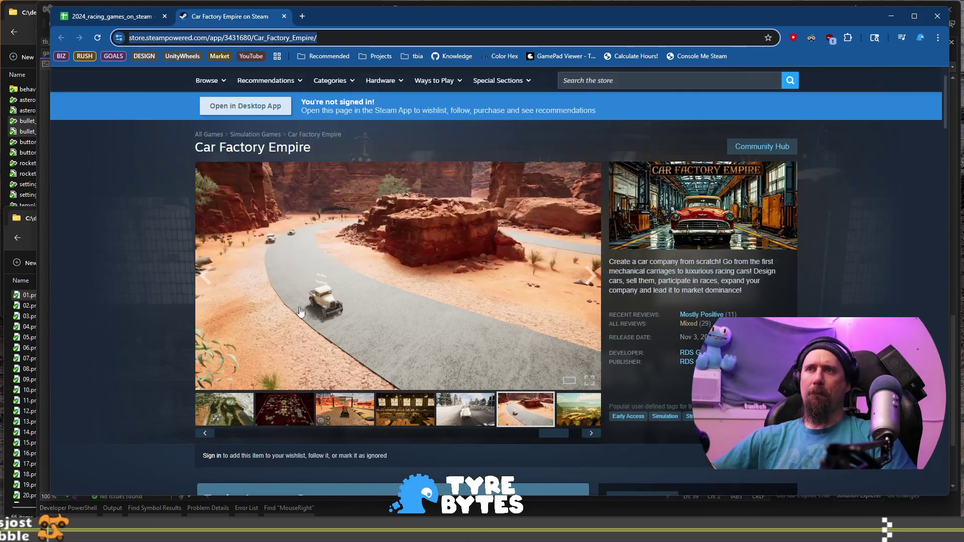
Step: Watch part of Car Factory Empire's trailer, skipping ahead, then return to the spreadsheet
left_click(279, 401)
left_click_drag(543, 434, 224, 432)
left_click(224, 409)
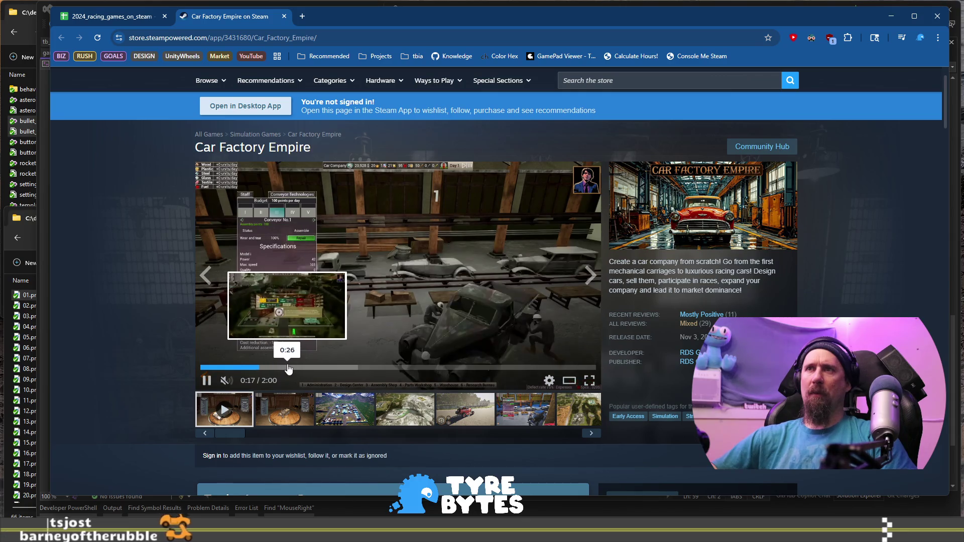
left_click(346, 368)
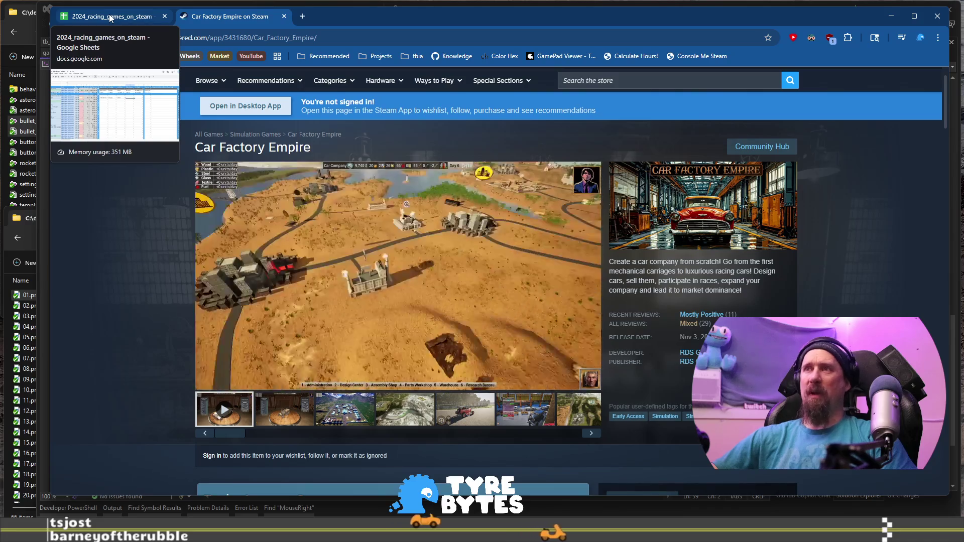
left_click(110, 18)
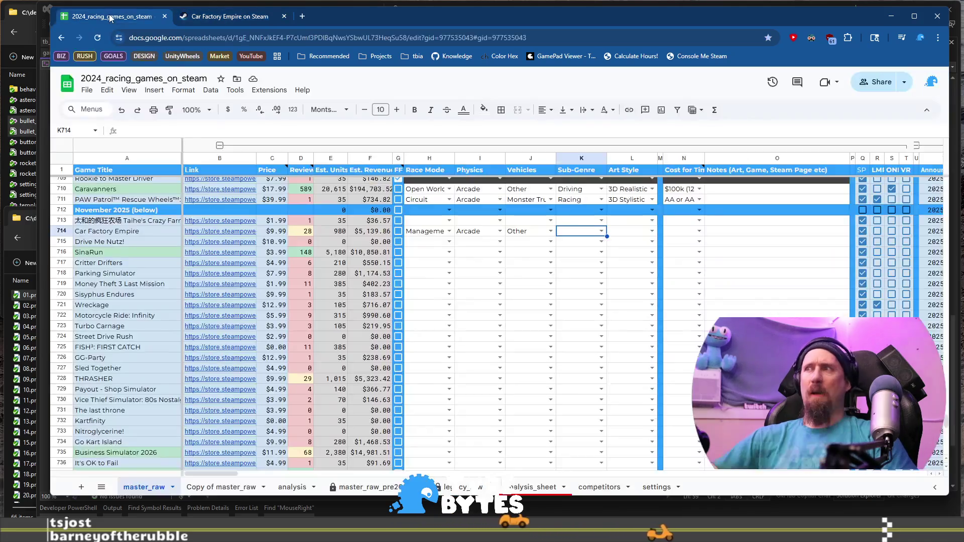
Step: Set row 714's Sub-Genre to Other (Mechanic), Art Style to 3D Mixed and cost to $60k (9 month)
left_click(602, 232)
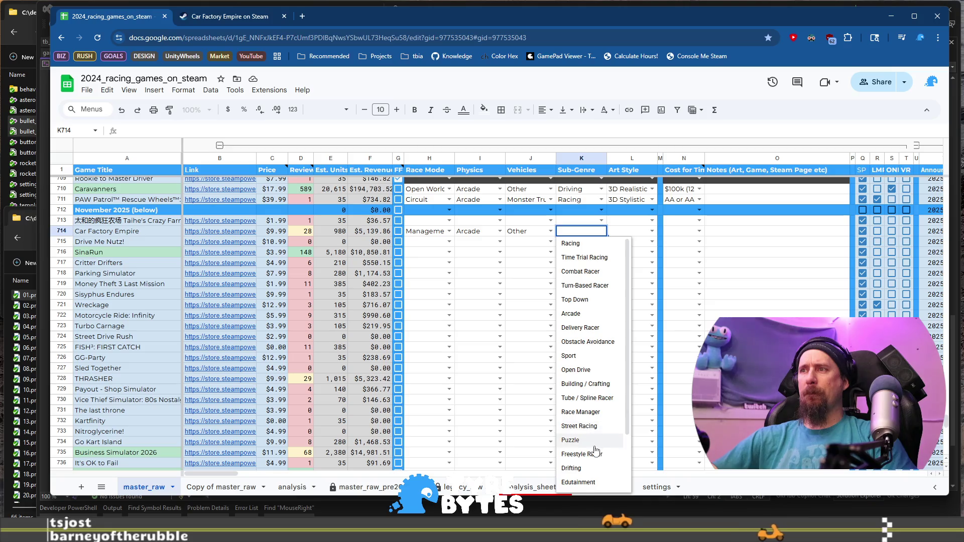
scroll(592, 452, "down", 5)
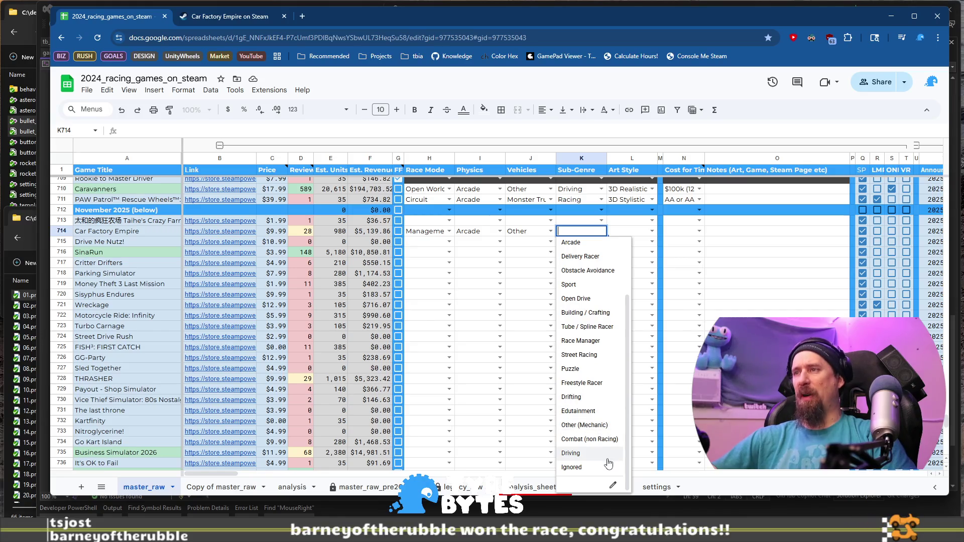
left_click(606, 426)
left_click(651, 231)
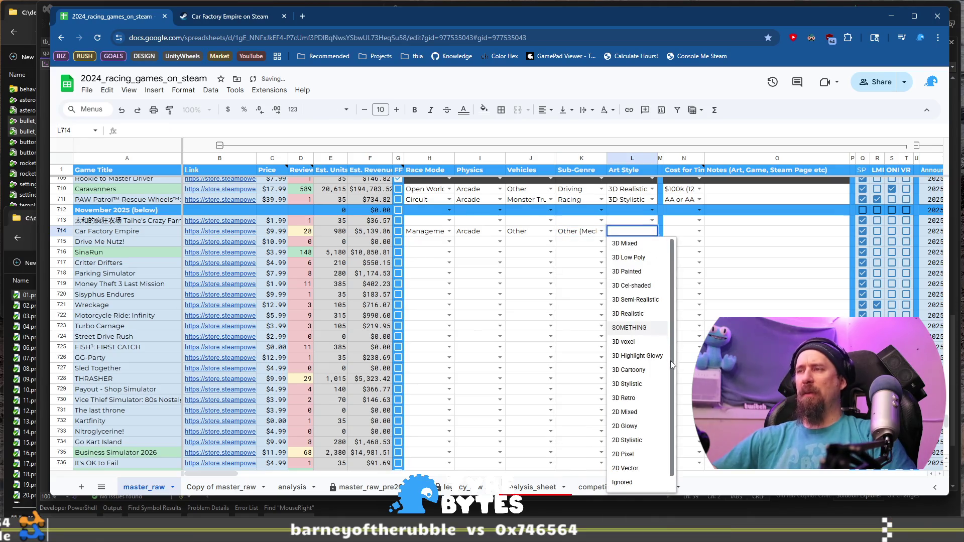
key("Return")
key("Tab")
key("Tab")
type("6")
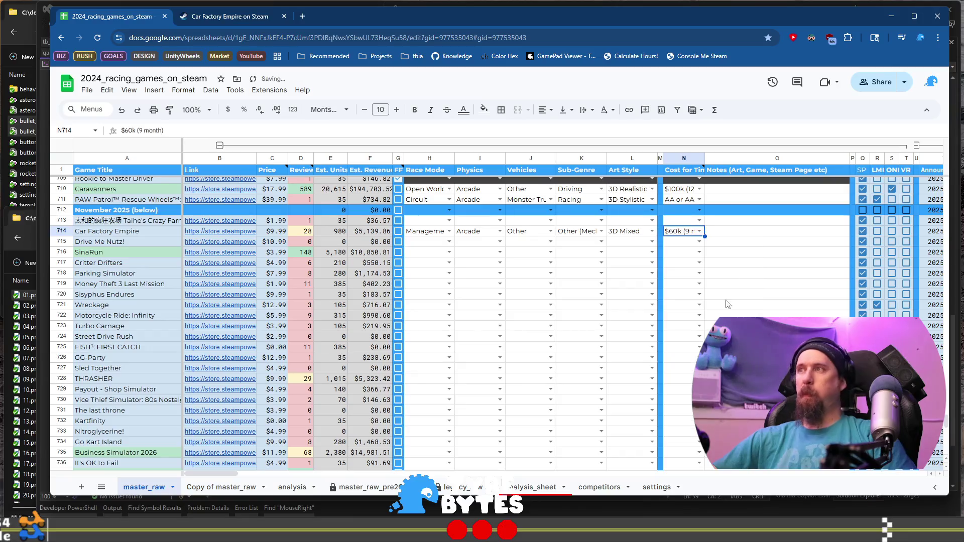
key("Tab")
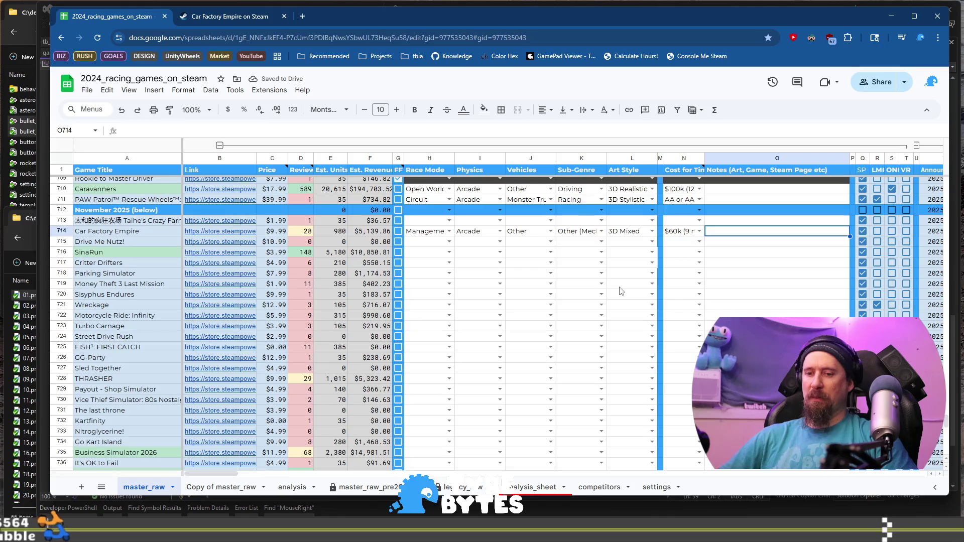
Step: Add a note about classic cars for Car Factory Empire in O714
type("Old/class")
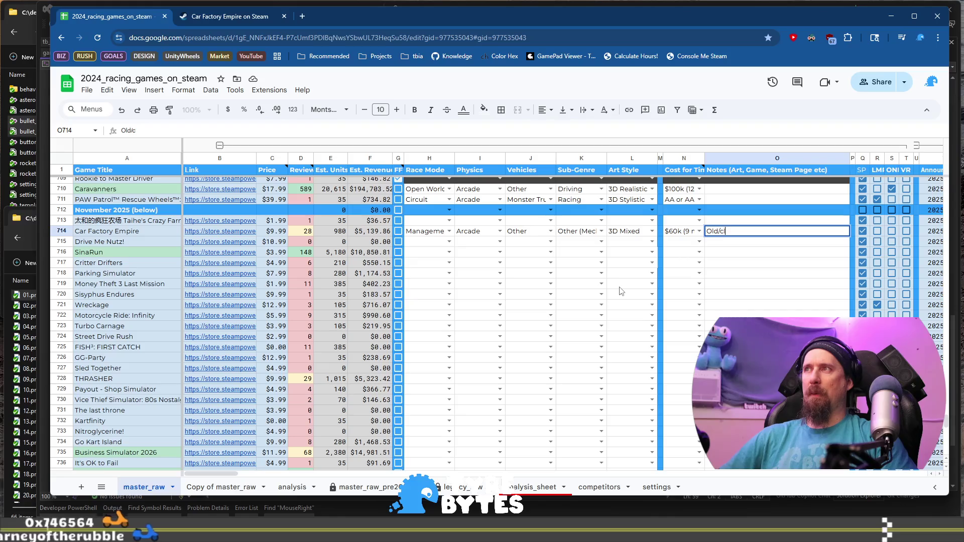
key("Home")
type("Very")
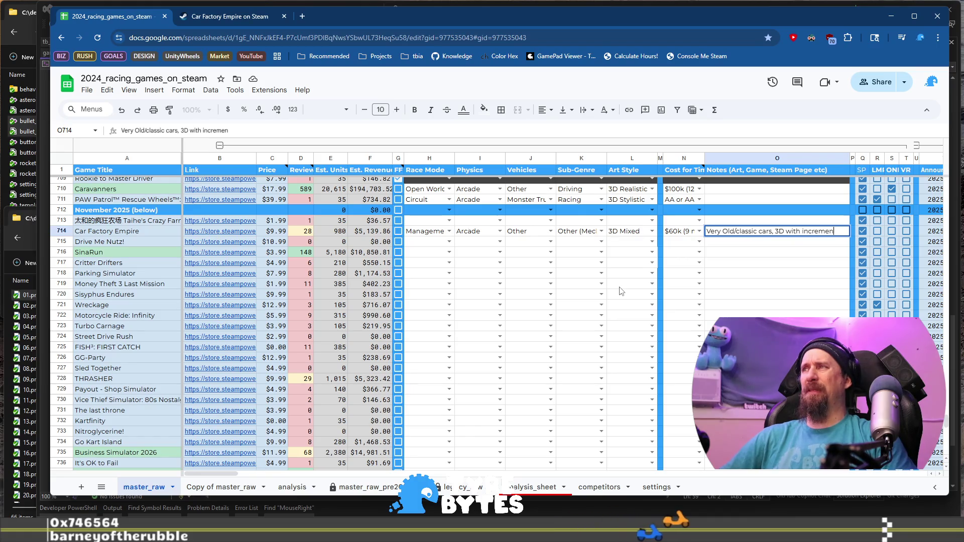
key("Return")
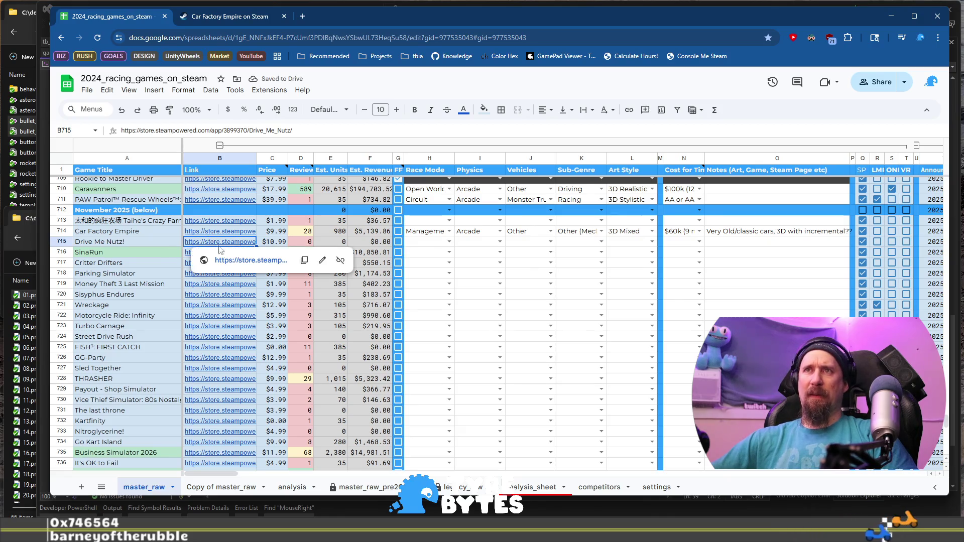
Step: Open Drive Me Nutz!'s Steam page from row 715 and step through its screenshots
left_click(236, 258)
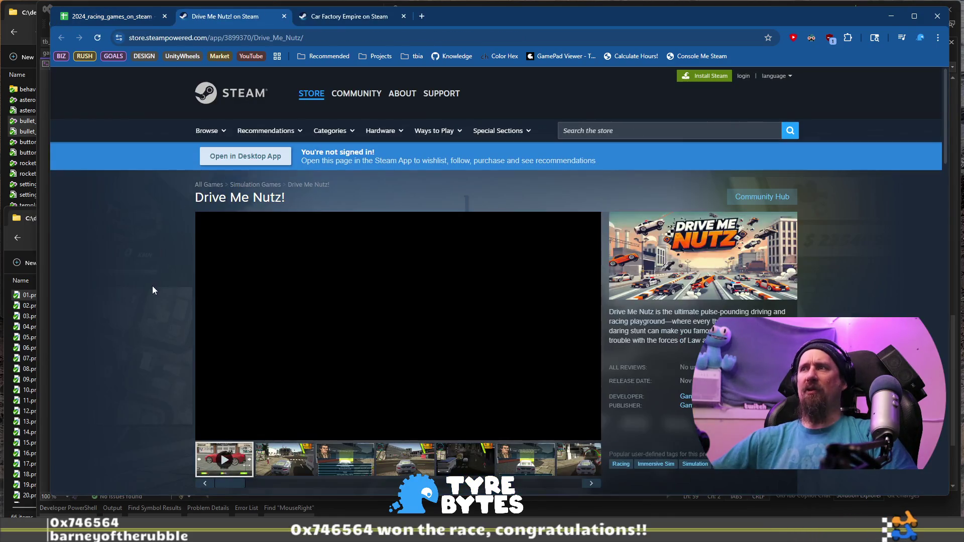
scroll(153, 295, "down", 1)
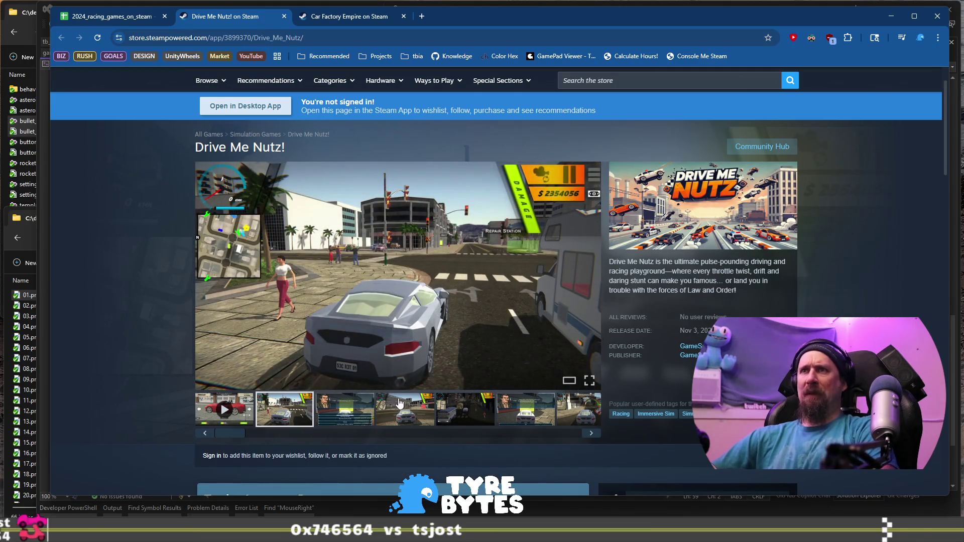
left_click(444, 409)
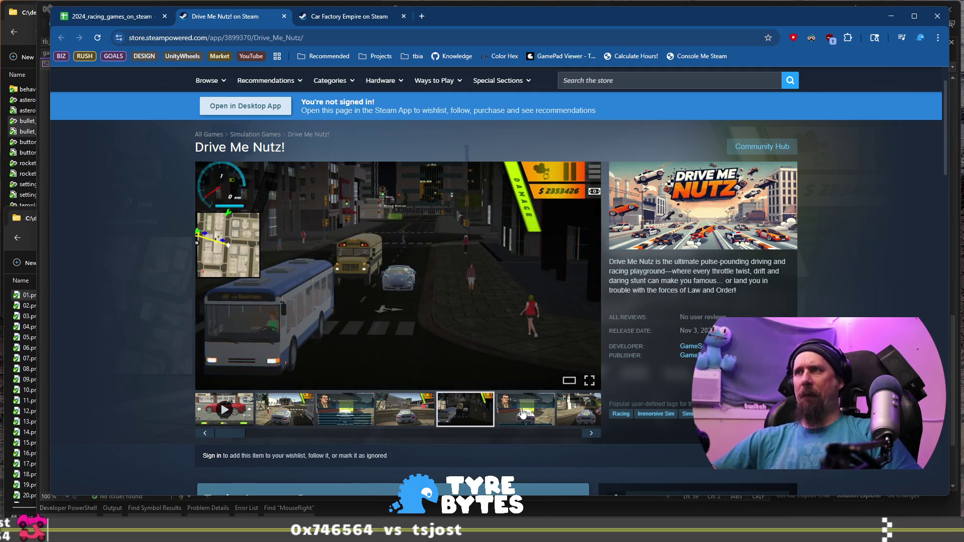
left_click(522, 413)
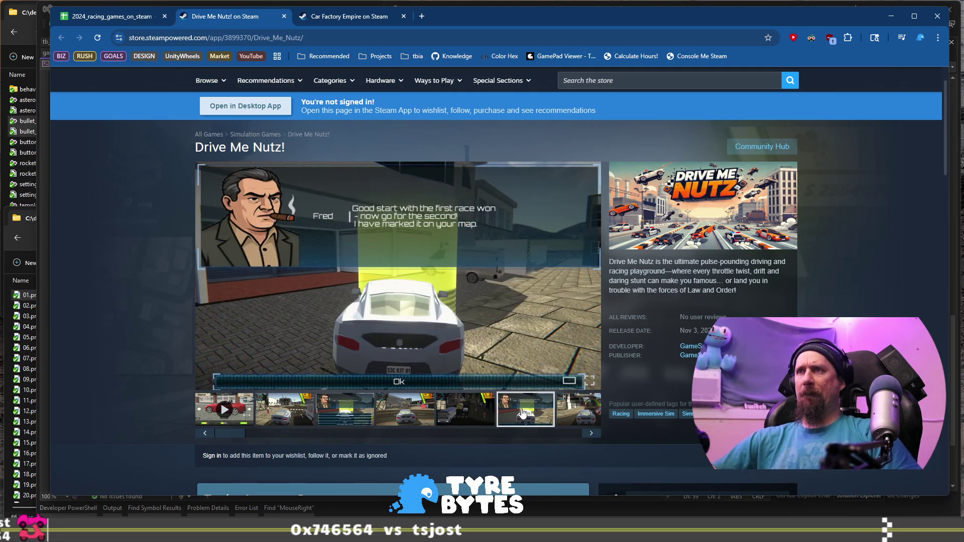
left_click(592, 436)
left_click(593, 436)
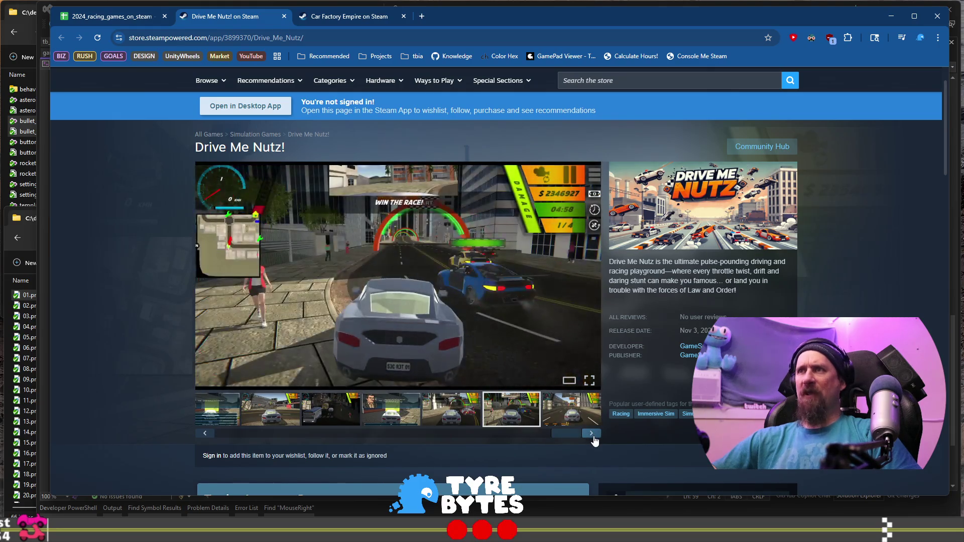
left_click(593, 436)
left_click(593, 436)
left_click(593, 435)
left_click(593, 437)
Step: Scroll through the About This Game description, then return to the spreadsheet
scroll(212, 266, "down", 5)
scroll(211, 266, "down", 11)
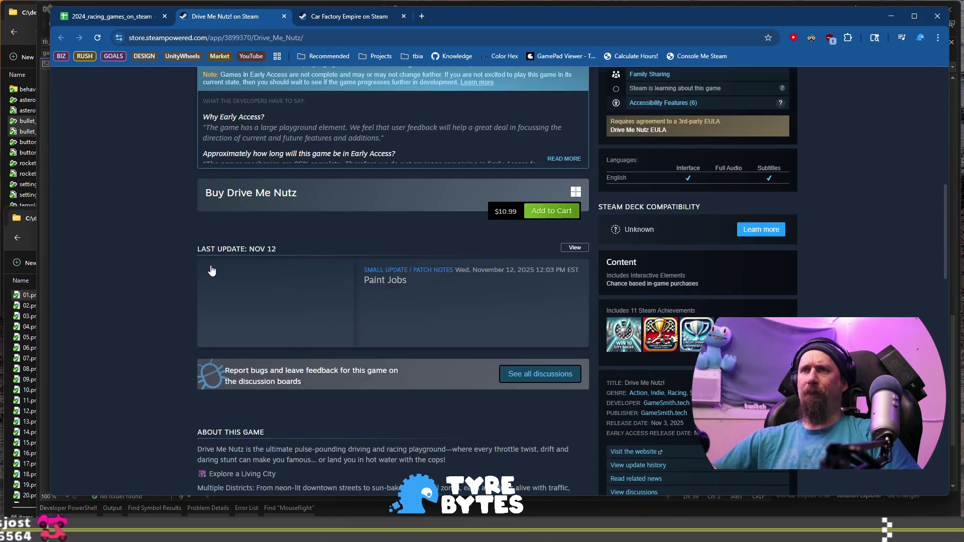
scroll(146, 273, "up", 2)
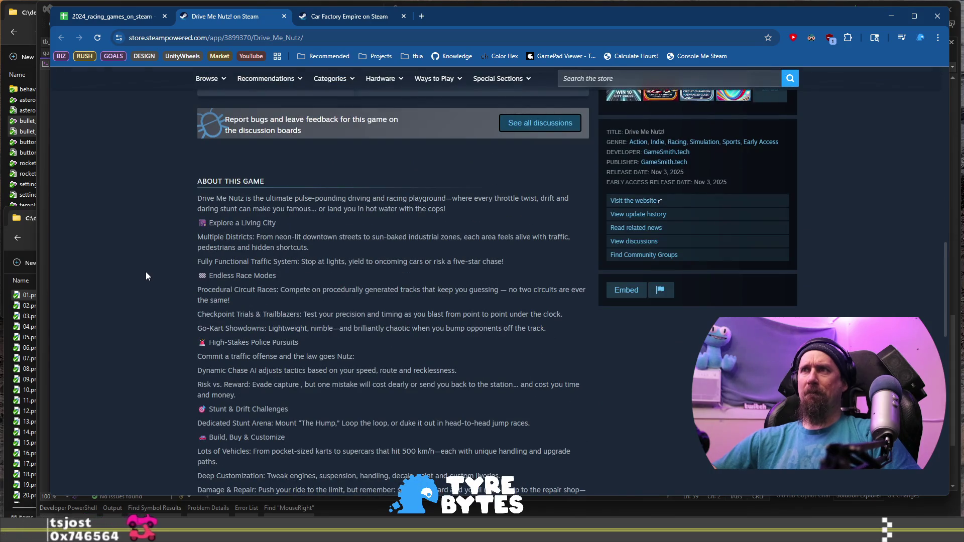
left_click(94, 21)
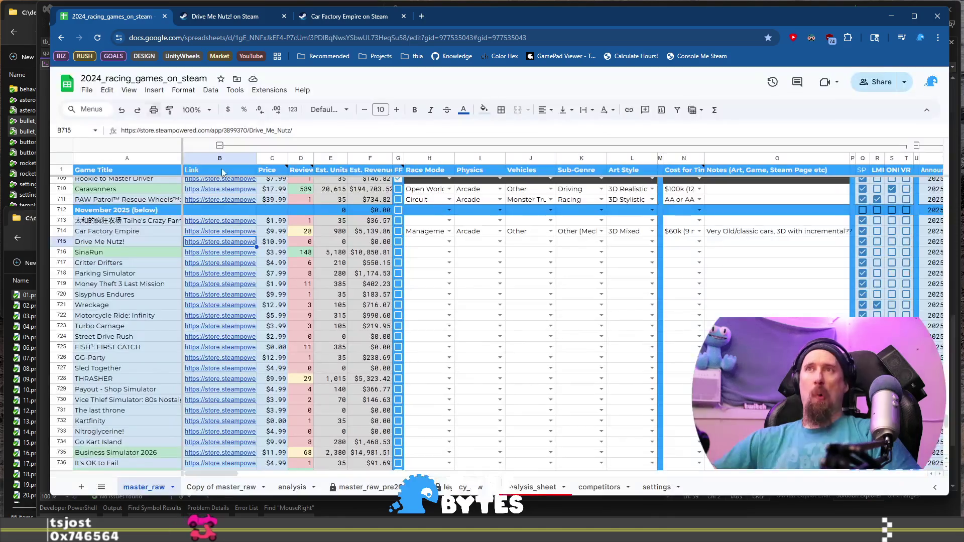
Step: Set Drive Me Nutz!'s Race Mode to Point-to-Point, Physics to Arcade and Vehicles to Street Cars
left_click(415, 245)
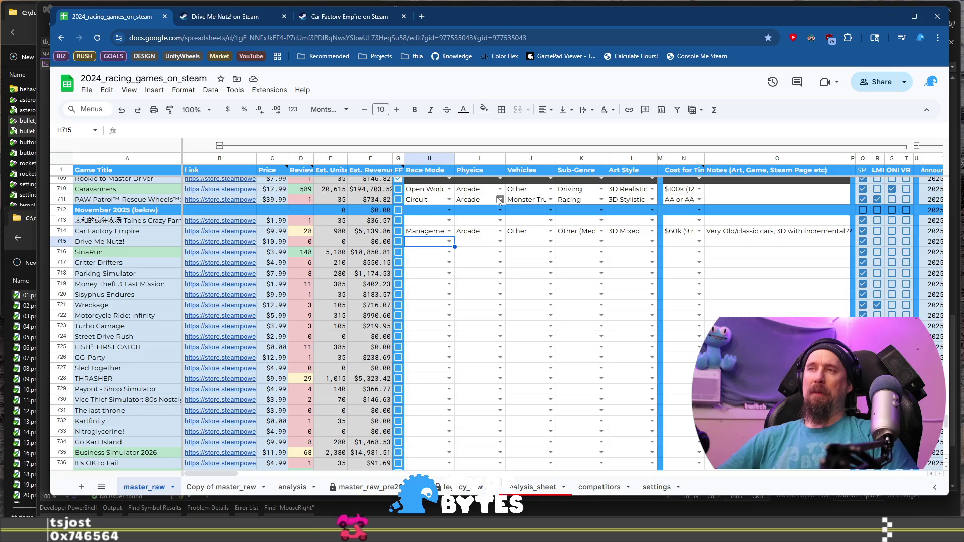
key("Return")
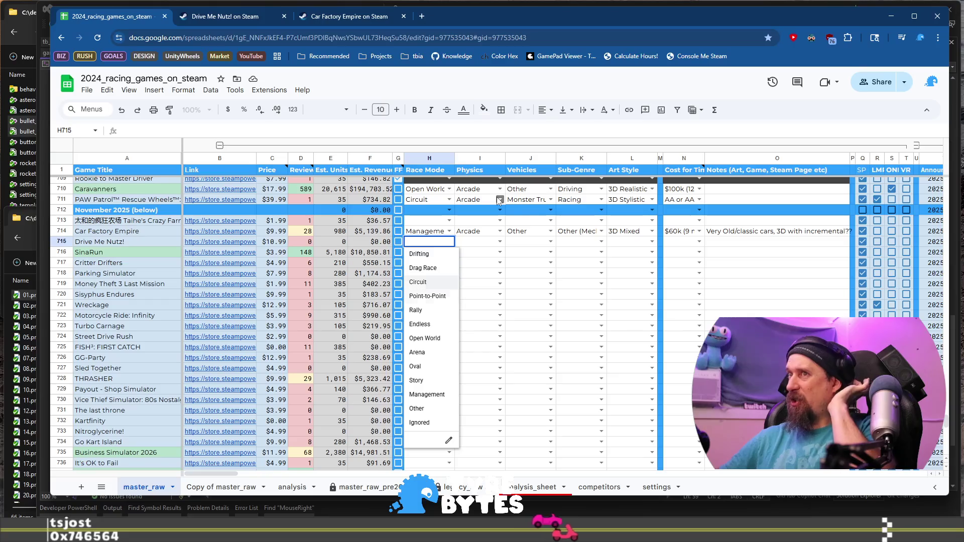
key("Tab")
key("Return")
key("Tab")
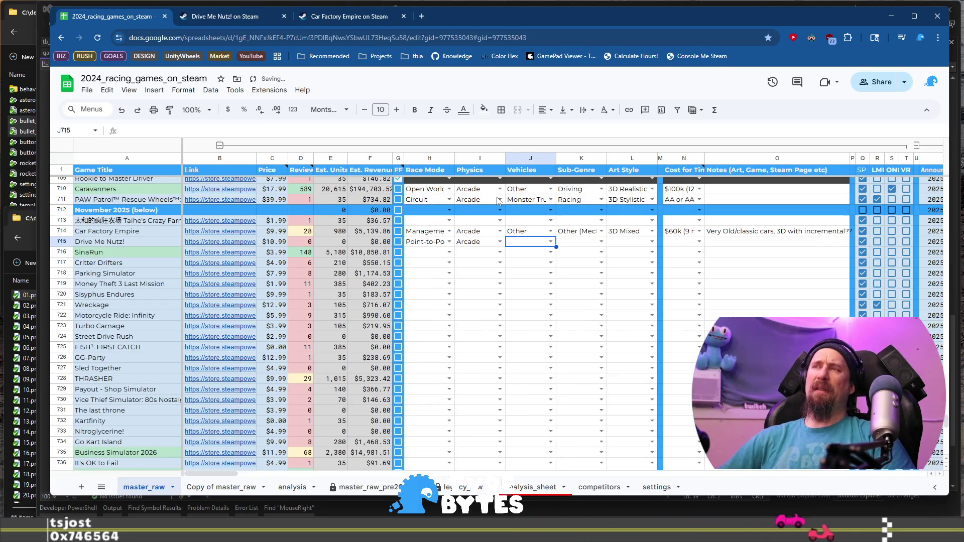
key("Return")
key("Return")
key("Tab")
Step: Set its Sub-Genre to Delivery Racer and Art Style to 3D Low Poly
key("Return")
type("del")
key("Return")
key("Tab")
key("Return")
type("low")
key("Return")
key("Tab")
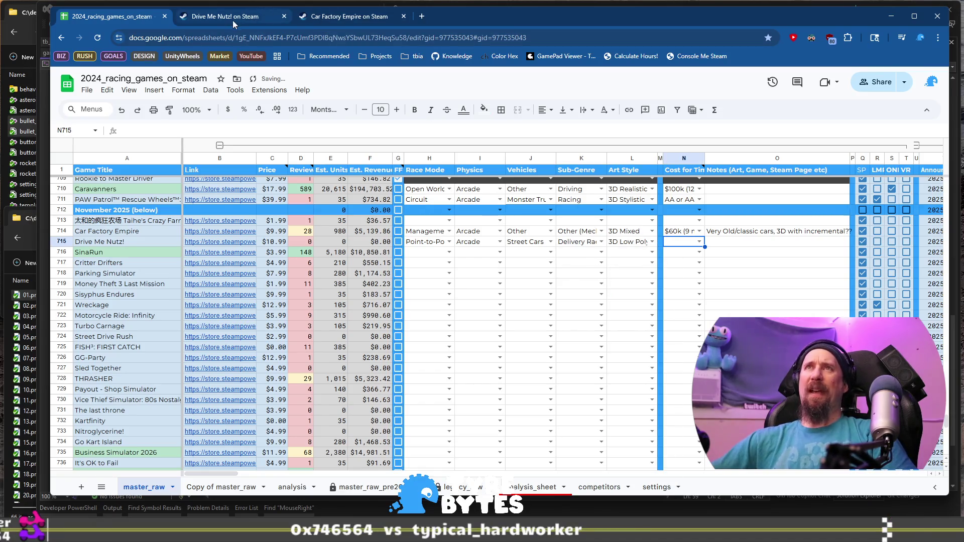
Step: Watch the Drive Me Nutz! trailer, skipping ahead to 3:34, then pause it
left_click(233, 16)
scroll(324, 219, "up", 15)
scroll(328, 289, "down", 1)
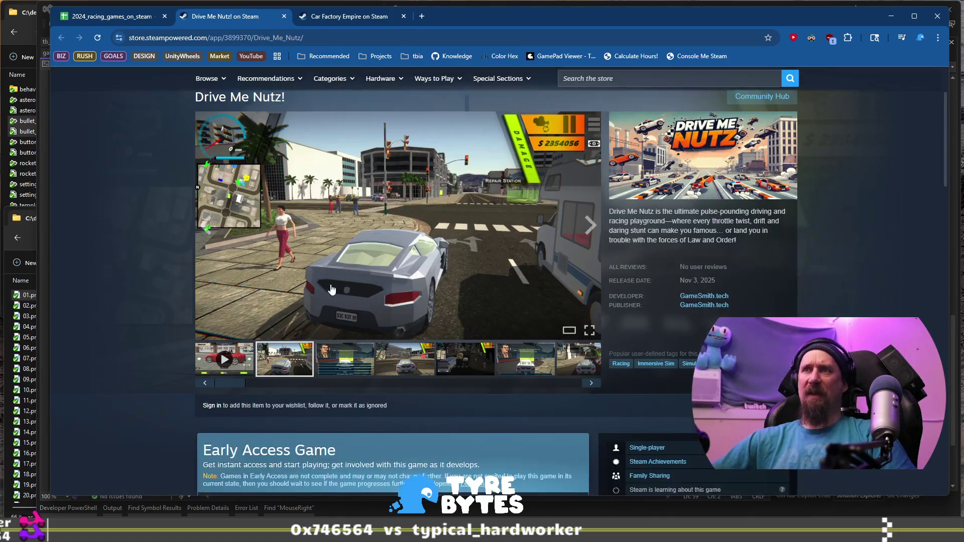
left_click(232, 354)
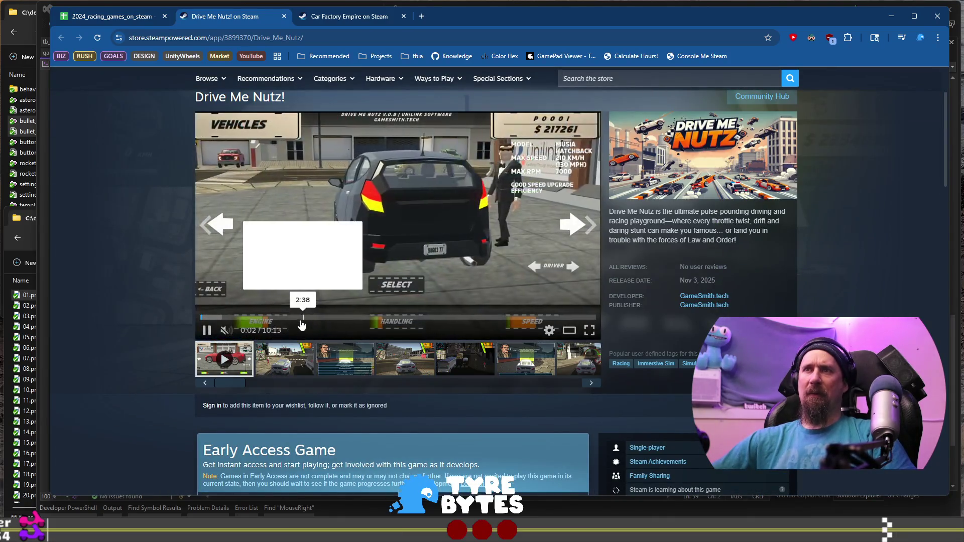
left_click(339, 317)
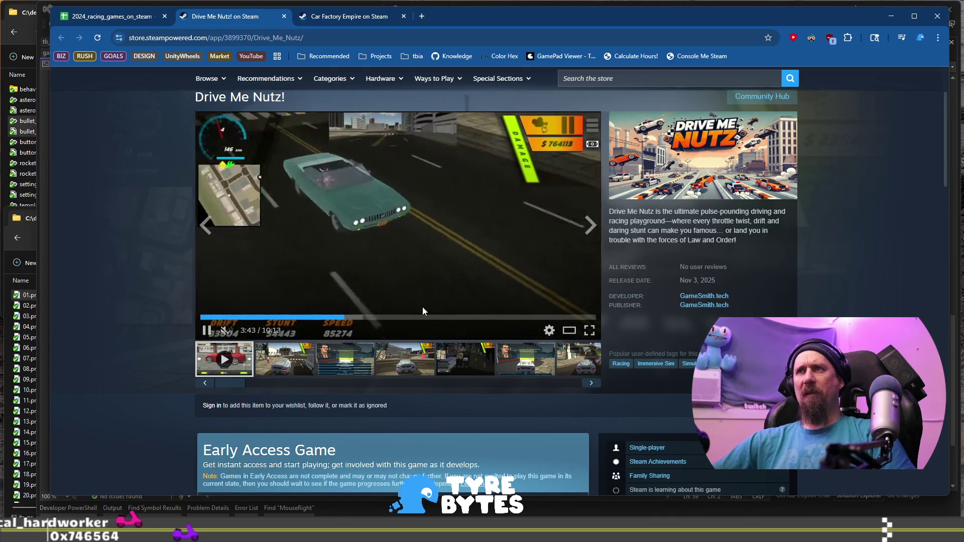
left_click(414, 252)
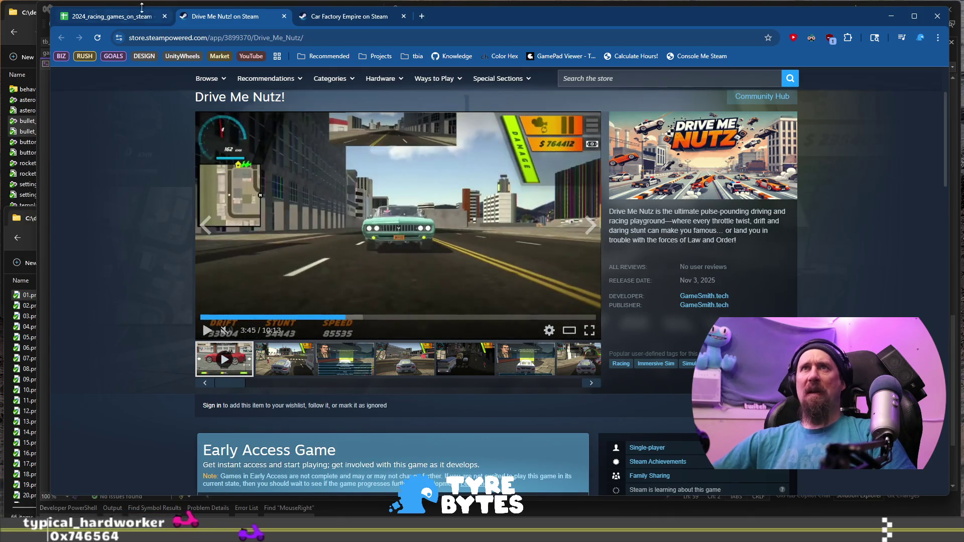
Step: Set Drive Me Nutz!'s cost to $30k (6 month) and open SinaRun's store page from B716
left_click(119, 14)
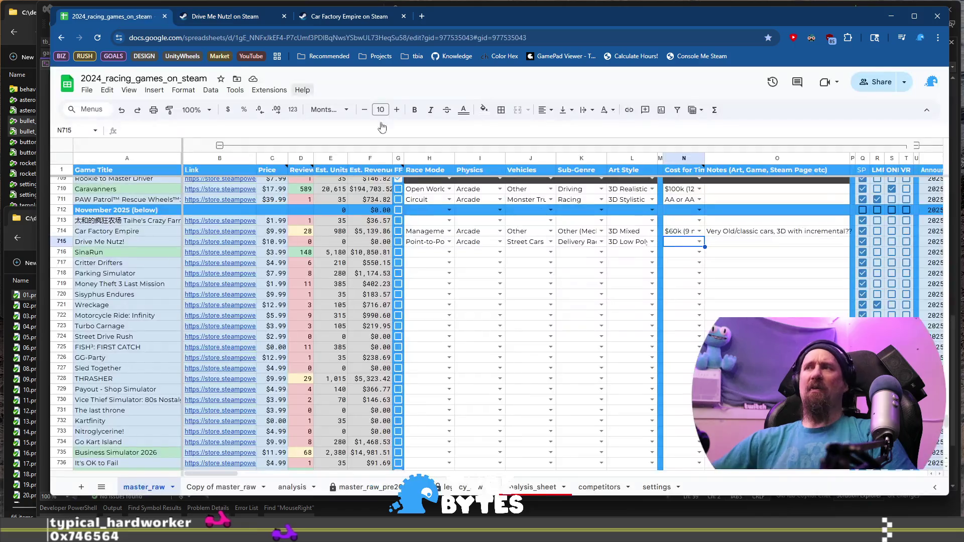
left_click(700, 241)
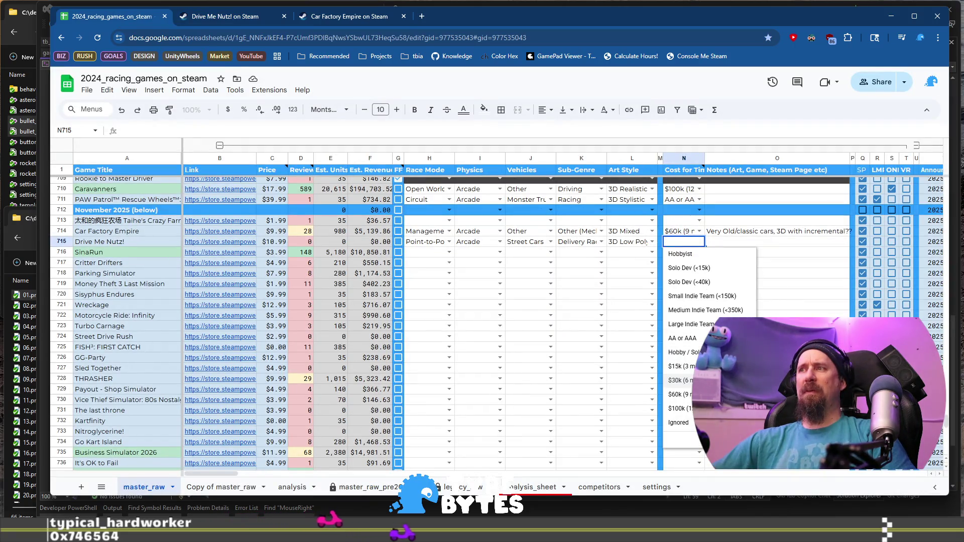
left_click(678, 380)
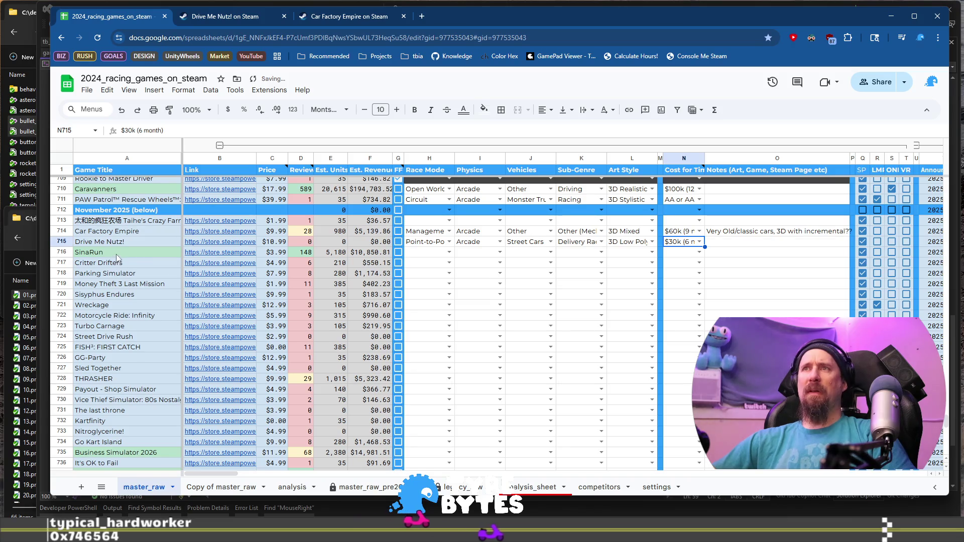
left_click(231, 252)
left_click(244, 267)
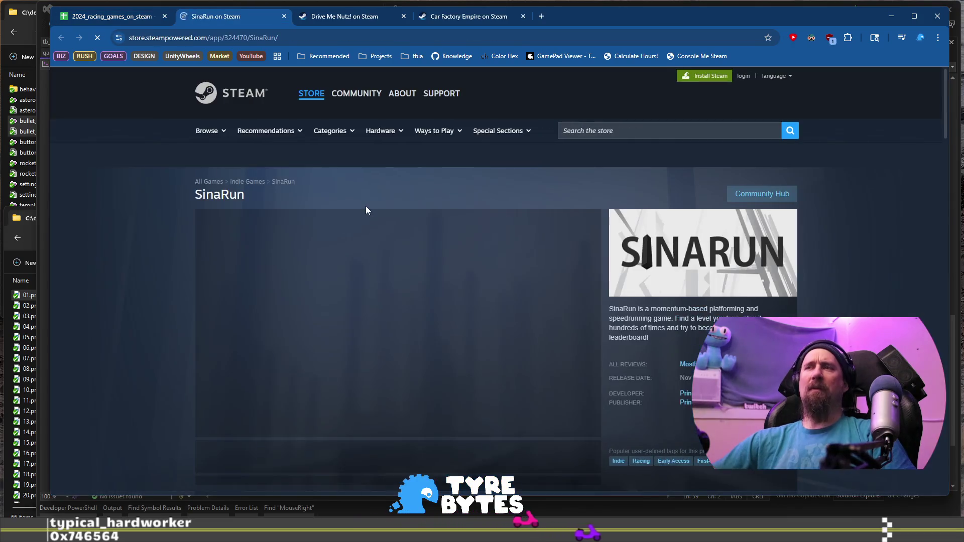
Step: View a SinaRun screenshot, paste its page URL into the terminal collector command, and return to the sheet
left_click(453, 456)
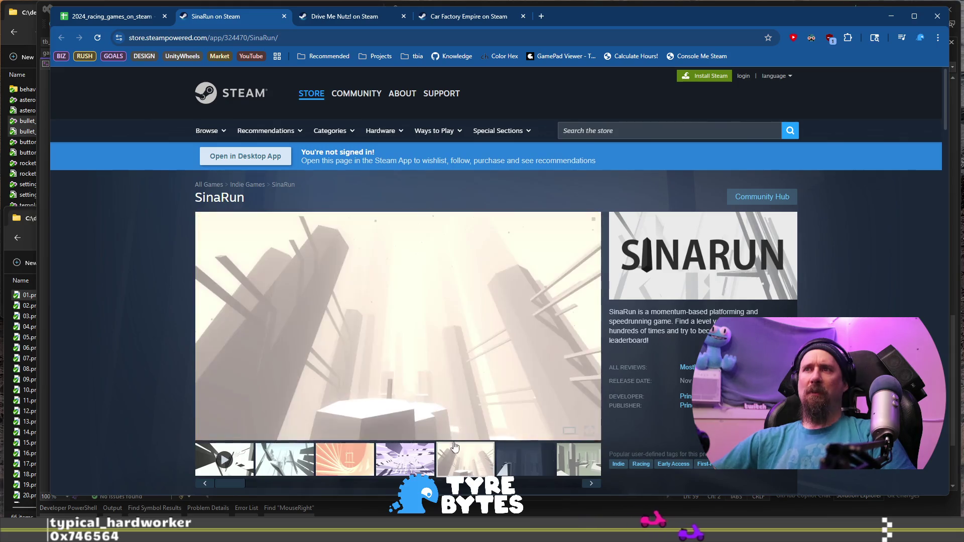
key("ctrl+l")
key("alt+Tab")
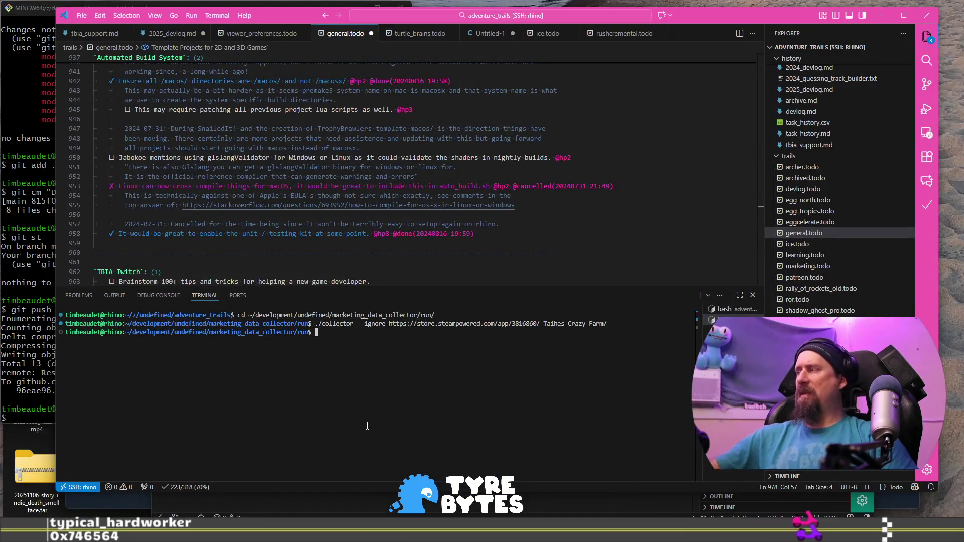
key("ctrl+w")
type("https://store.steampowered.com/app/324470/SinaRun/")
key("alt+Tab")
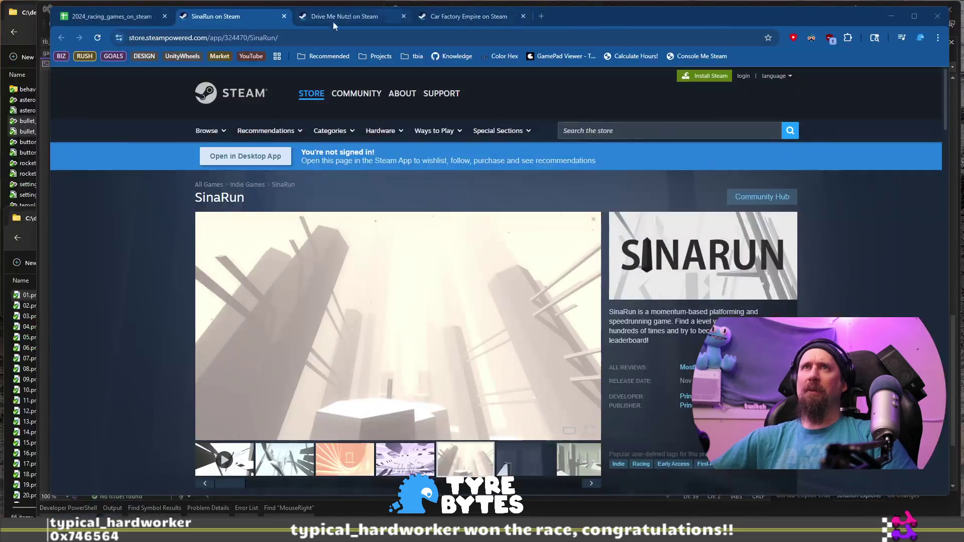
left_click(132, 20)
left_click(137, 263)
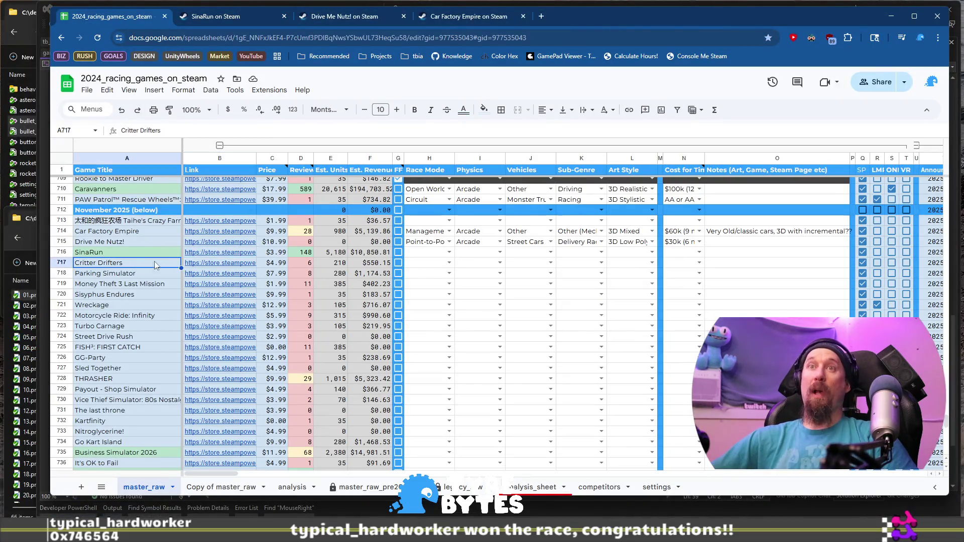
Step: Open Critter Drifters' Steam page from B717 and view its Caution Hot, beach and cave screenshots
left_click(199, 266)
left_click(241, 279)
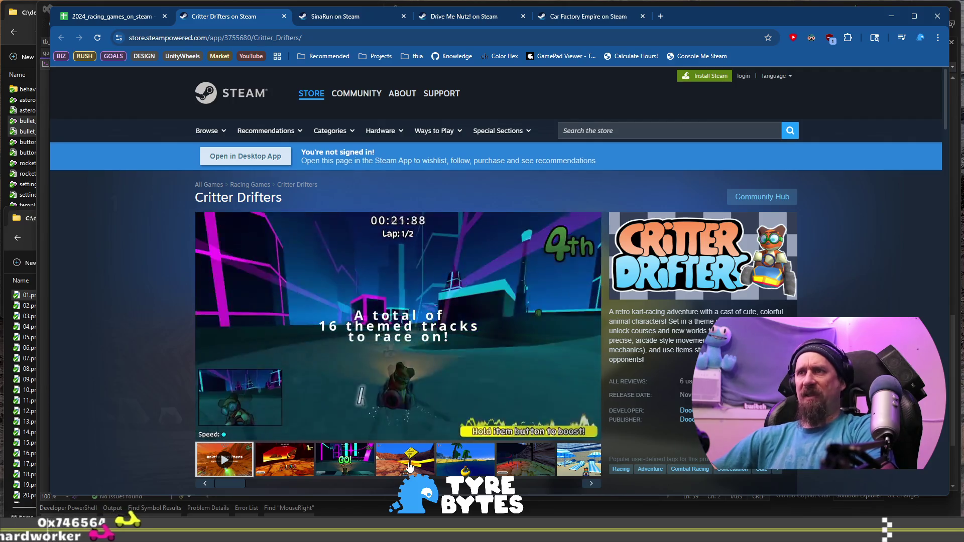
left_click(409, 467)
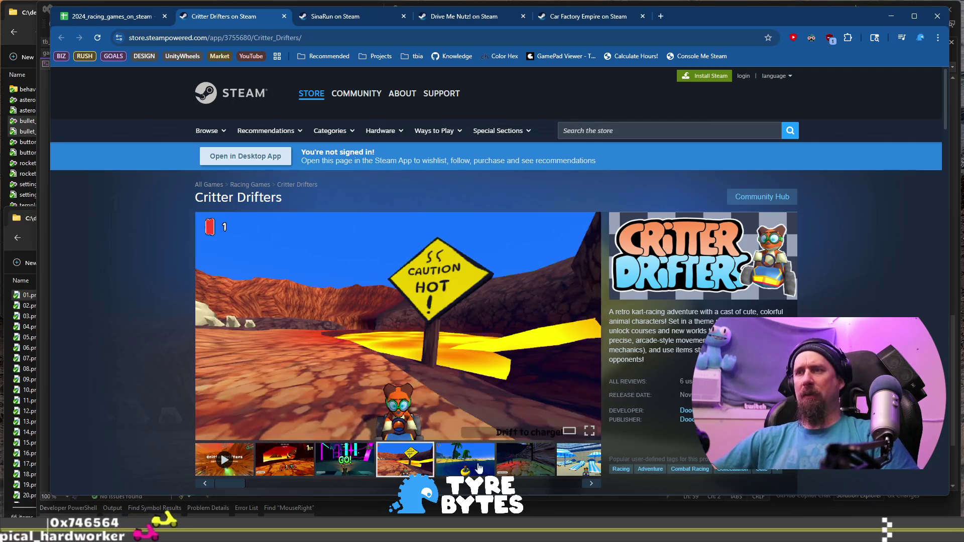
left_click(462, 468)
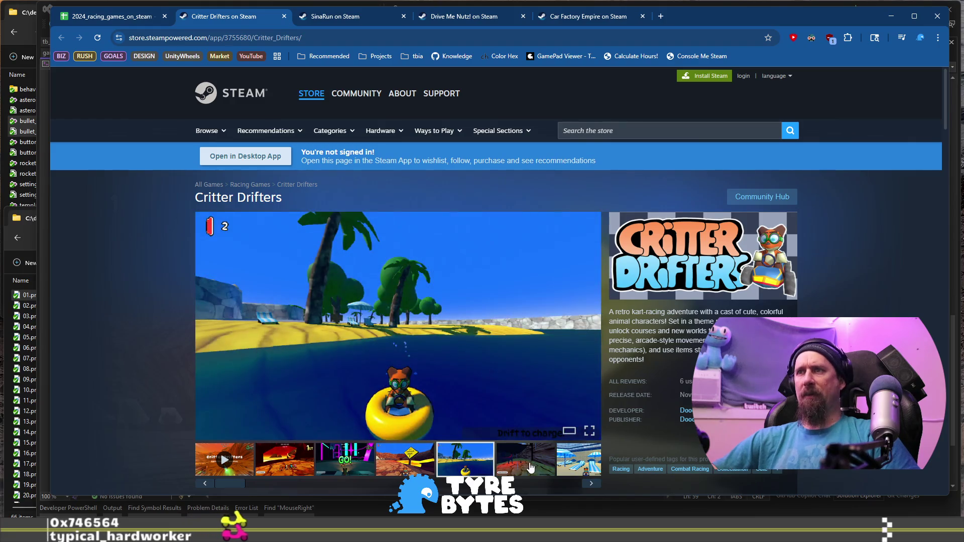
left_click(530, 466)
left_click(278, 469)
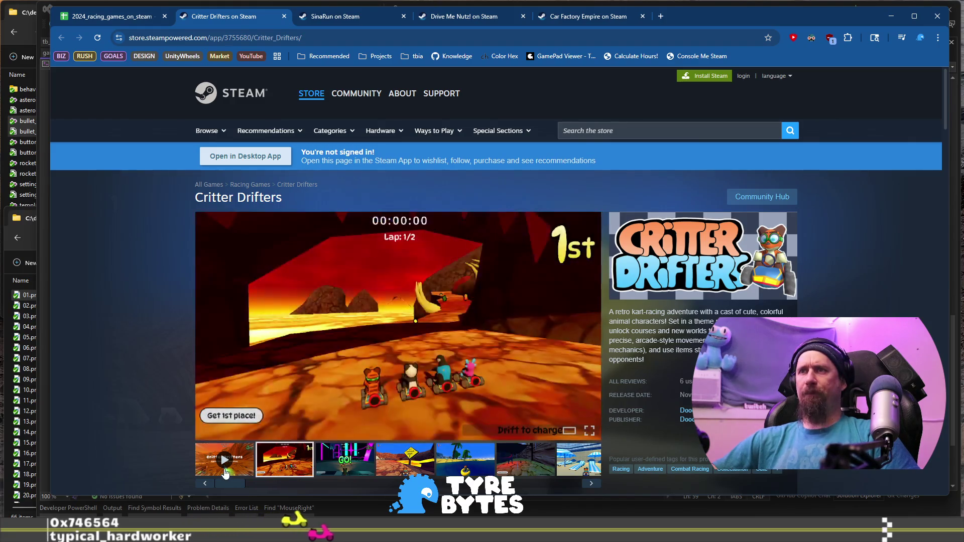
Step: Play the Critter Drifters trailer, scroll to its feature list, then switch back to the spreadsheet
left_click(225, 459)
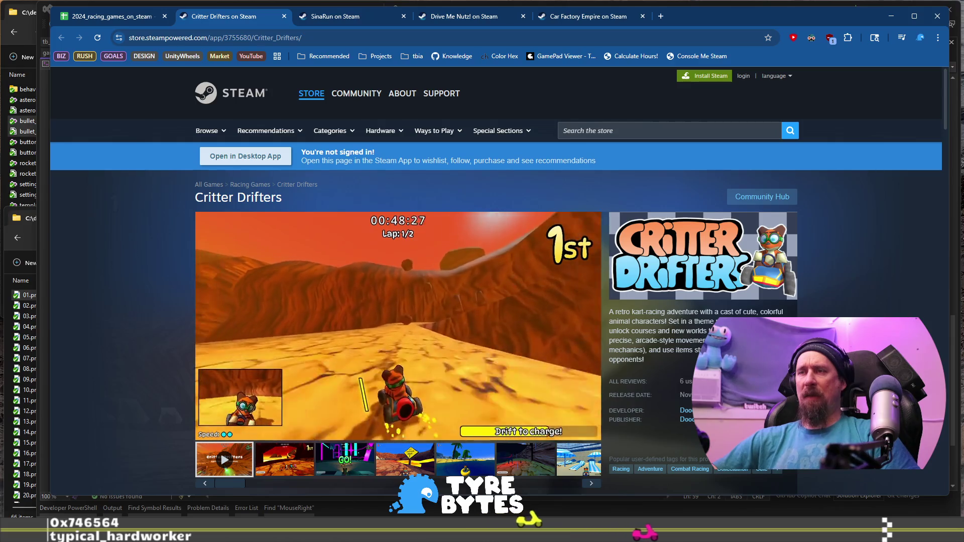
mouse_move(381, 379)
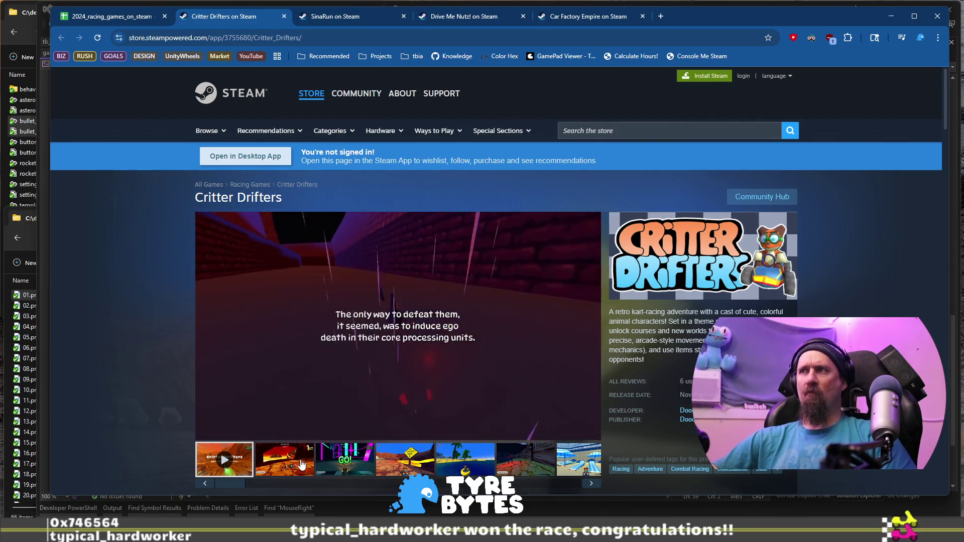
scroll(703, 306, "down", 10)
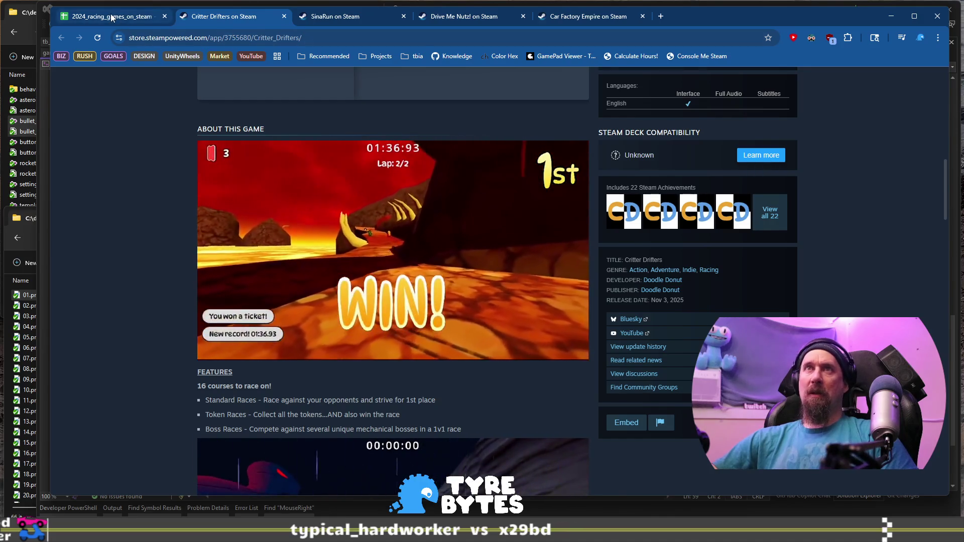
key("ctrl+1")
Step: Set Critter Drifters' Race Mode to Circuit, Physics to Arcade and Vehicles to Kart
left_click(435, 268)
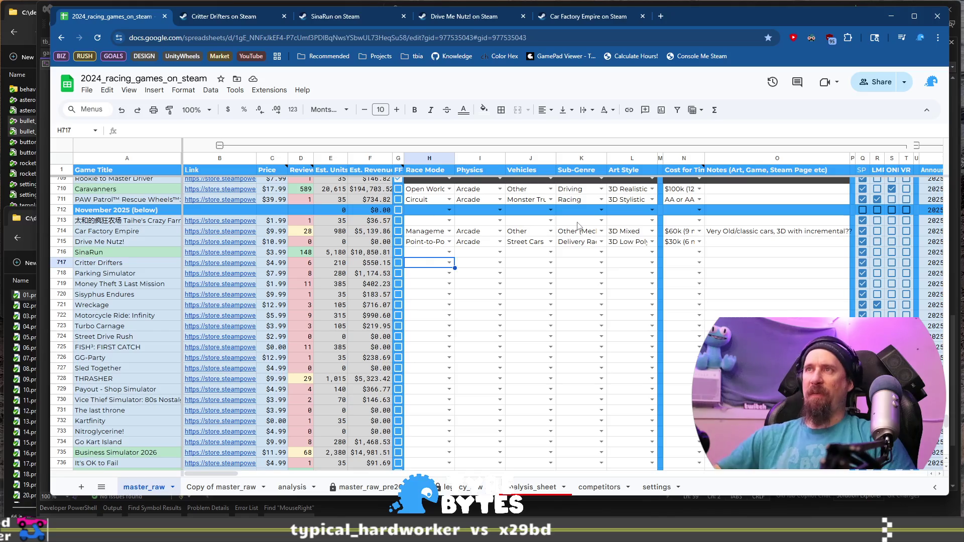
key("Return")
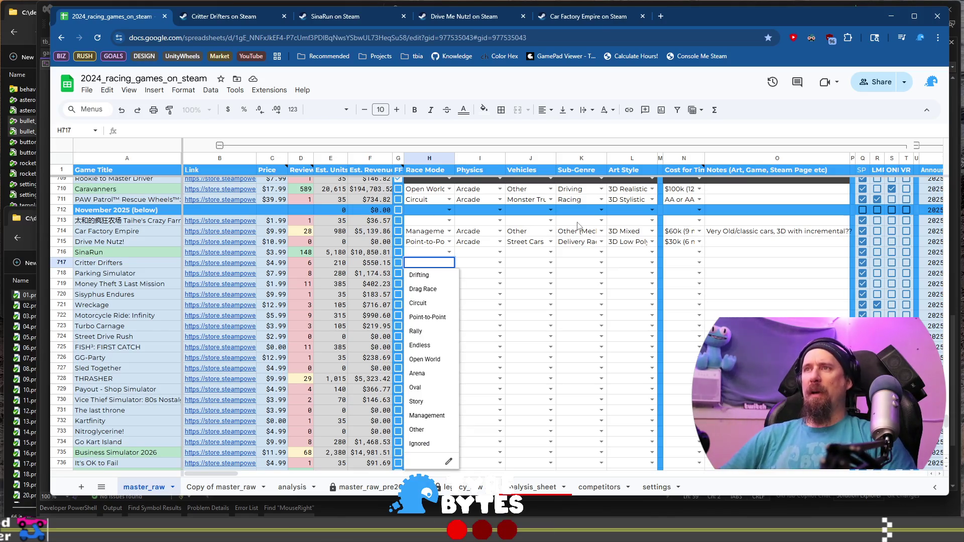
type("cir")
key("Tab")
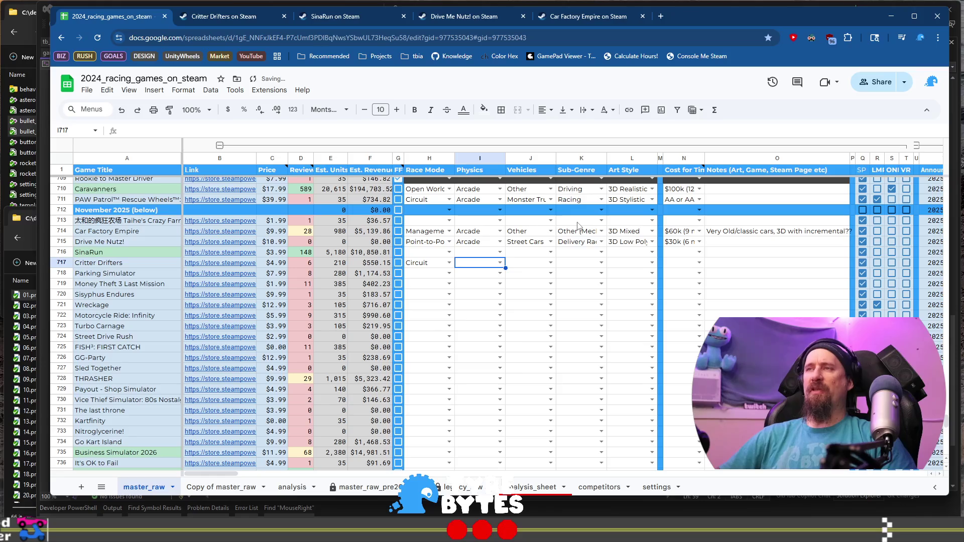
type("a")
key("Tab")
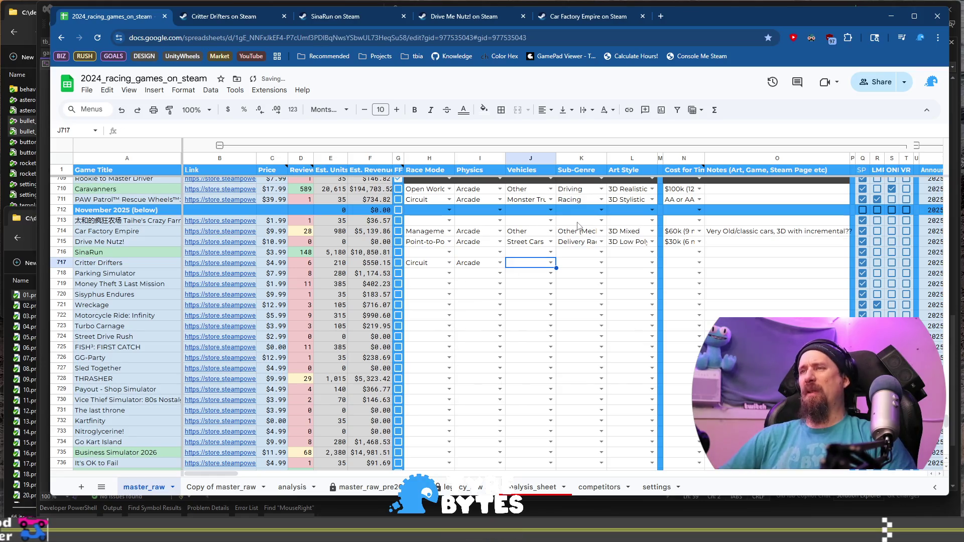
key("Return")
type("kart")
key("Tab")
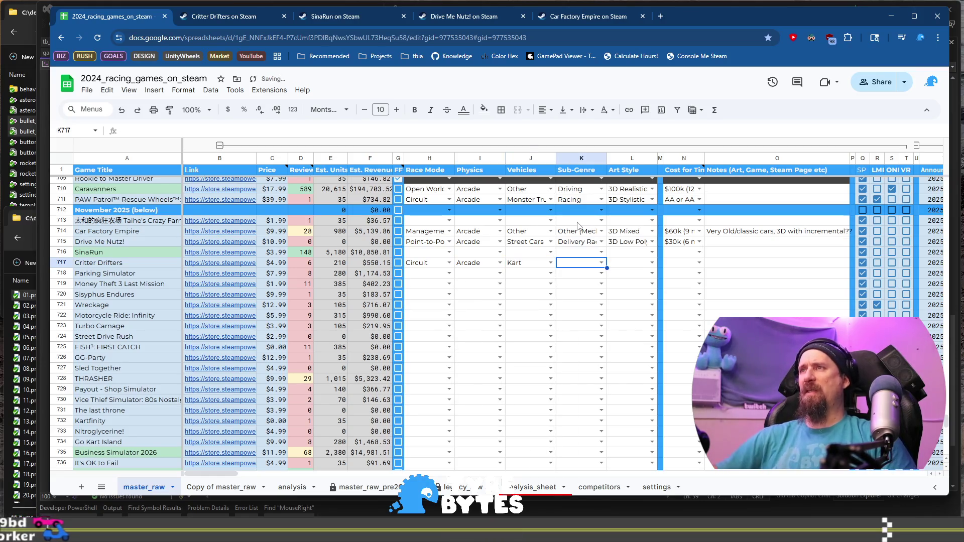
key("Return")
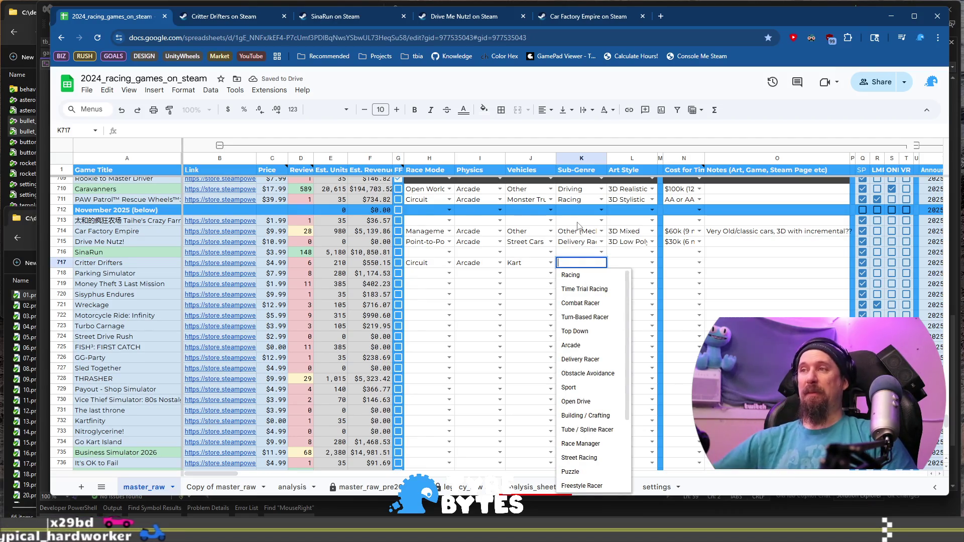
Step: Check the Critter Drifters store page, then set its sub-genre to Time Trial Racing
left_click(218, 16)
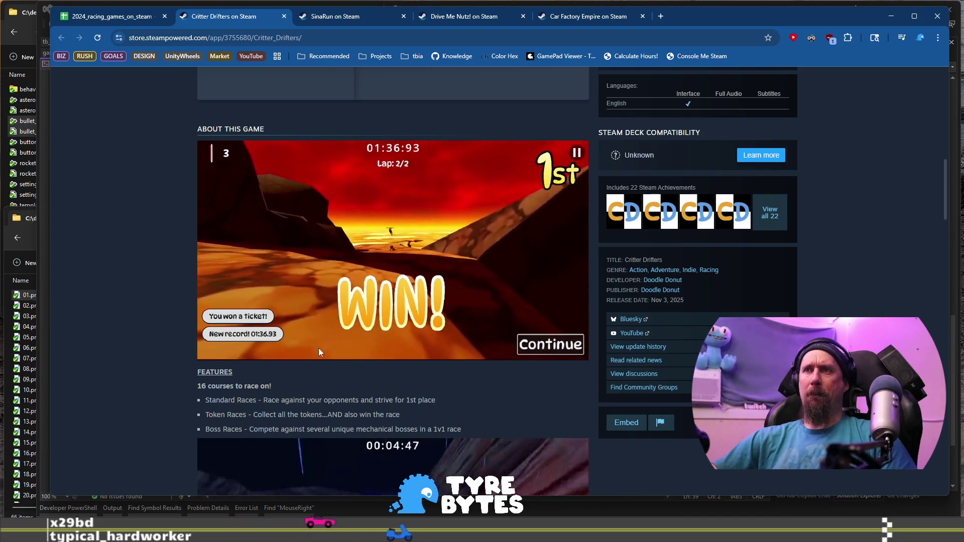
scroll(421, 259, "down", 3)
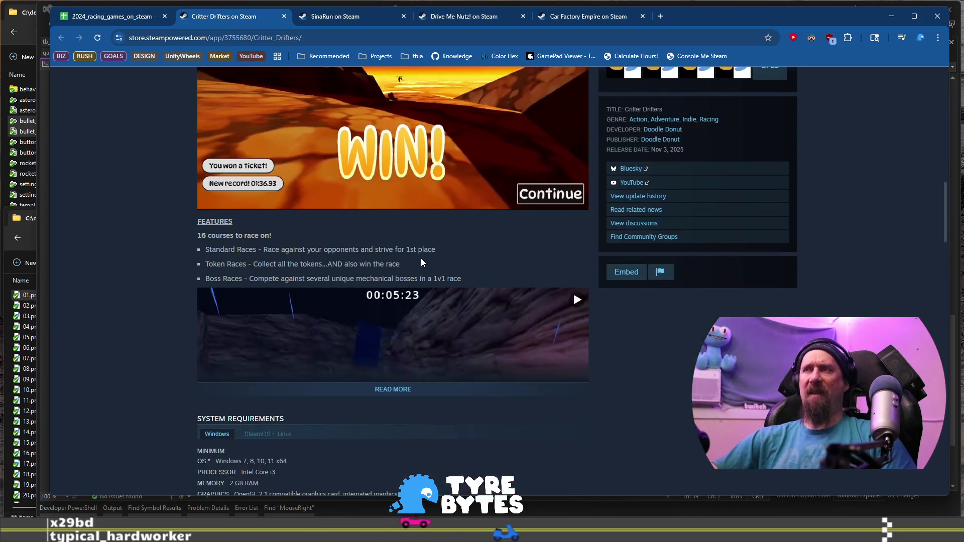
scroll(421, 258, "up", 3)
left_click(122, 20)
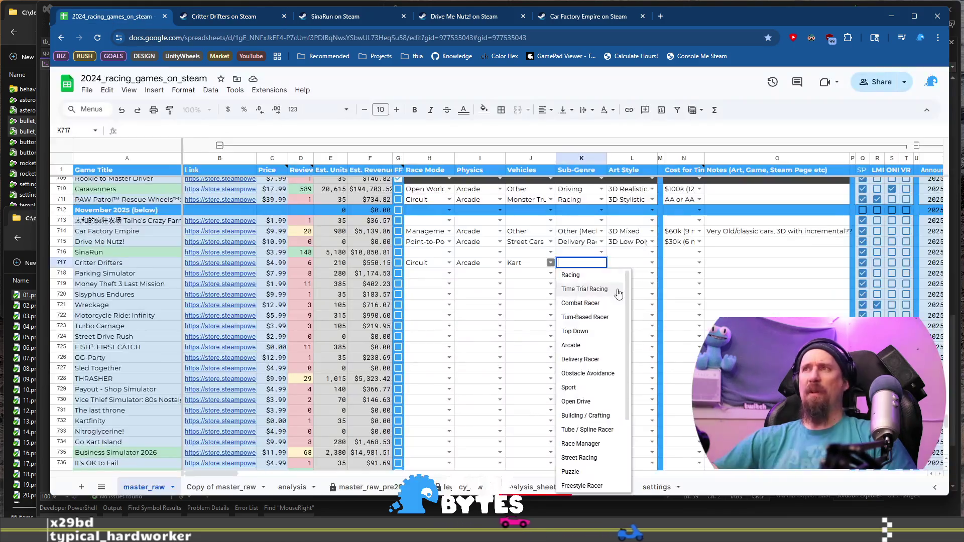
left_click(585, 289)
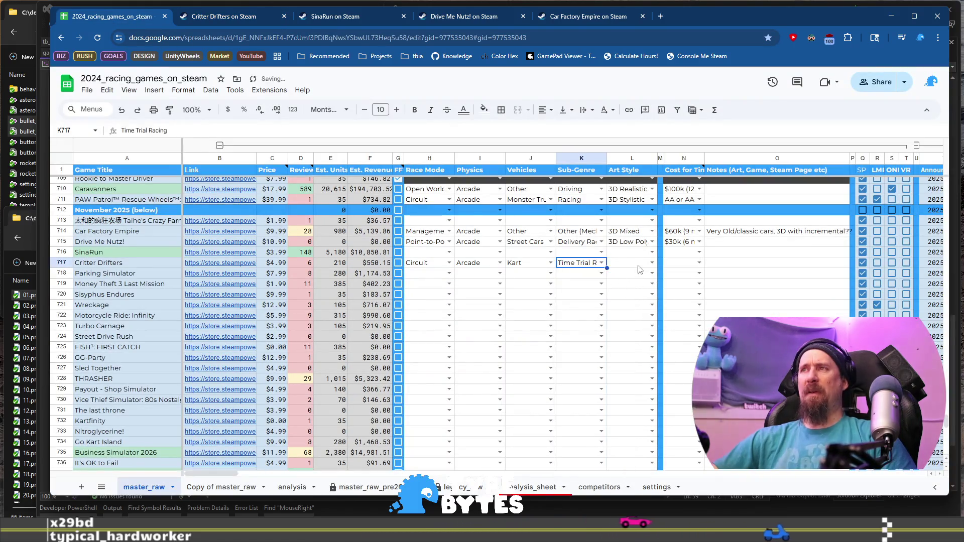
Step: Set its art style to 3D Mixed and cost to $30k (6 month), then preview Parking Simulator's link
left_click(653, 263)
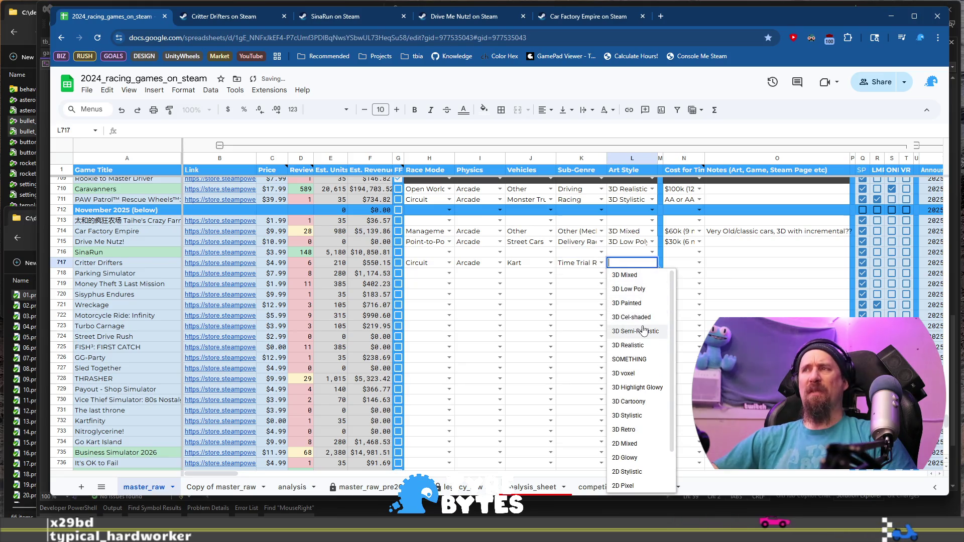
left_click(645, 277)
left_click(700, 263)
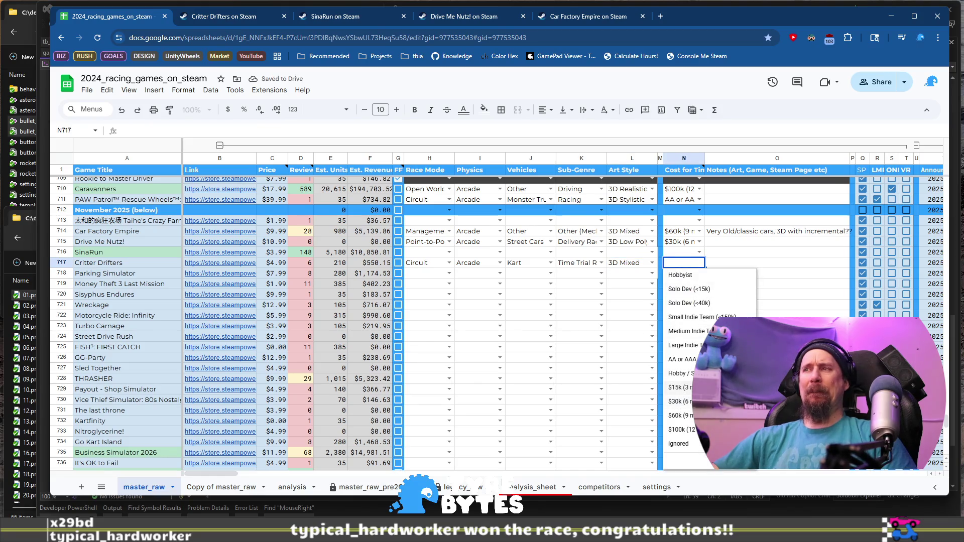
left_click(681, 401)
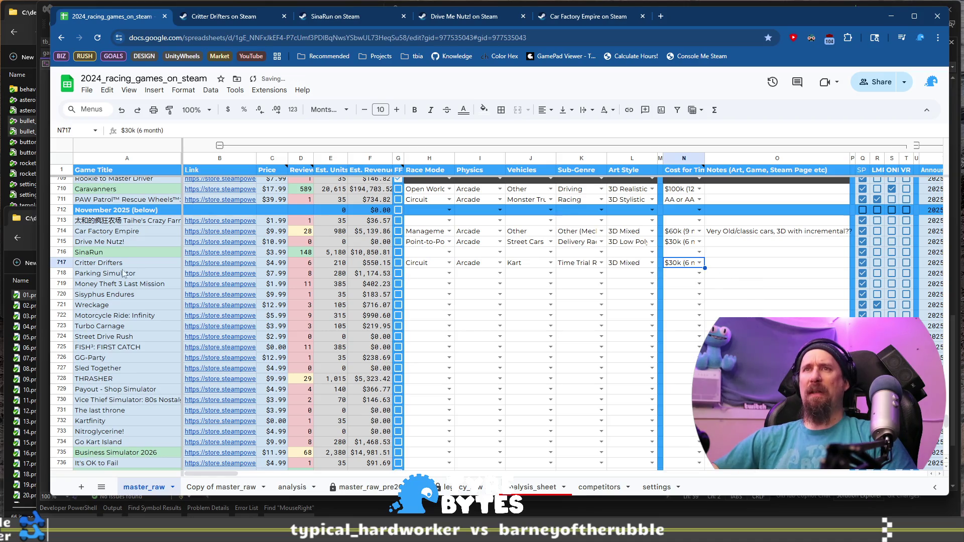
left_click(92, 274)
left_click(225, 276)
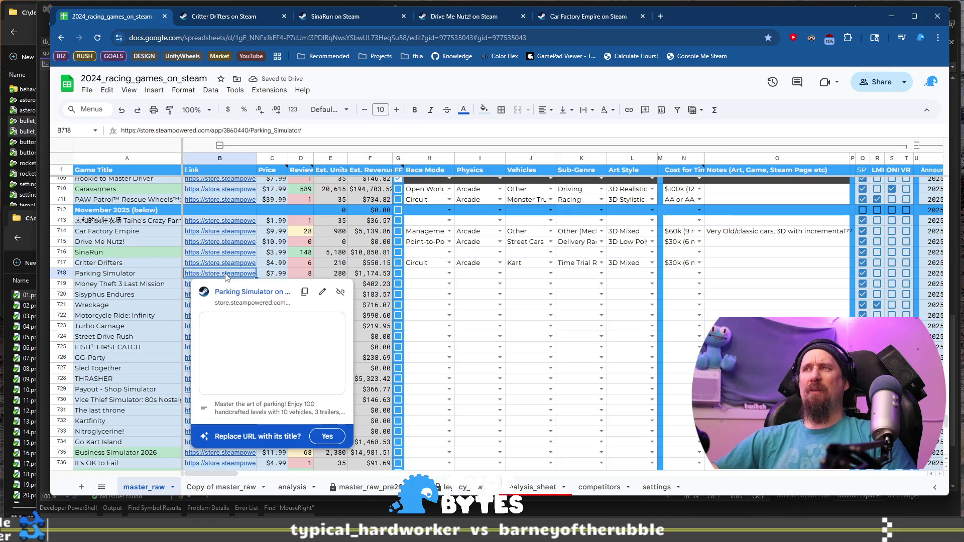
Step: Open Parking Simulator's Steam store page from B718 and browse its first screenshots
left_click(248, 293)
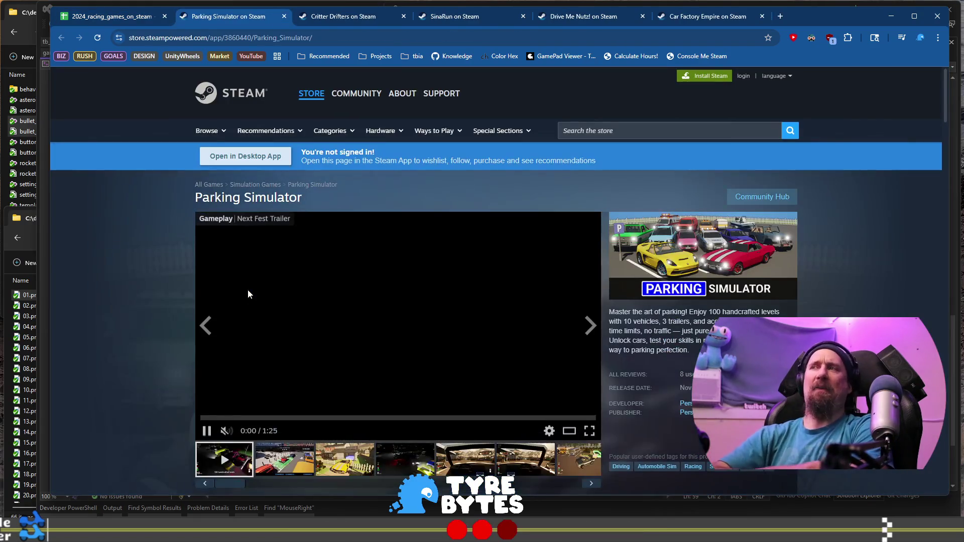
scroll(265, 288, "down", 3)
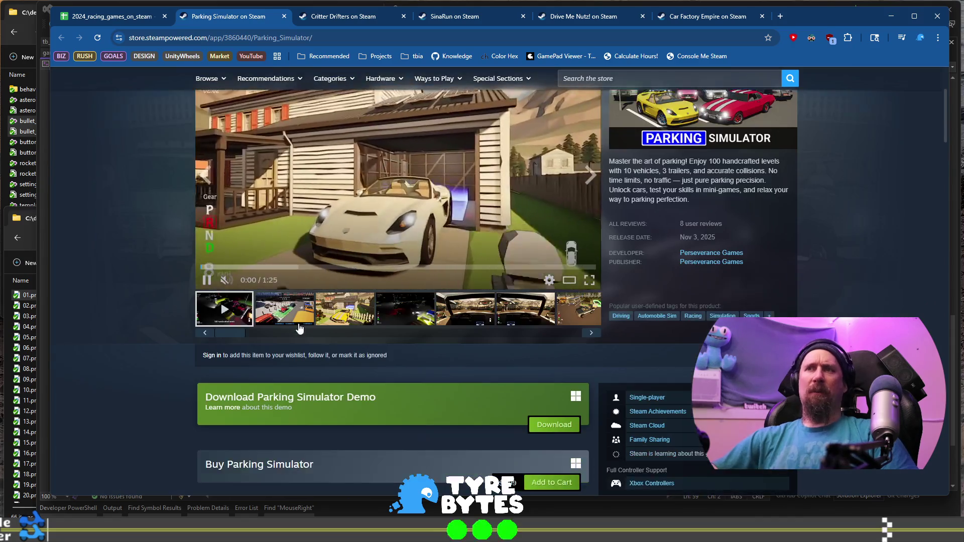
left_click(328, 308)
left_click(404, 309)
left_click(469, 314)
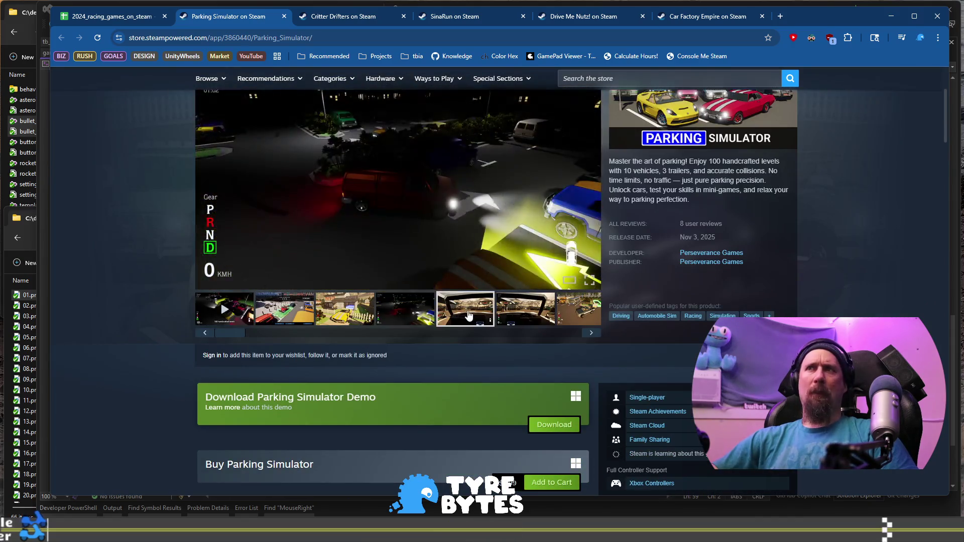
scroll(469, 315, "up", 2)
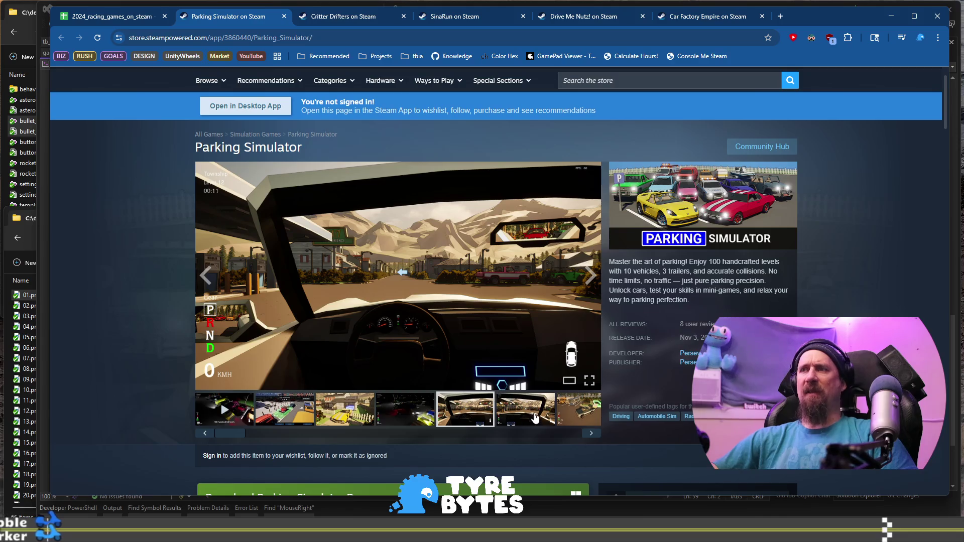
Step: Step through more Parking Simulator screenshots up to the vehicle select one
left_click(536, 418)
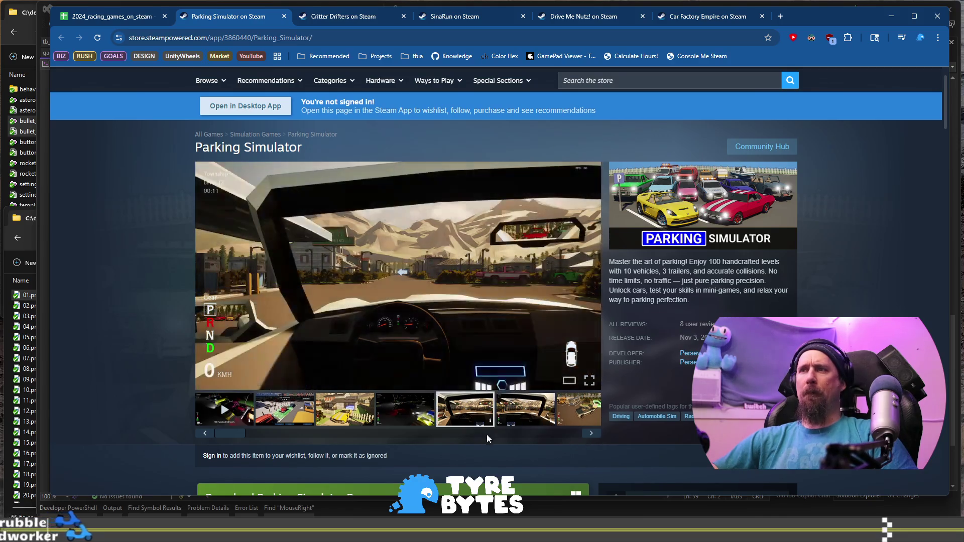
left_click(455, 414)
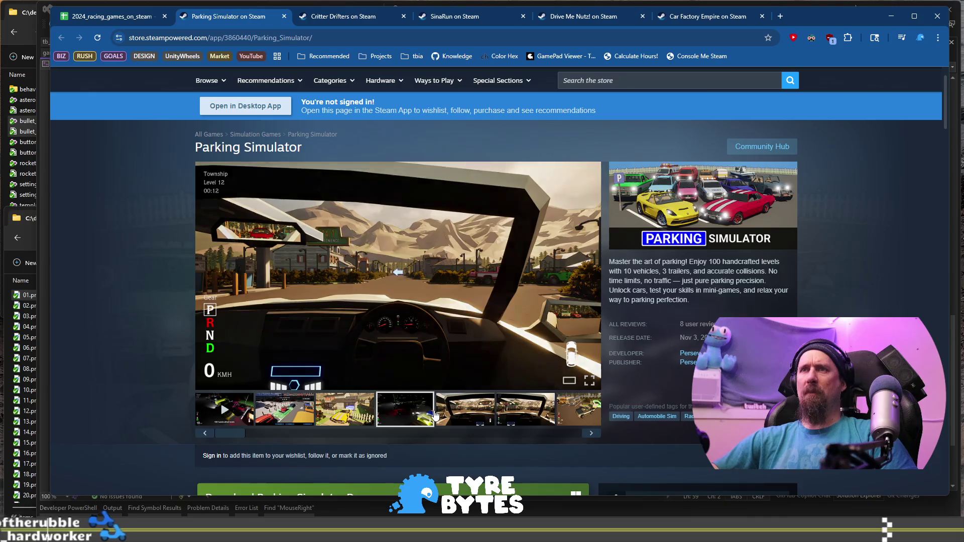
left_click(592, 432)
left_click(591, 431)
left_click(592, 432)
left_click(592, 432)
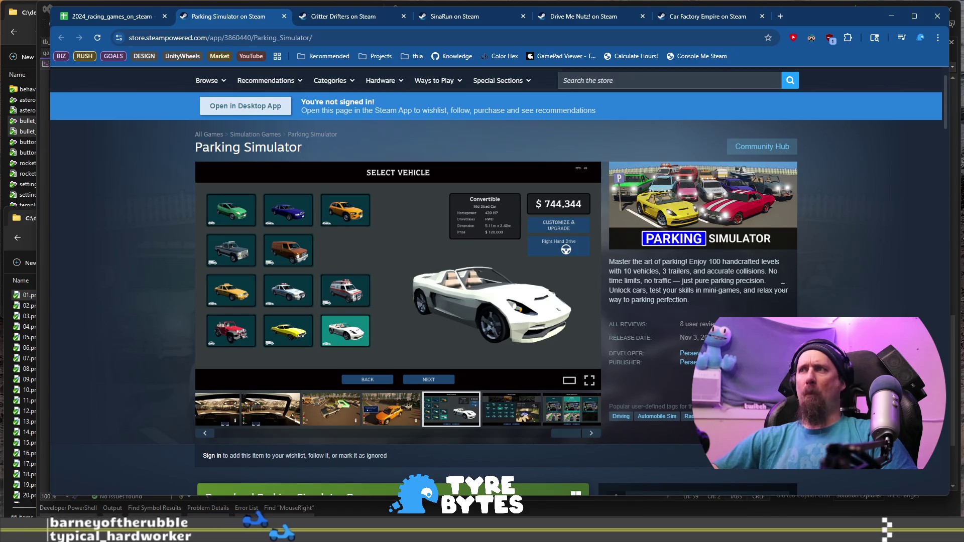
Step: Review the store page details ($7.99, Nov 3, 2025) and return to the spreadsheet
scroll(748, 265, "down", 6)
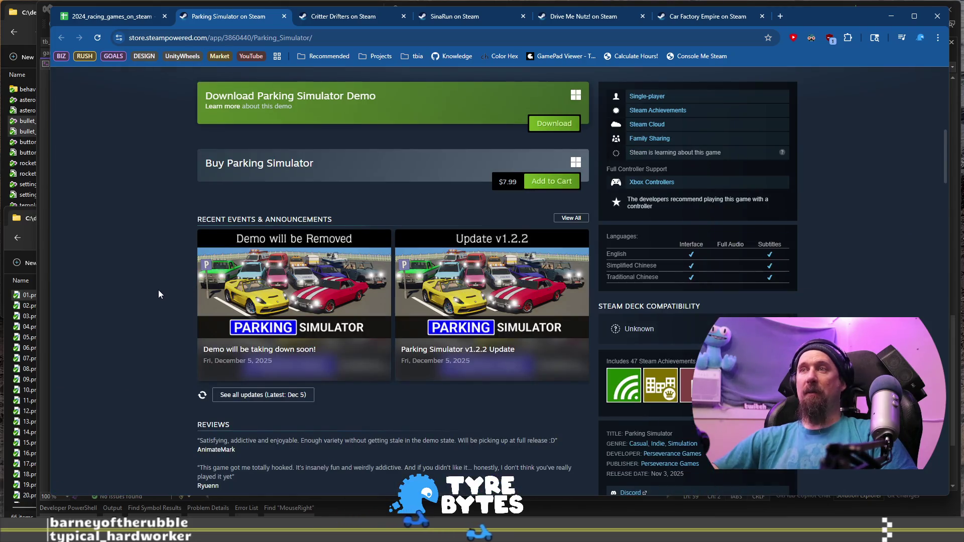
scroll(159, 300, "down", 4)
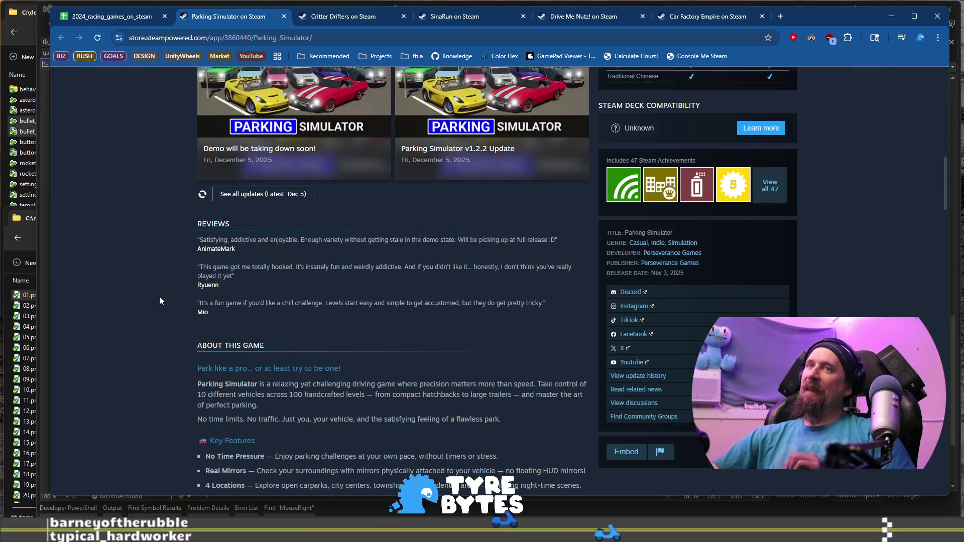
scroll(160, 301, "up", 10)
scroll(160, 300, "up", 3)
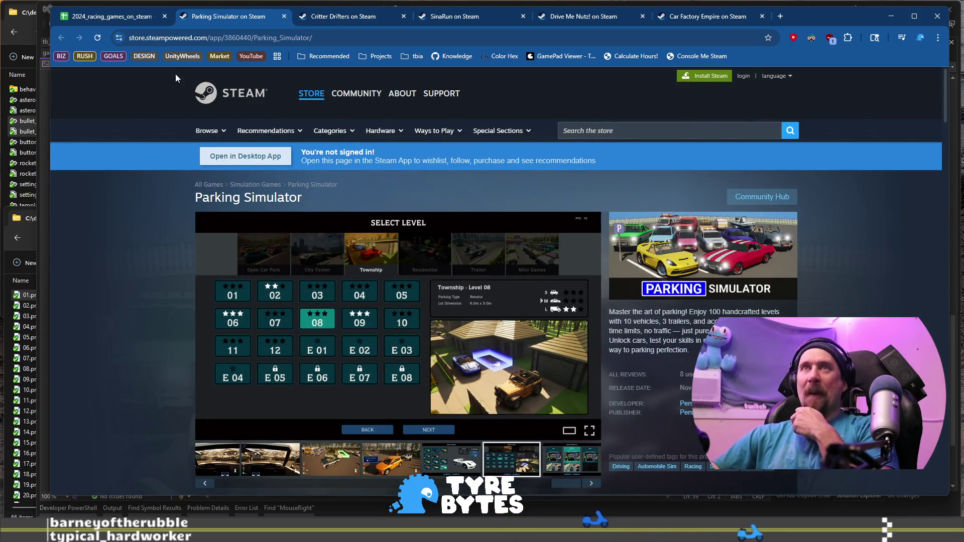
left_click(115, 18)
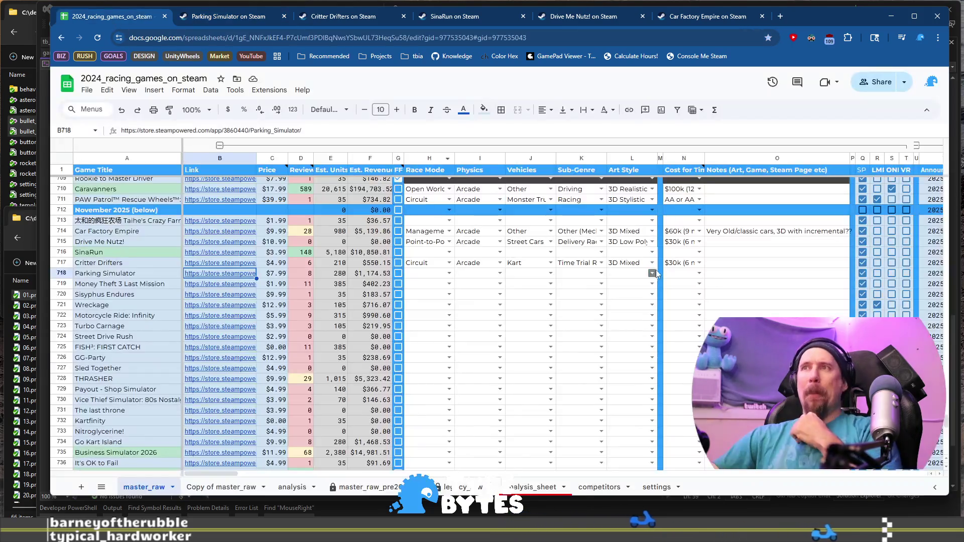
Step: Fill row 718 with Point-to-Point, Arcade, Street Cars, Obstacle Avoidance and 3D Low Poly
left_click(433, 274)
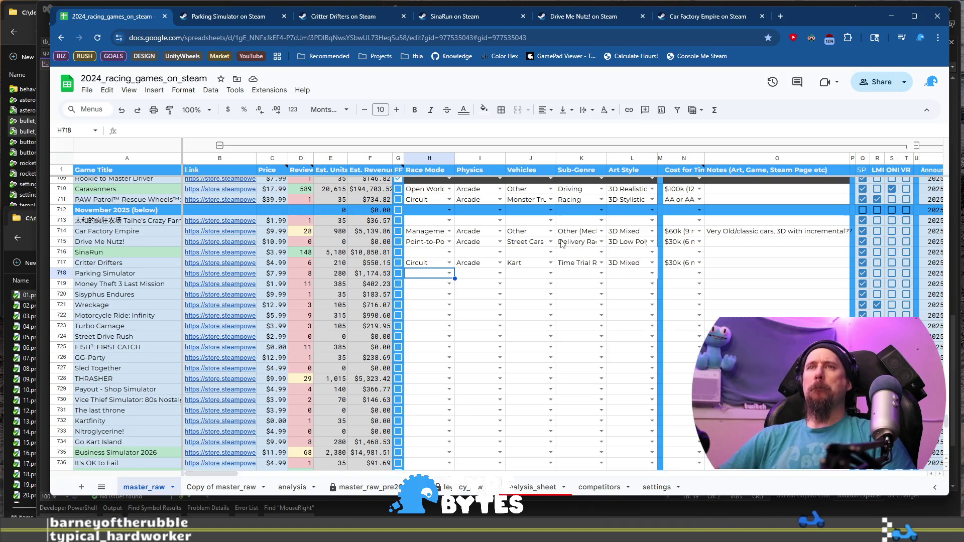
key("Return")
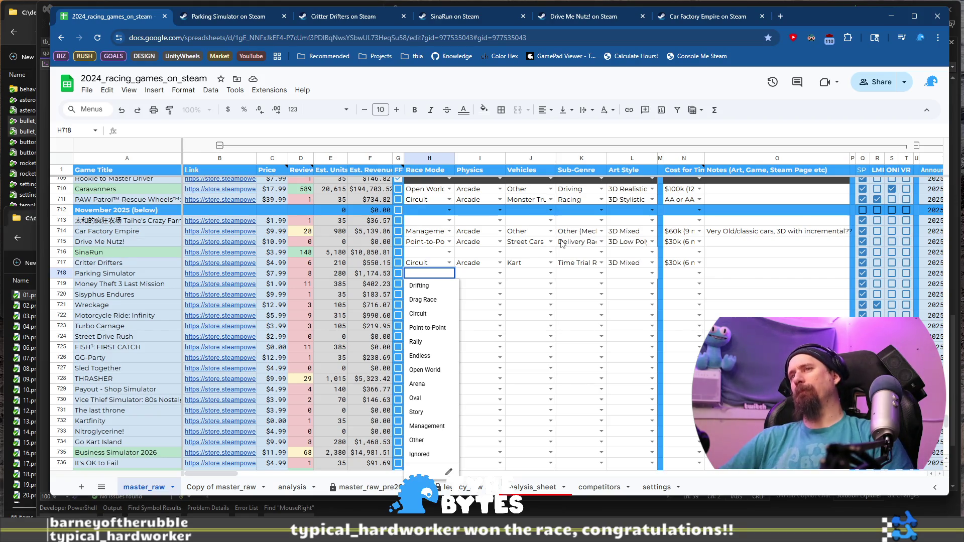
type("po")
key("Tab")
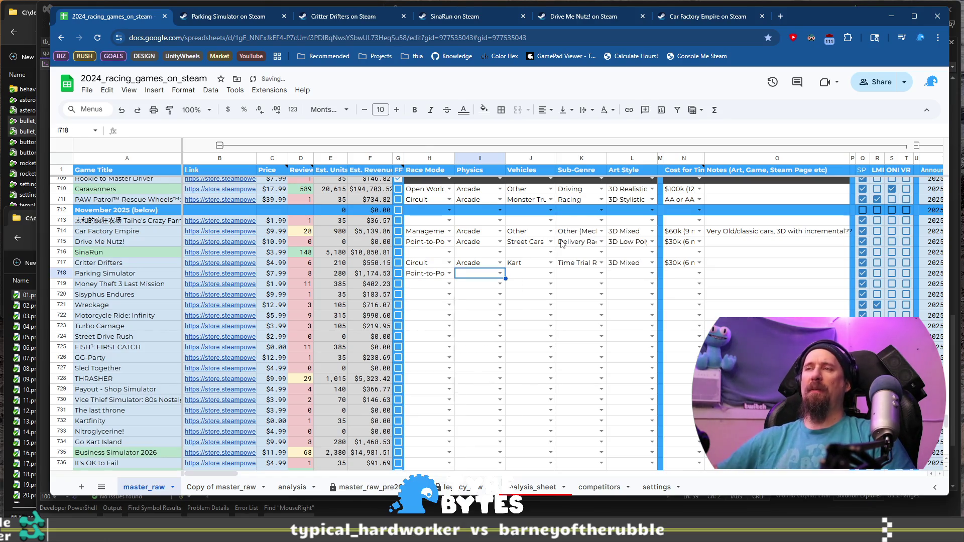
type("a")
key("Tab")
type("st")
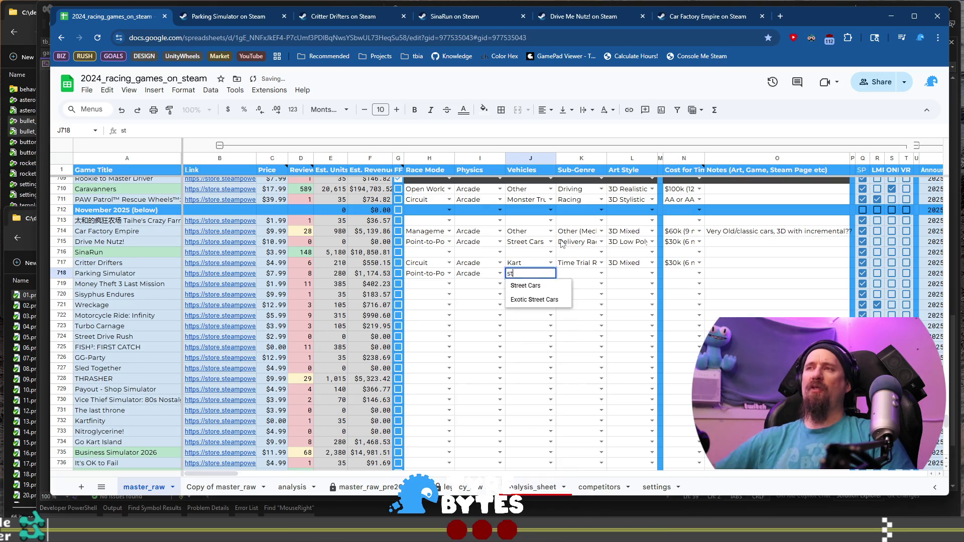
key("Tab")
type("ob")
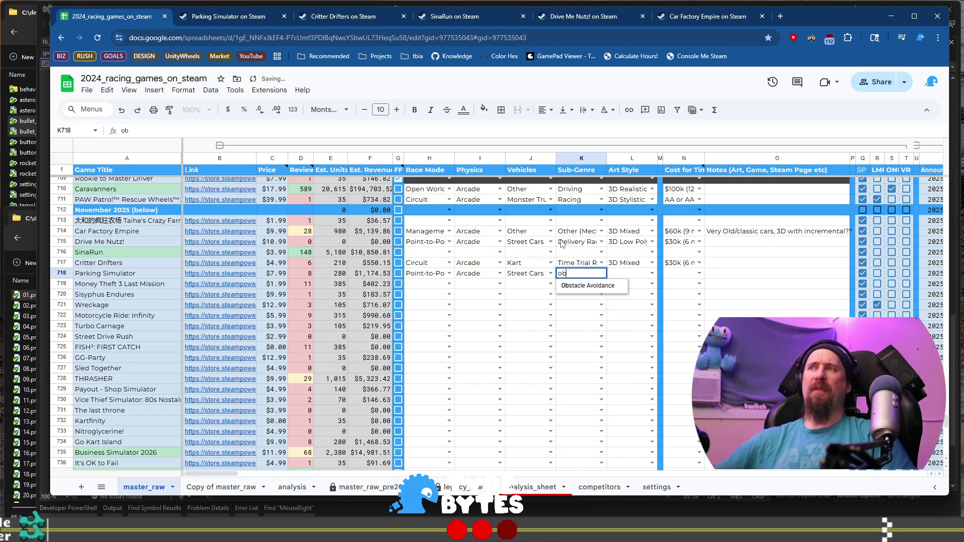
key("Tab")
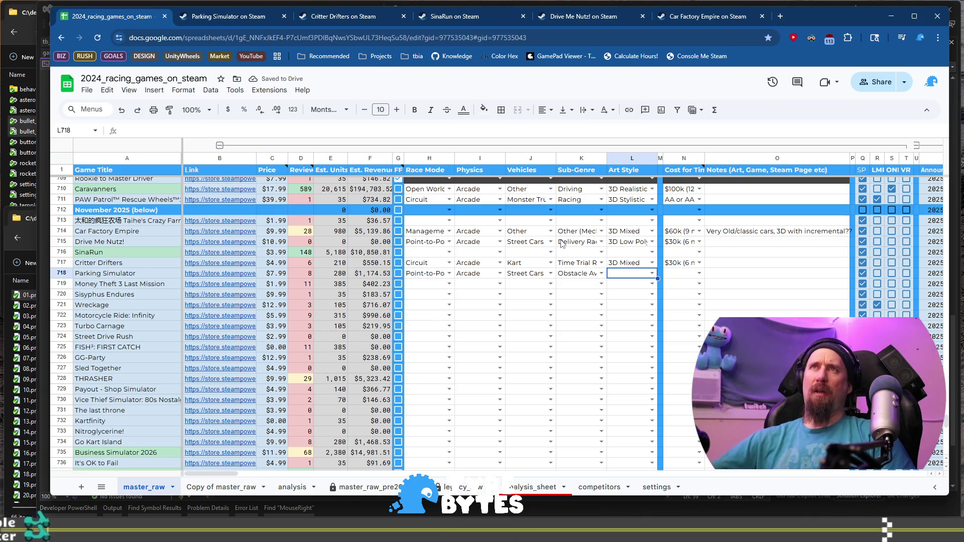
type("l")
key("Tab")
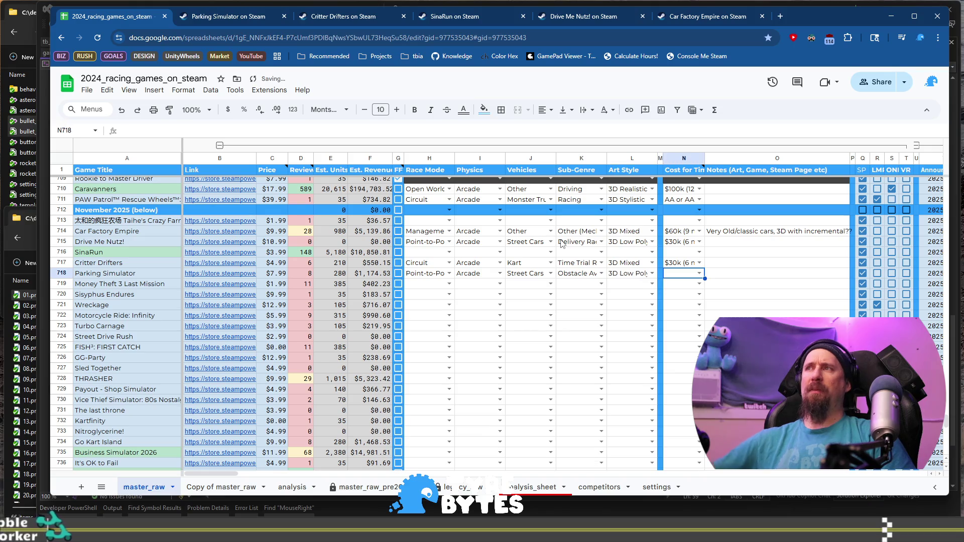
key("ctrl+Tab")
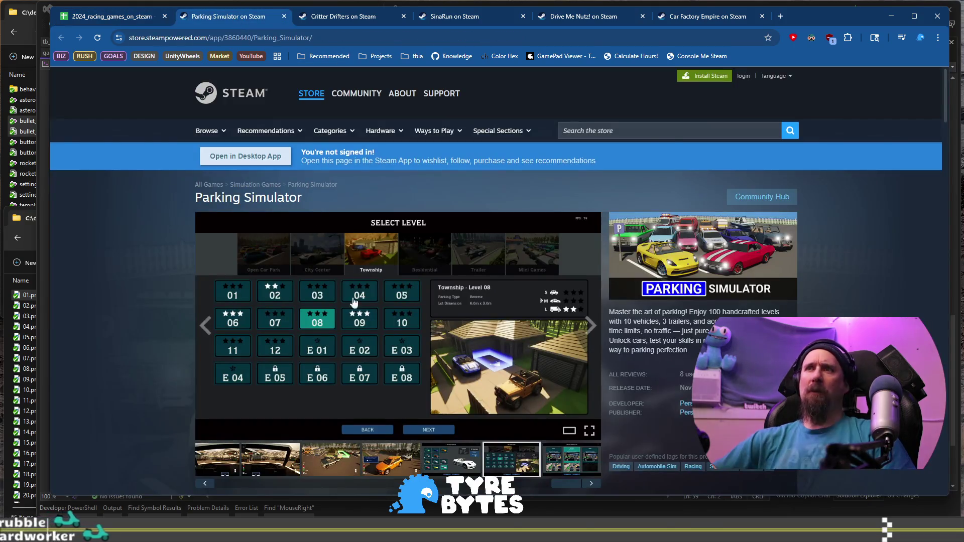
Step: Browse more Parking Simulator screenshots, including Level 08 completed, then return to the spreadsheet
left_click(396, 467)
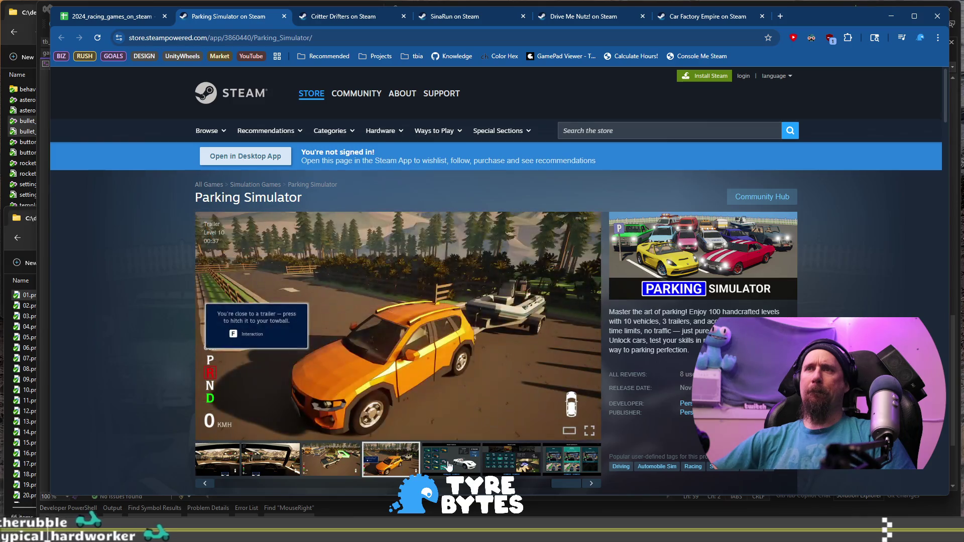
scroll(519, 444, "down", 2)
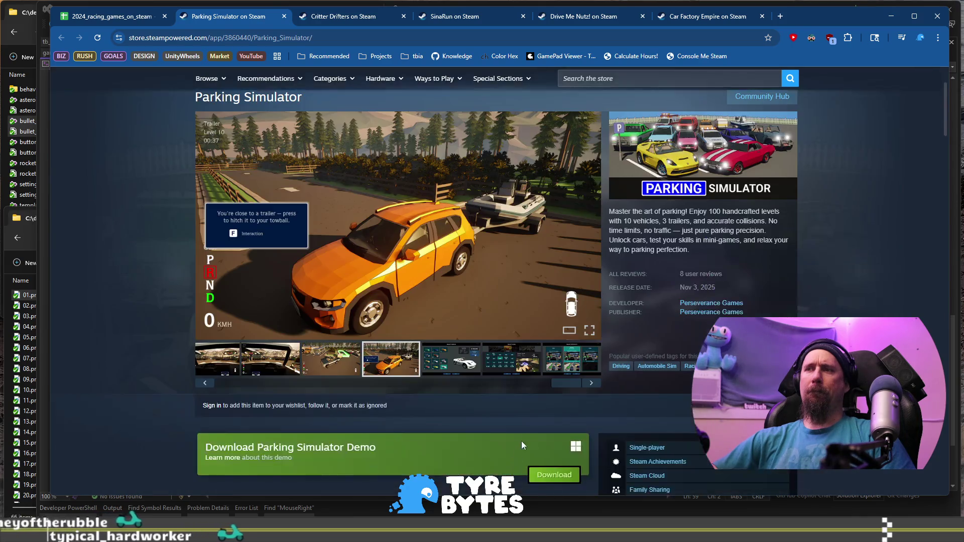
left_click_drag(546, 384, 279, 384)
left_click(236, 359)
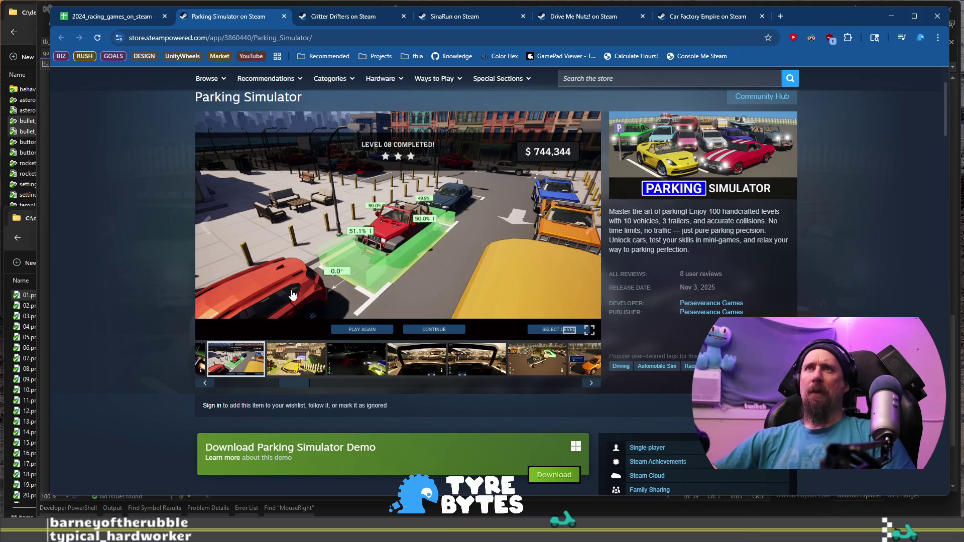
left_click(116, 16)
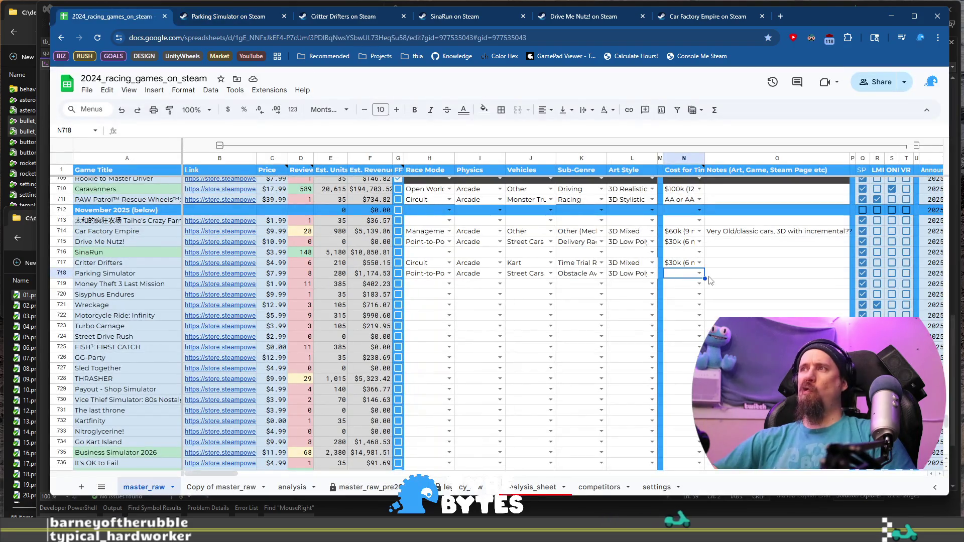
Step: Set Parking Simulator's cost to $30k (6 month) and open Money Theft 3 Last Mission's Steam page
left_click(700, 274)
left_click(680, 412)
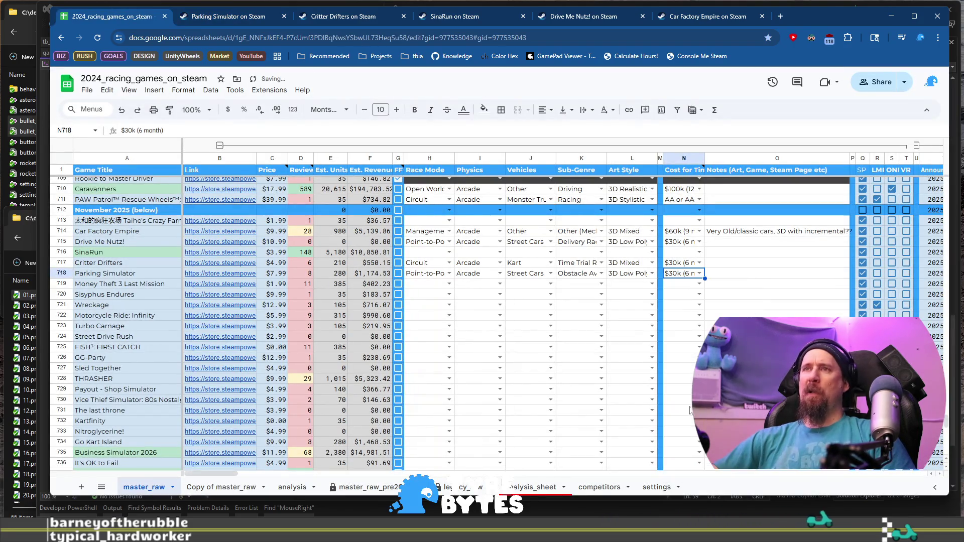
left_click(134, 285)
left_click(218, 288)
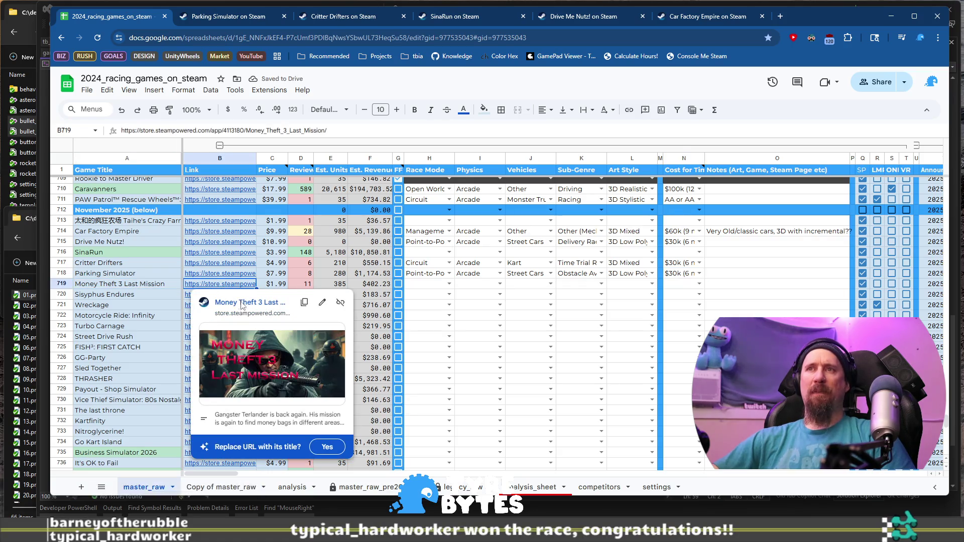
left_click(241, 300)
scroll(374, 372, "down", 1)
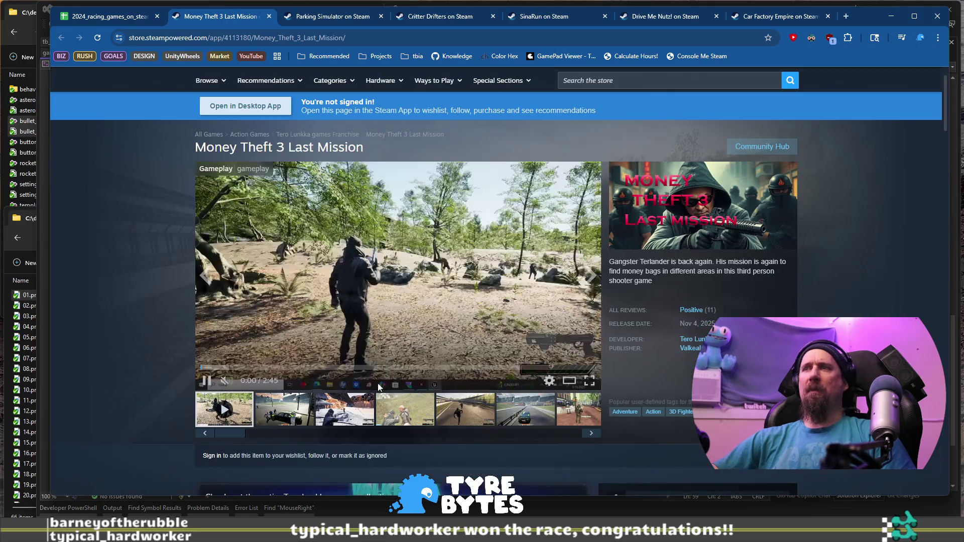
Step: Browse Money Theft 3 Last Mission's screenshots and copy the store page address
left_click(416, 415)
left_click(472, 416)
left_click(358, 35)
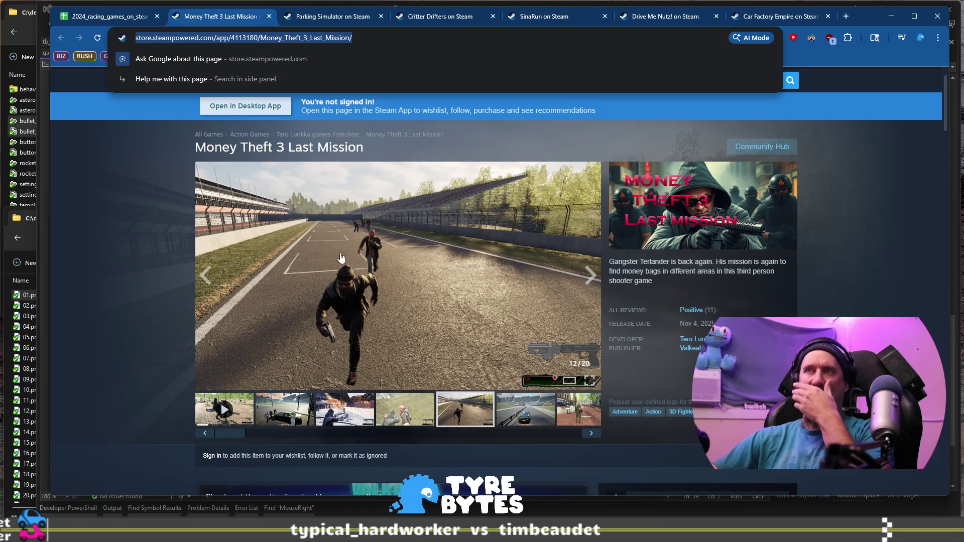
left_click(531, 419)
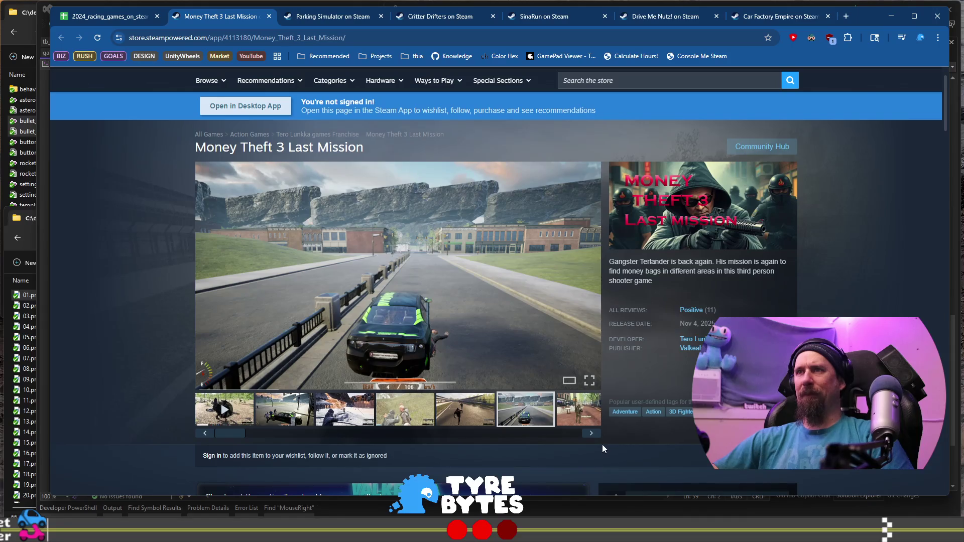
left_click(592, 434)
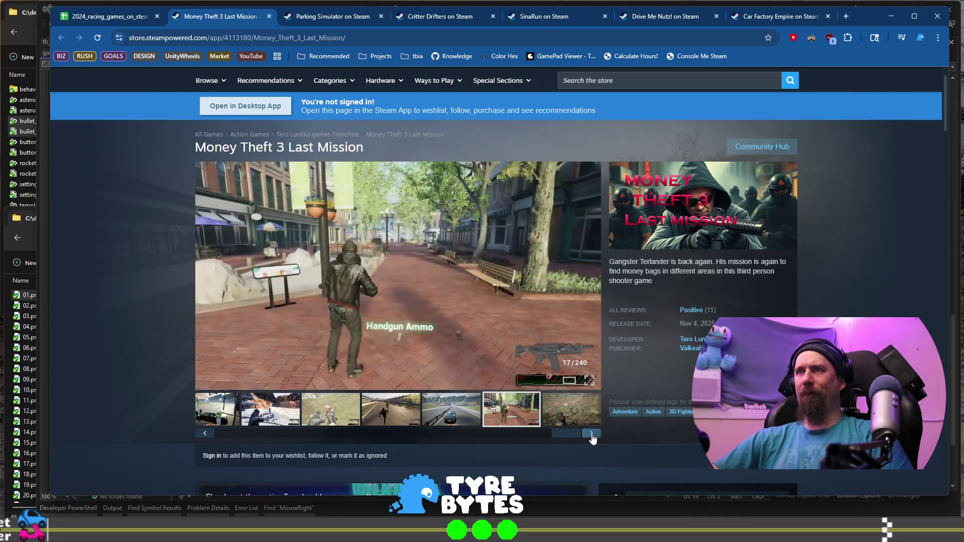
left_click(591, 435)
key("alt+Tab")
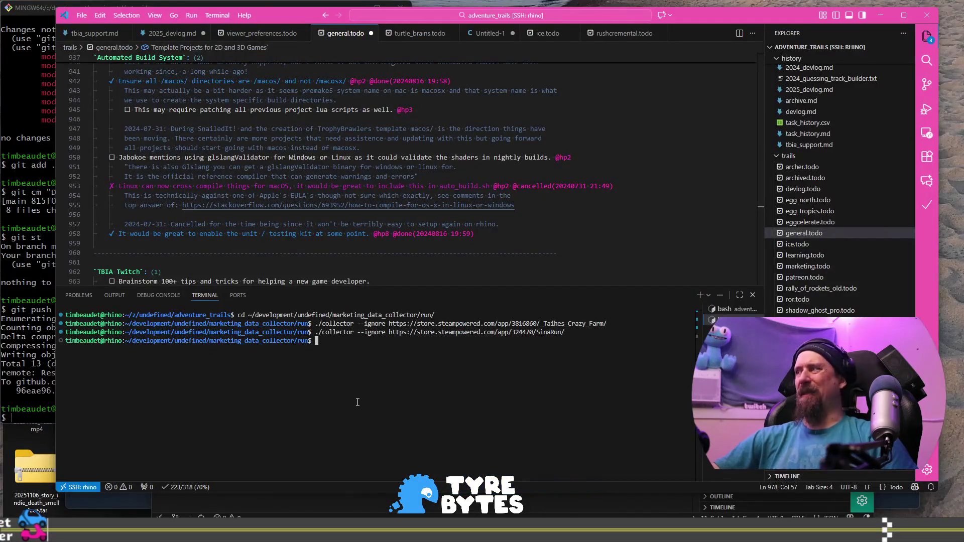
Step: Run the collector with --ignore on the Money Theft 3 URL and close that store page
key("Up")
key("ctrl+w")
type("https://store.steampowered.com/app/4113180/Money_Theft_3_Last_Mission/")
key("Return")
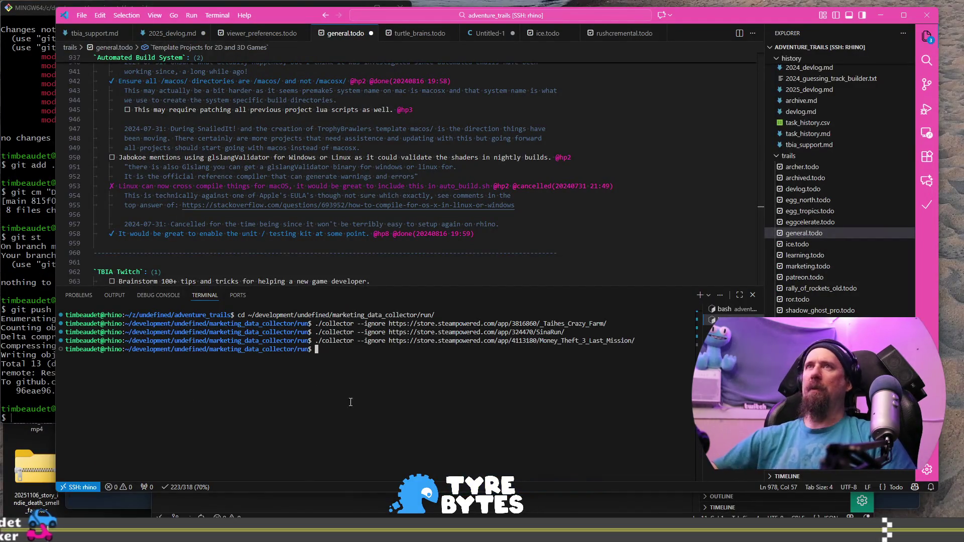
key("alt+Tab")
left_click(269, 17)
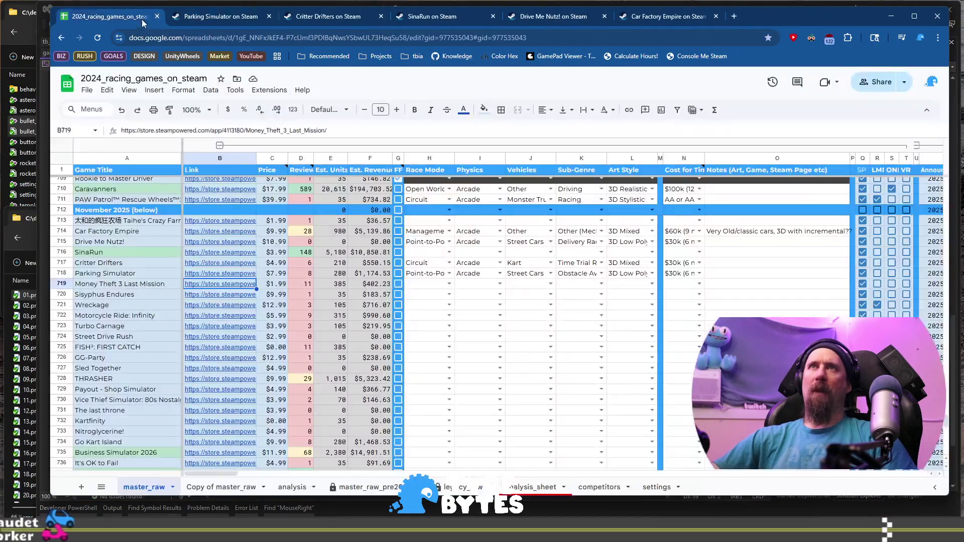
Step: Open Sisyphus Endures' Steam page from row 720, view screenshots, and copy its address
key("Down")
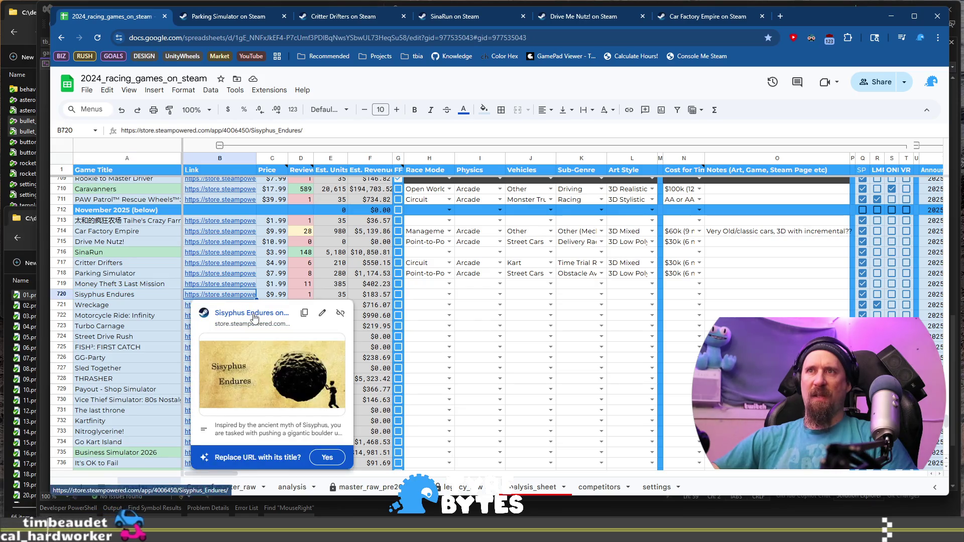
left_click(252, 312)
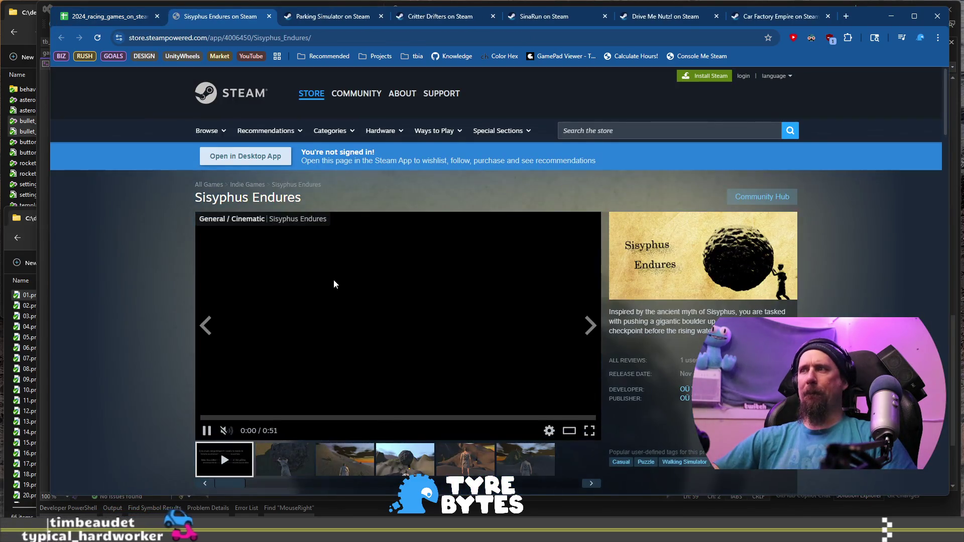
scroll(333, 279, "down", 1)
left_click(405, 409)
left_click(472, 421)
left_click(315, 43)
Step: Run the collector on the Sisyphus Endures URL and go back to its store page
key("alt+Tab")
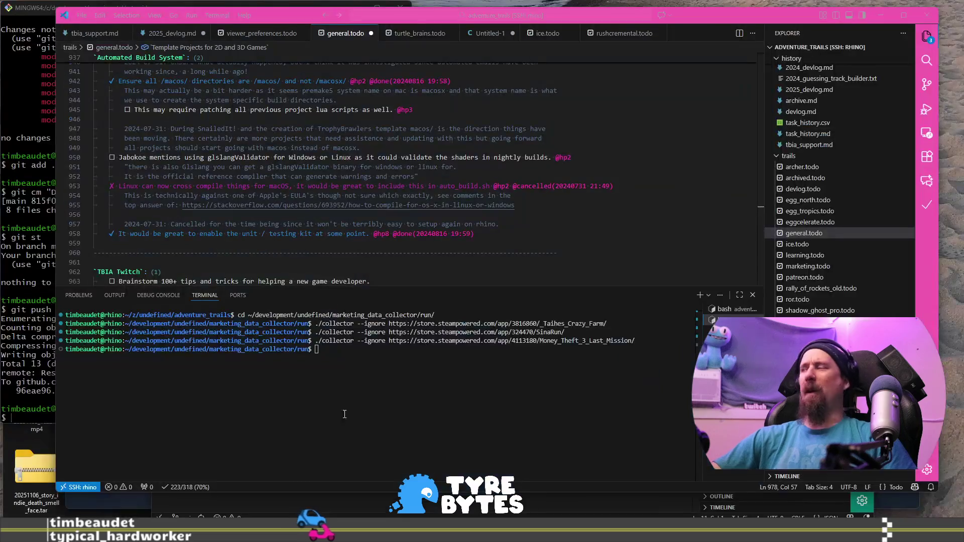
type("https://store.steampowered.com/app/4006450/Sisyphus_Endures/")
key("Return")
key("alt+Tab")
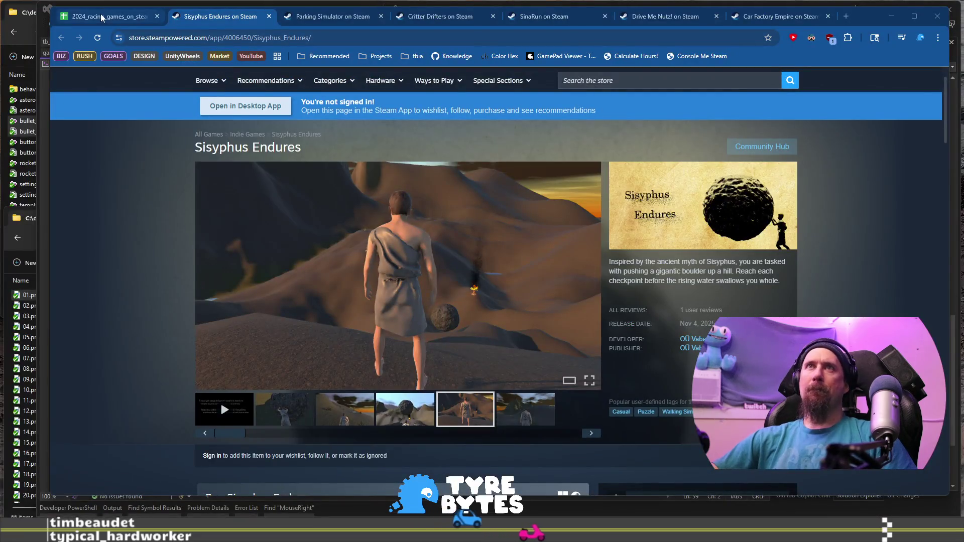
Step: Open Wreckage's Steam page from row 721 and view its fourth to sixth screenshots
left_click(108, 16)
left_click(121, 304)
left_click(221, 305)
left_click(236, 323)
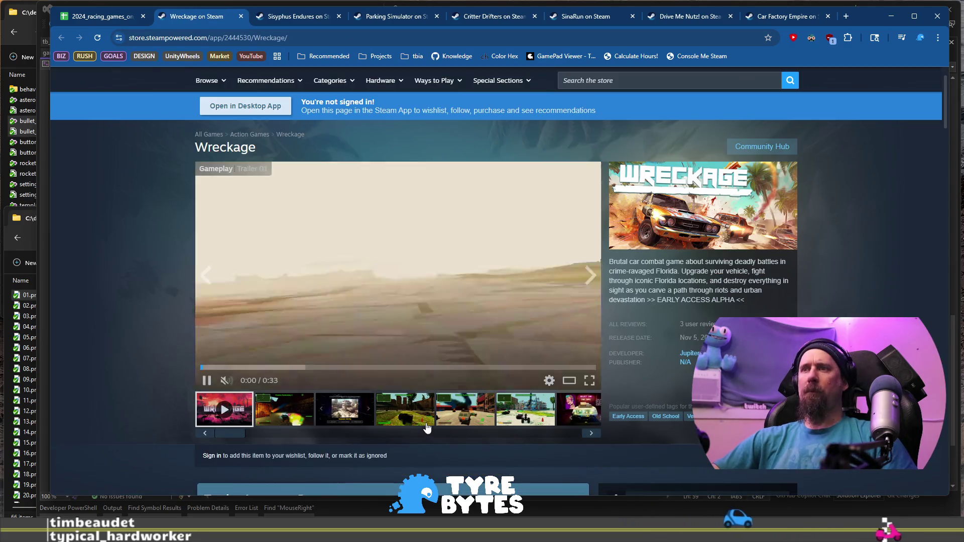
left_click(424, 416)
left_click(448, 417)
left_click(551, 417)
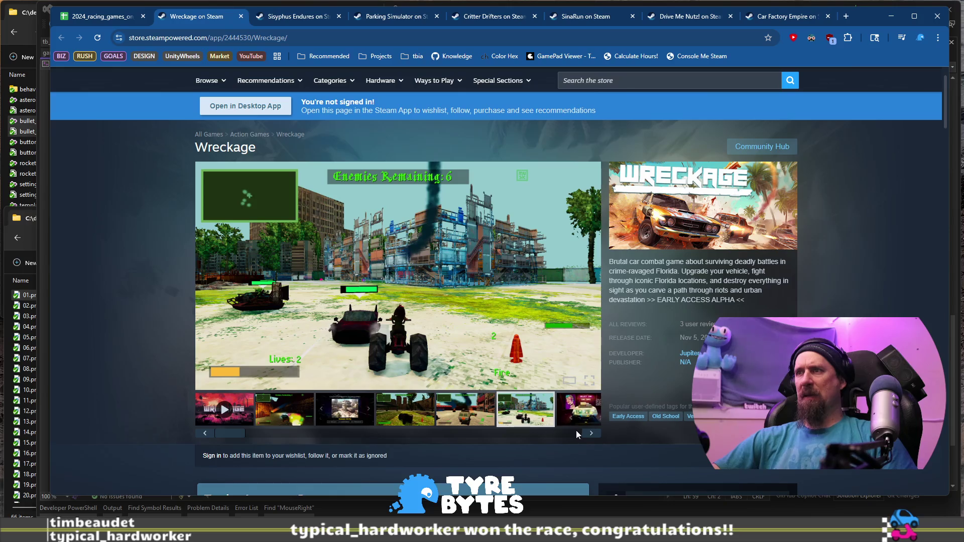
Step: Step through the remaining Wreckage screenshots, including golf-cart car-select, back to the trailer
left_click(590, 433)
left_click(591, 433)
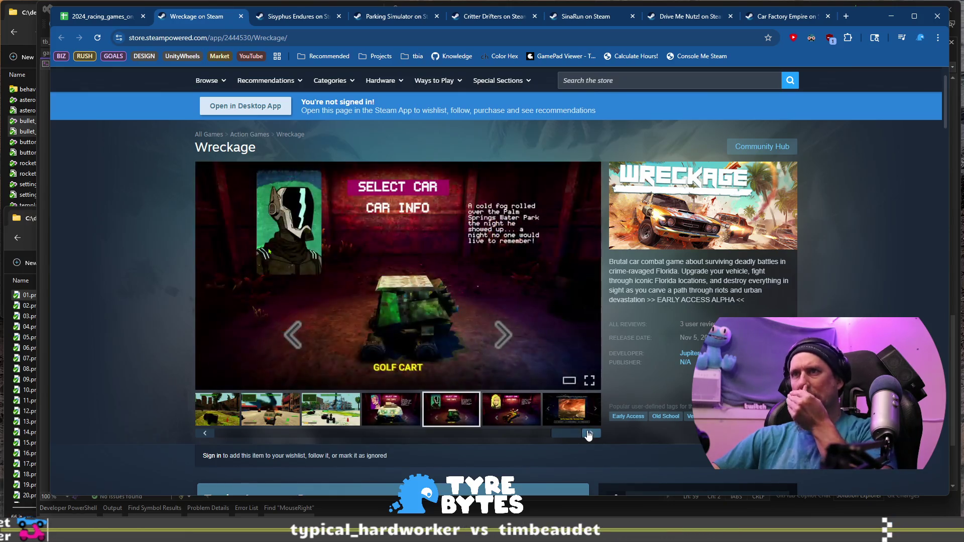
left_click(590, 433)
left_click(590, 434)
left_click(590, 434)
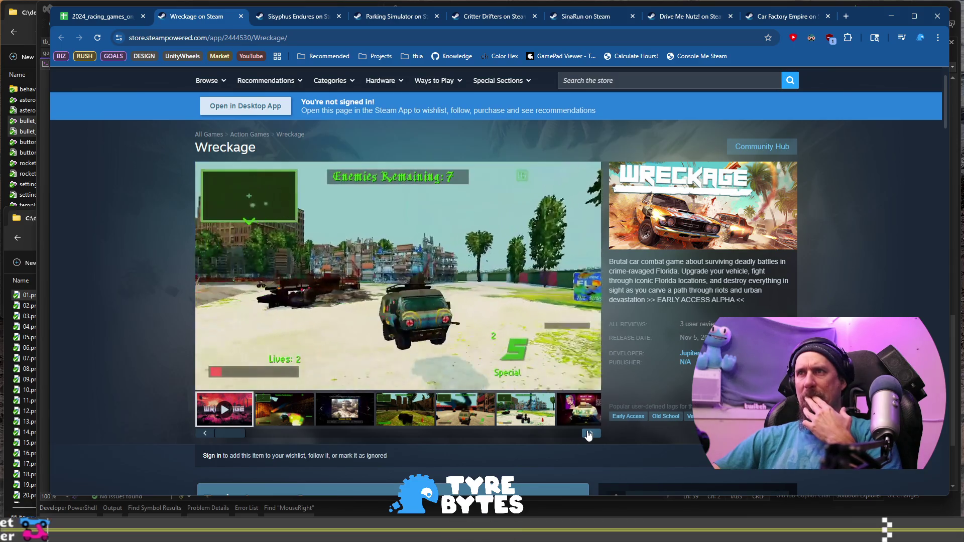
Step: Scrub the Wreckage trailer to 0:15 and back to 0:07, then return to the spreadsheet
scroll(589, 434, "down", 5)
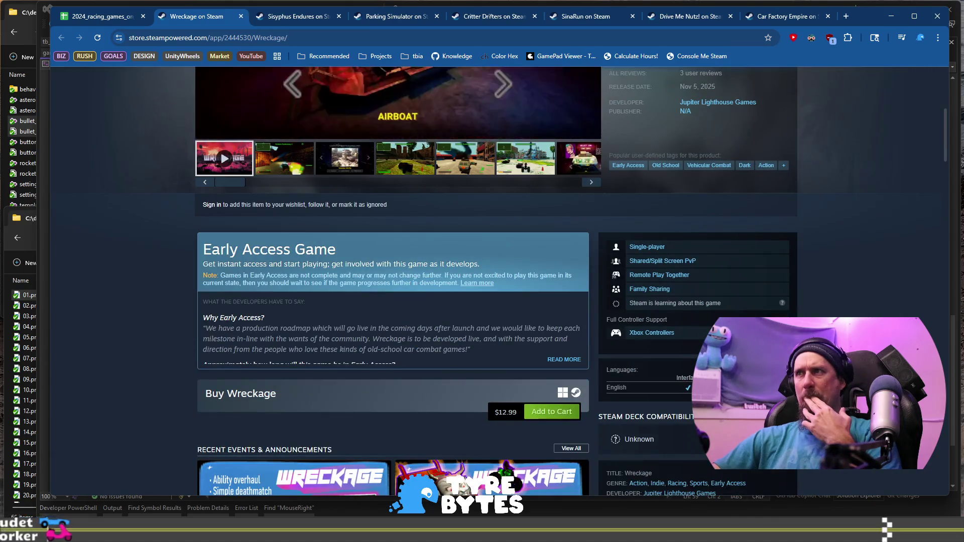
scroll(688, 390, "up", 6)
scroll(688, 390, "down", 5)
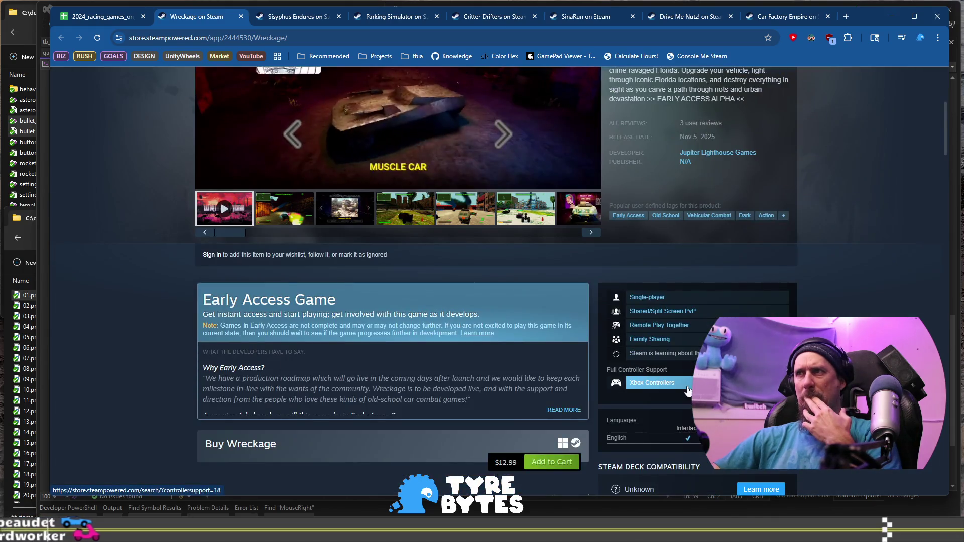
scroll(688, 390, "up", 5)
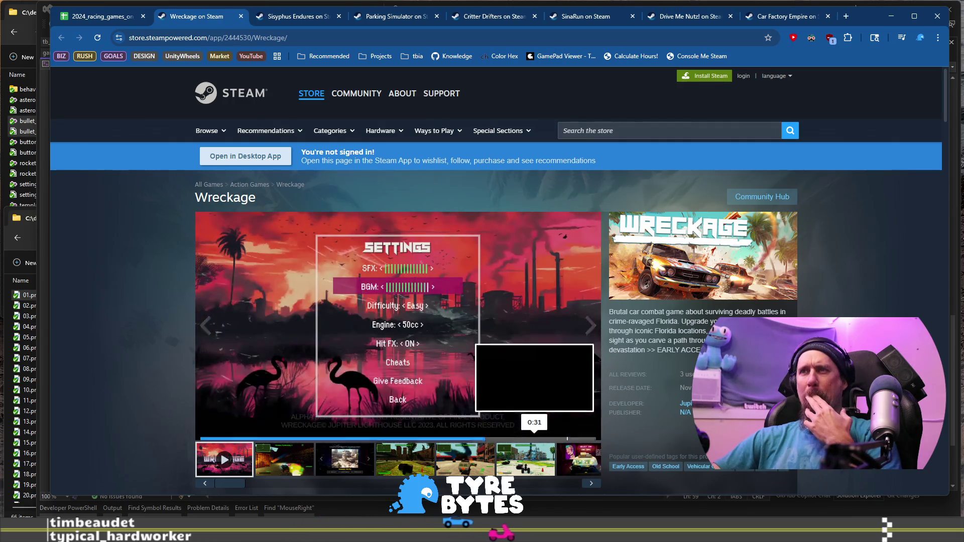
left_click_drag(531, 418, 380, 420)
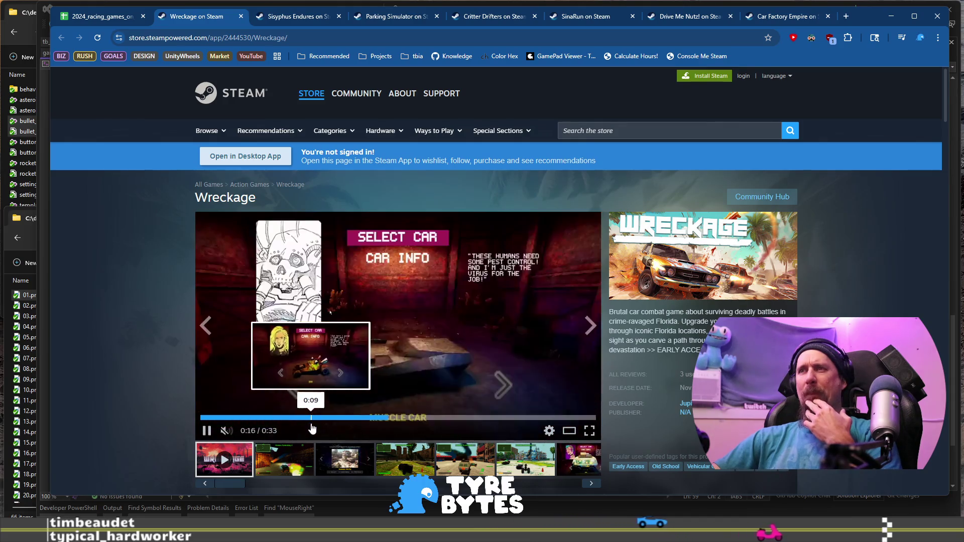
left_click(275, 418)
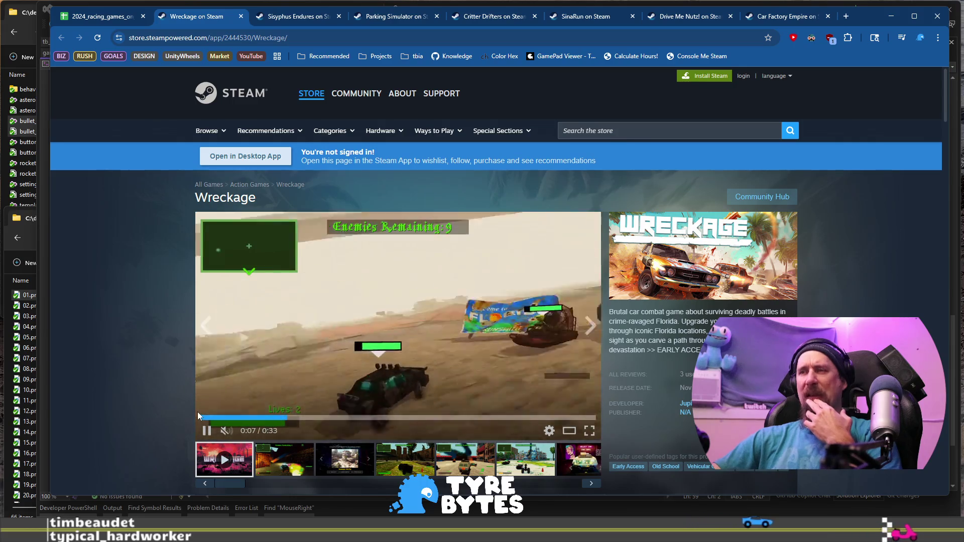
scroll(275, 405, "down", 4)
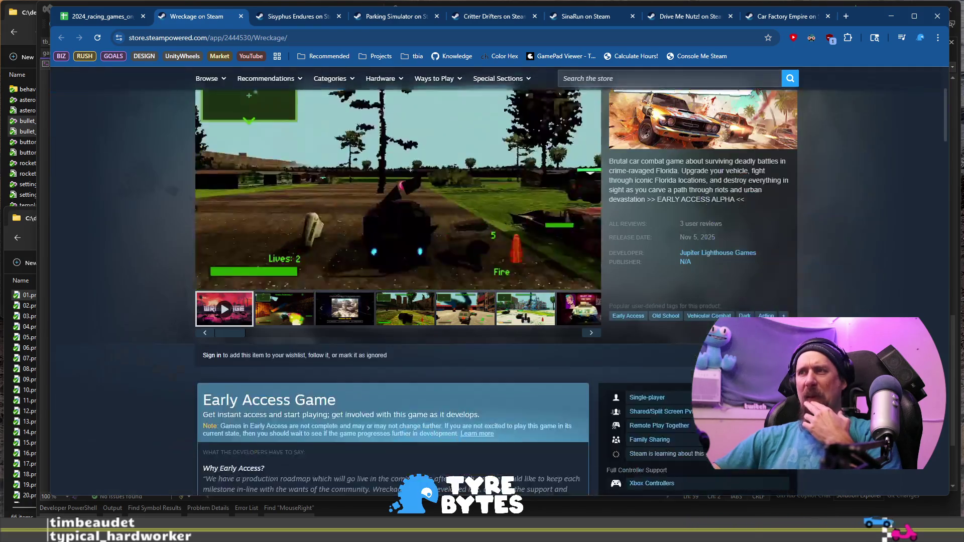
scroll(330, 262, "up", 3)
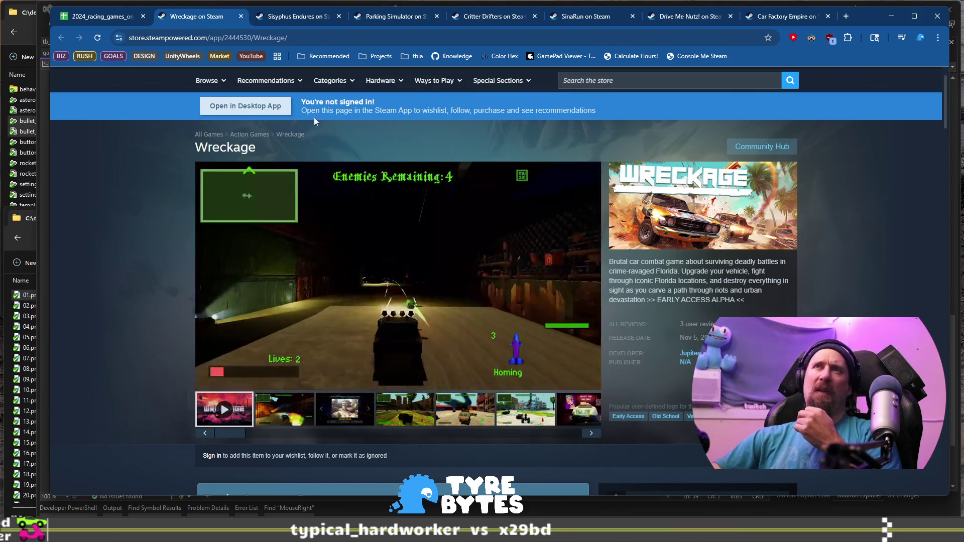
left_click(95, 16)
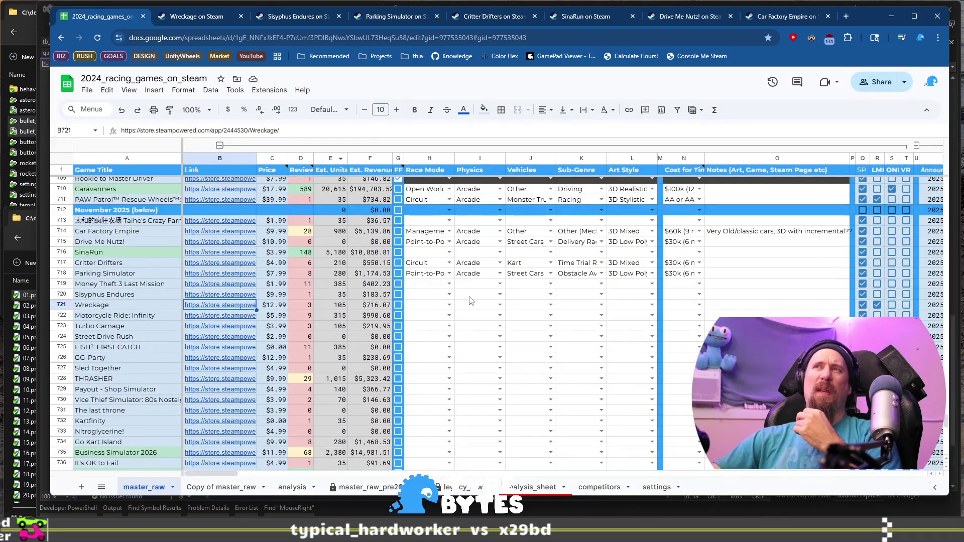
Step: Open the Race Mode dropdown in H721 for Wreckage
left_click(432, 306)
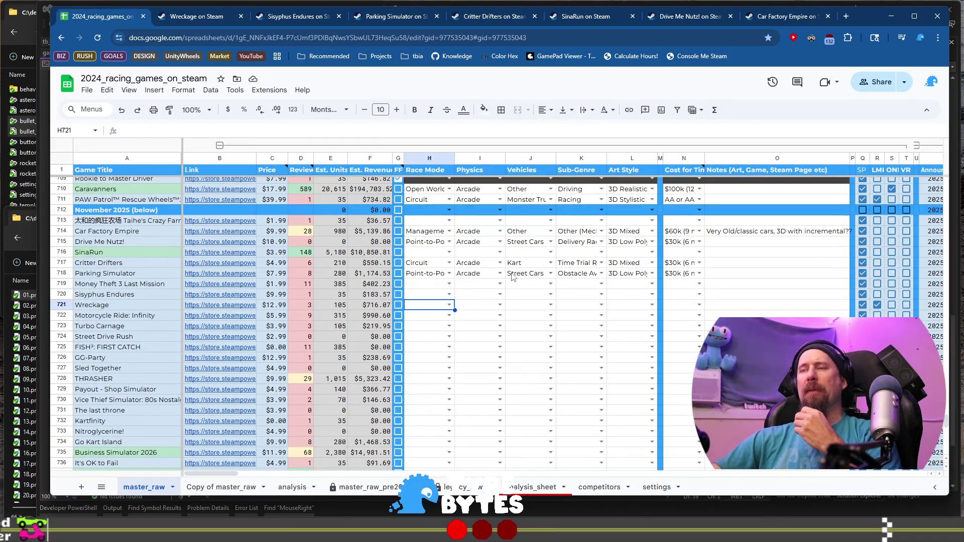
key("Return")
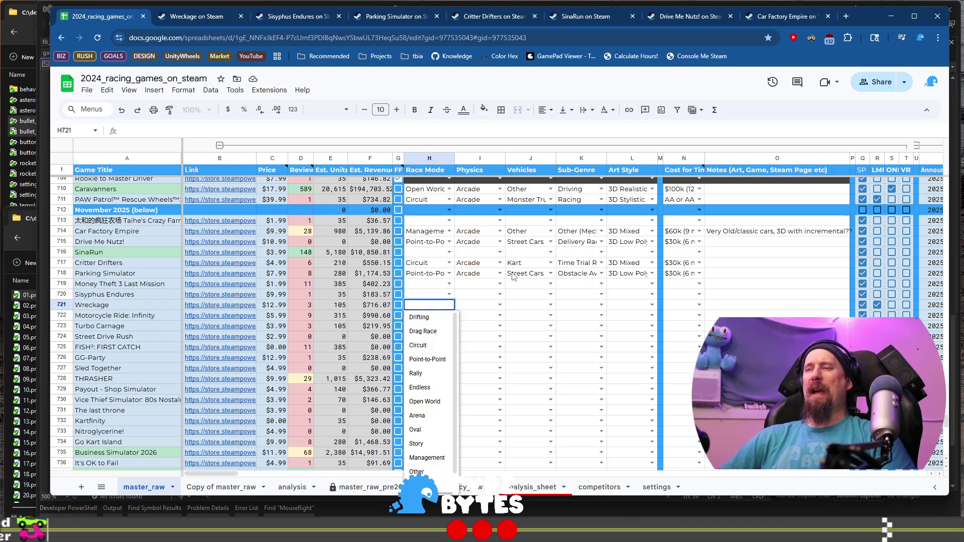
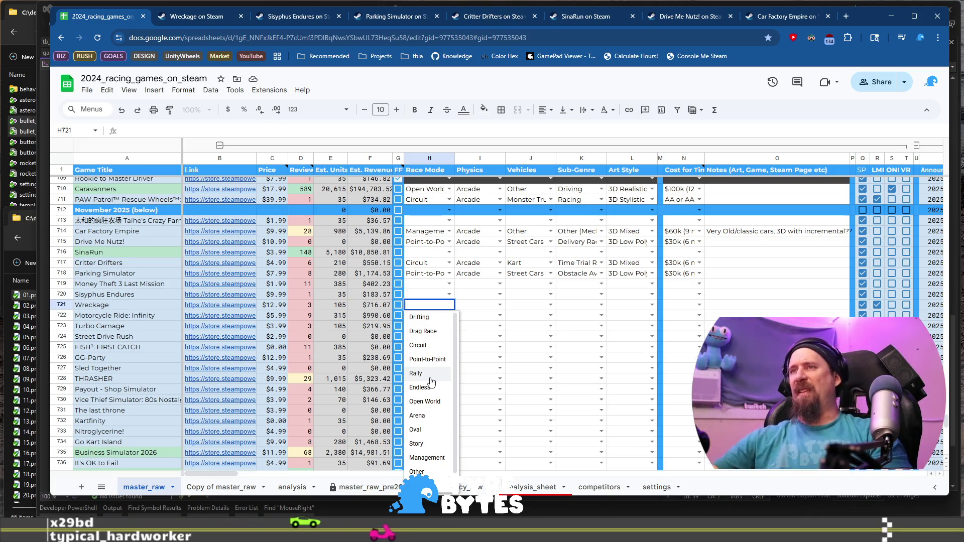
Step: Set Wreckage's race mode to Arena, physics to Arcade and vehicles to Post Apocalyptic
left_click(436, 415)
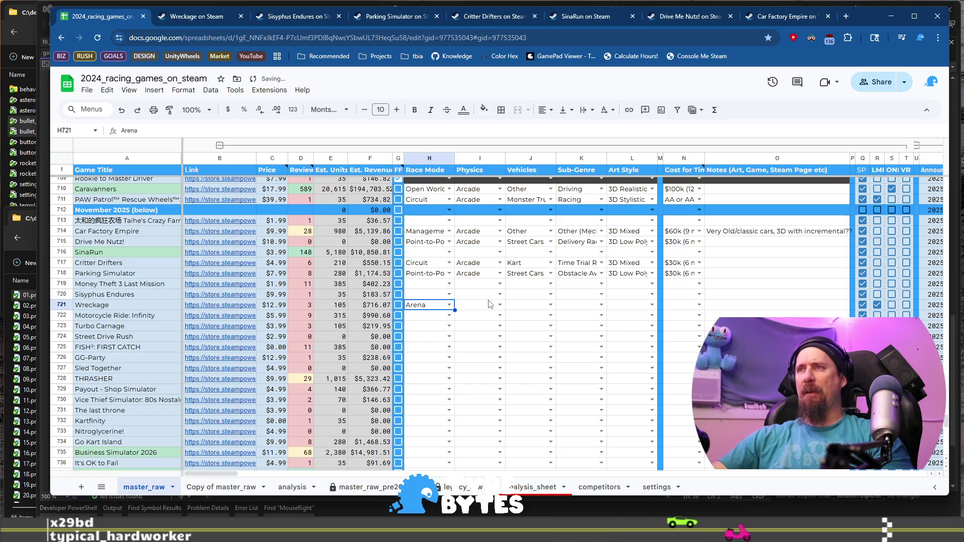
left_click(493, 309)
left_click(500, 306)
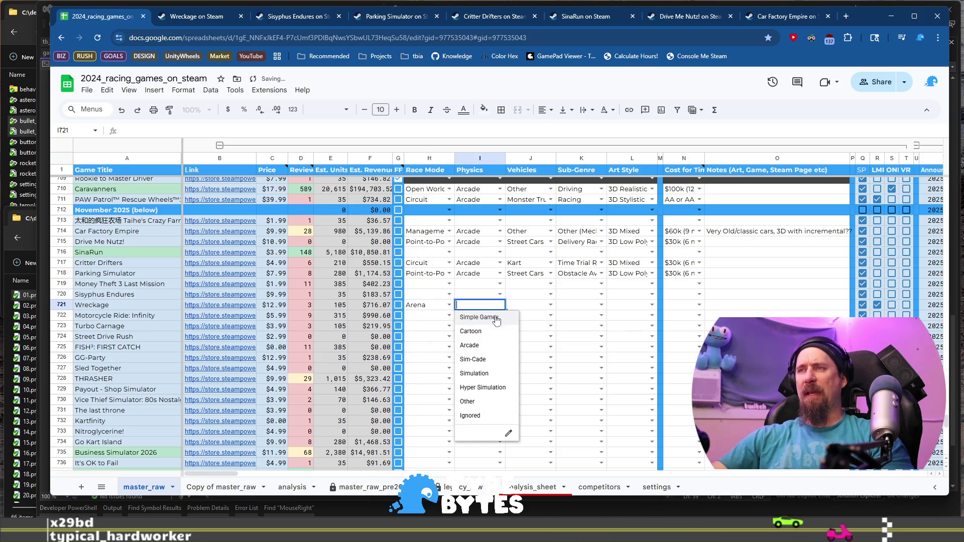
left_click(495, 346)
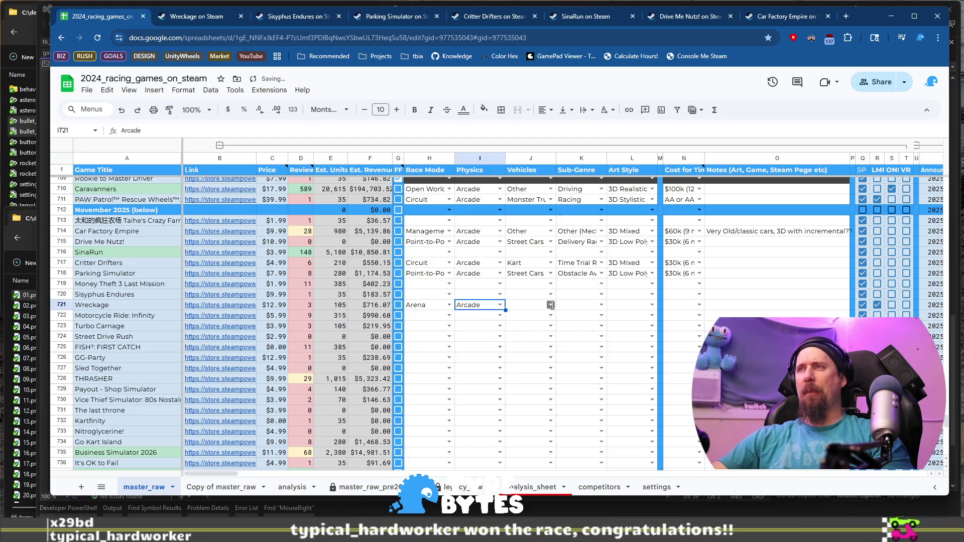
left_click(552, 306)
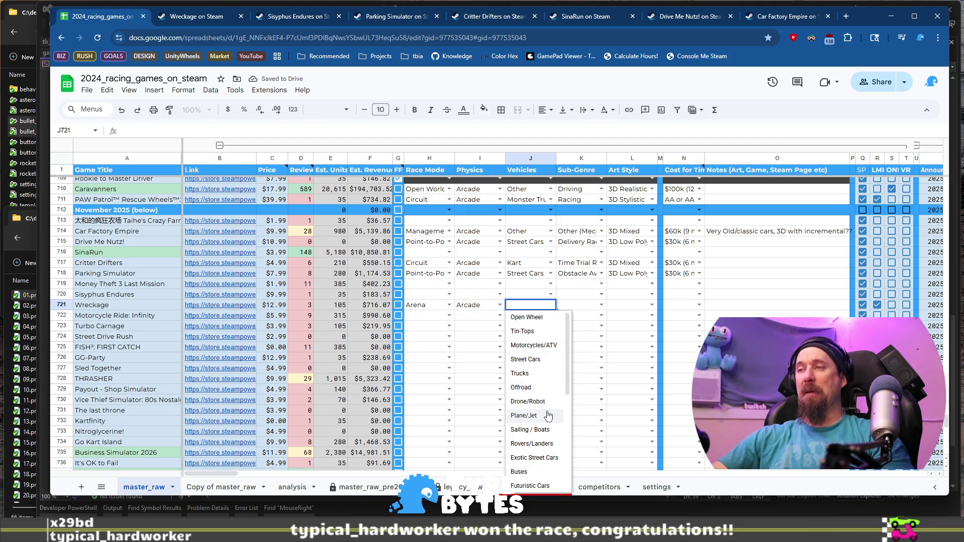
type("po")
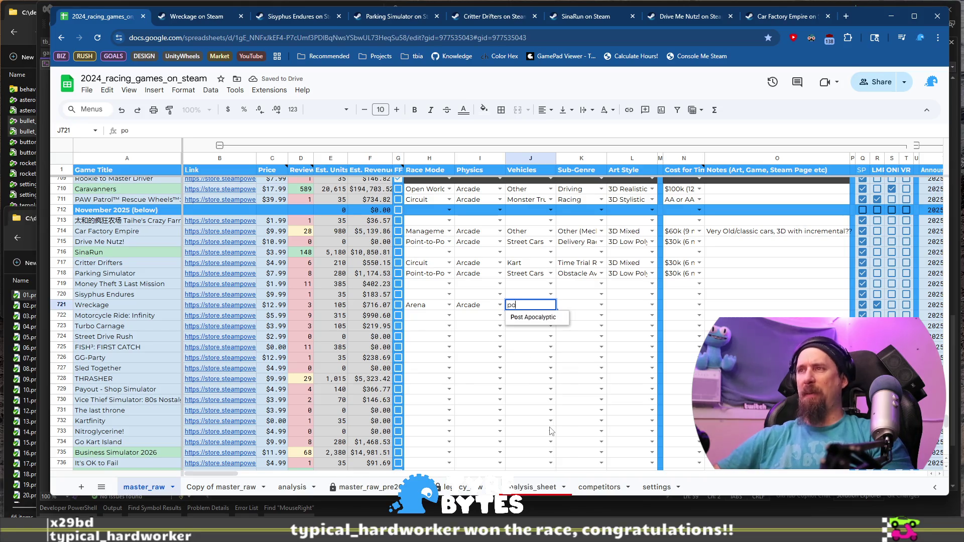
left_click(541, 317)
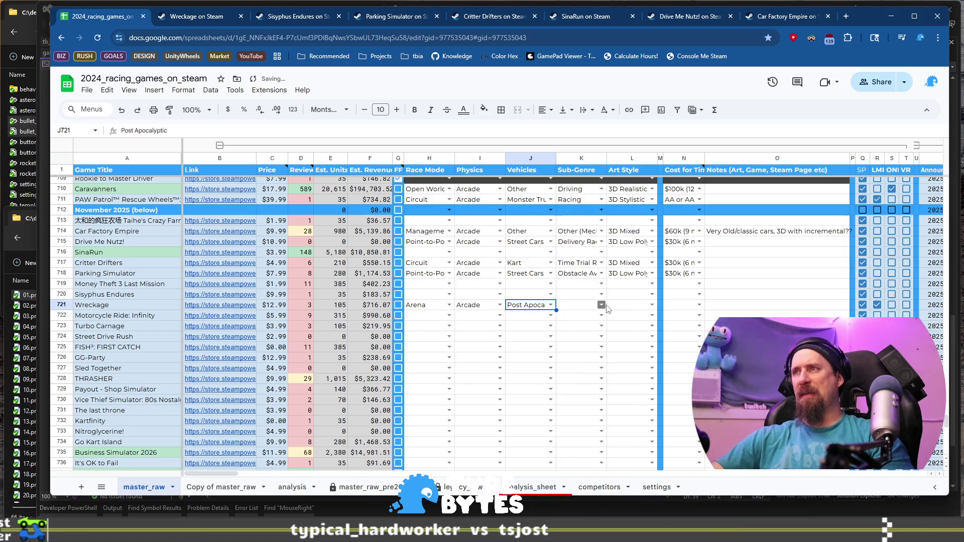
Step: Set Wreckage's sub-genre to Combat (non Racing), art style to 3D Retro and cost to $30k (6 month)
left_click(602, 305)
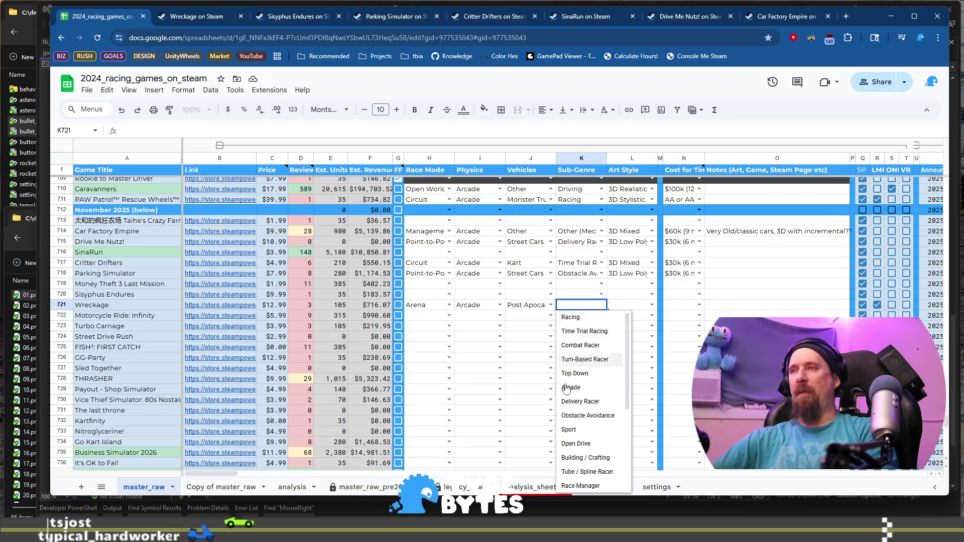
scroll(593, 389, "down", 3)
left_click(607, 436)
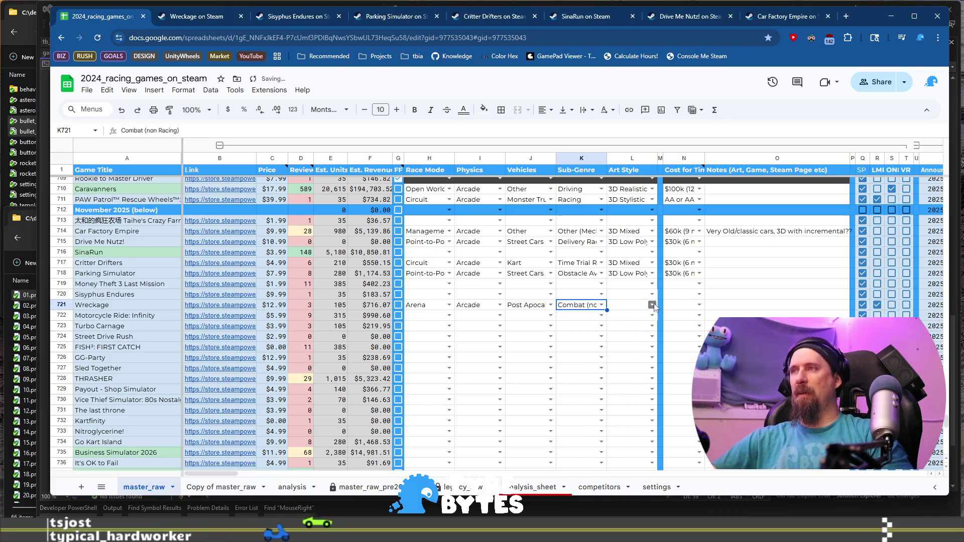
left_click(651, 305)
type("e")
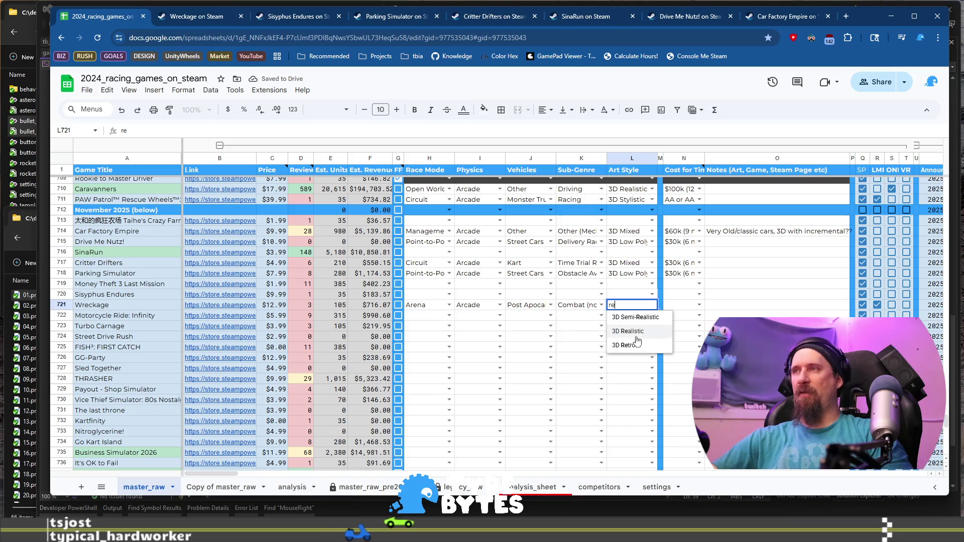
left_click(646, 346)
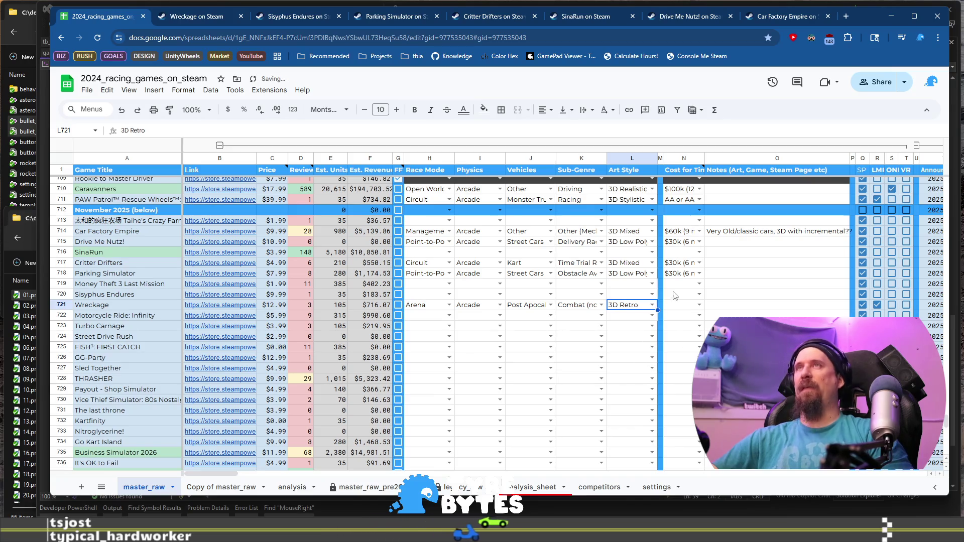
left_click(699, 305)
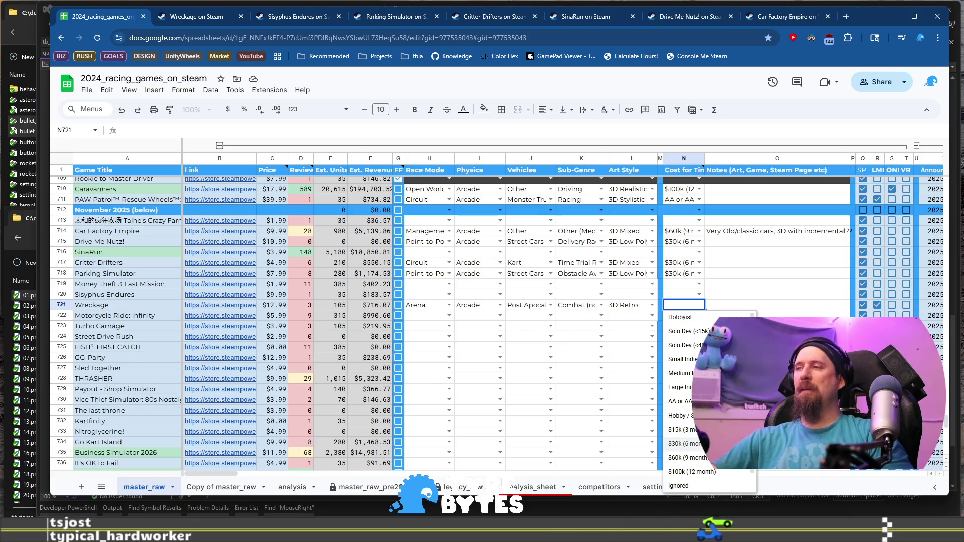
left_click(685, 444)
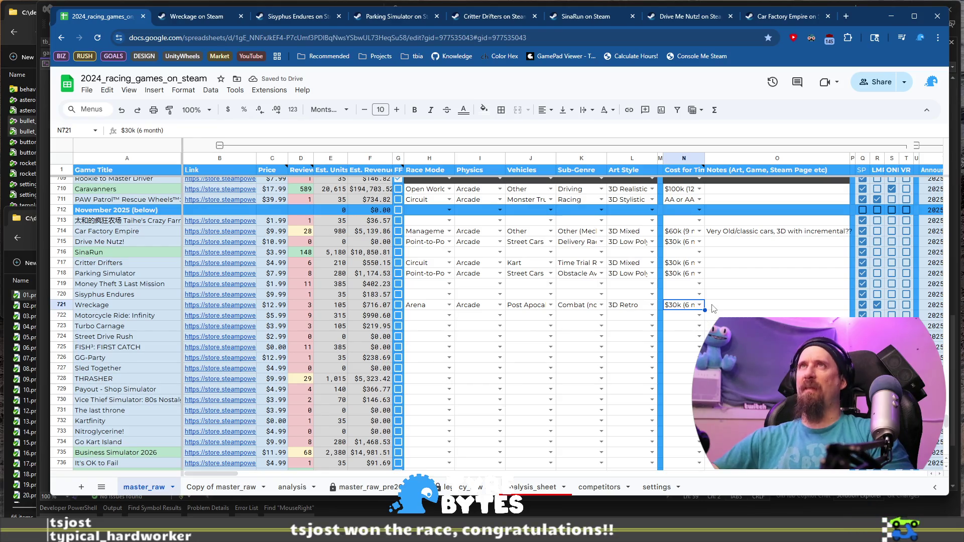
Step: Open the Motorcycle Ride: Infinity Steam page from its link in row 722
left_click(102, 317)
mouse_move(226, 320)
left_click(268, 334)
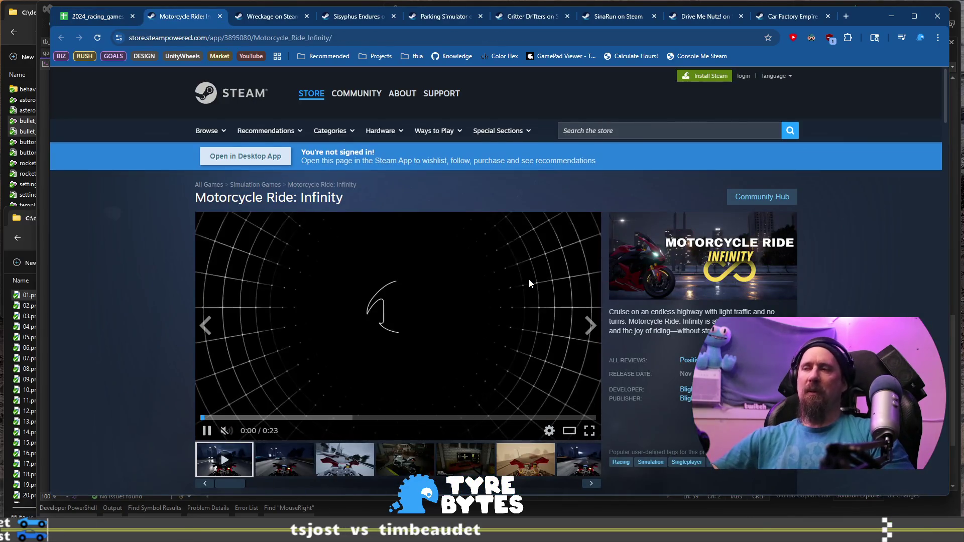
Step: Cycle through the Motorcycle Ride: Infinity screenshots, from the night ride to the blue HUD, back to the trailer
scroll(529, 283, "down", 1)
left_click(288, 406)
left_click(346, 409)
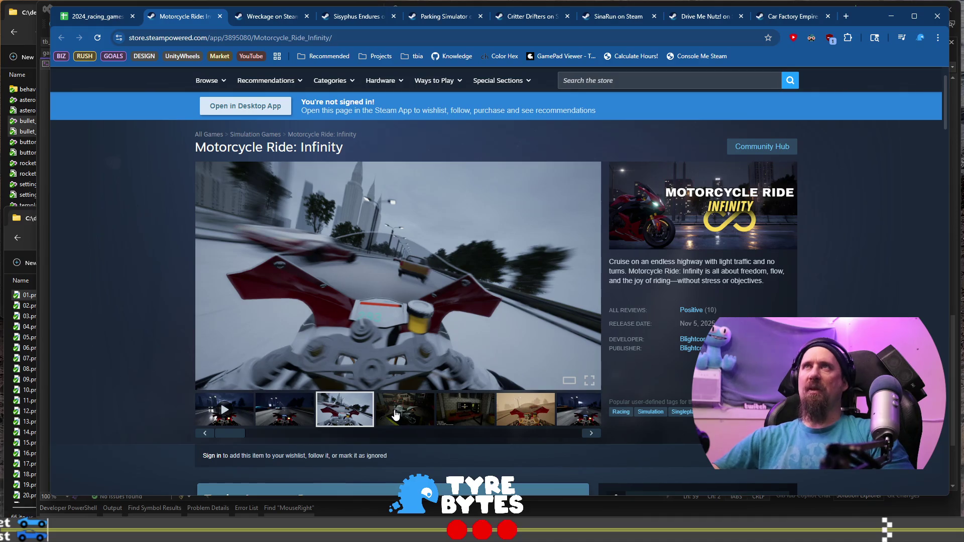
left_click(396, 415)
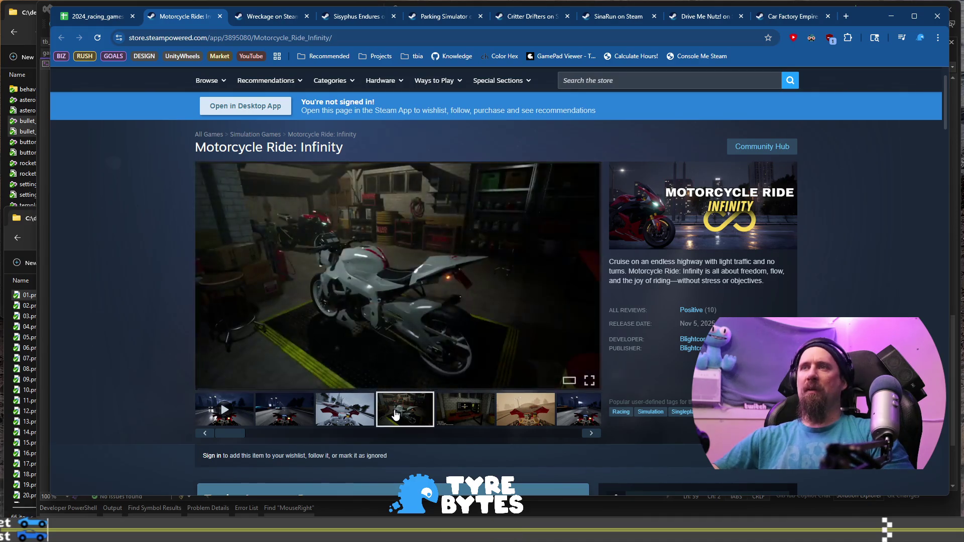
left_click(452, 417)
left_click(530, 418)
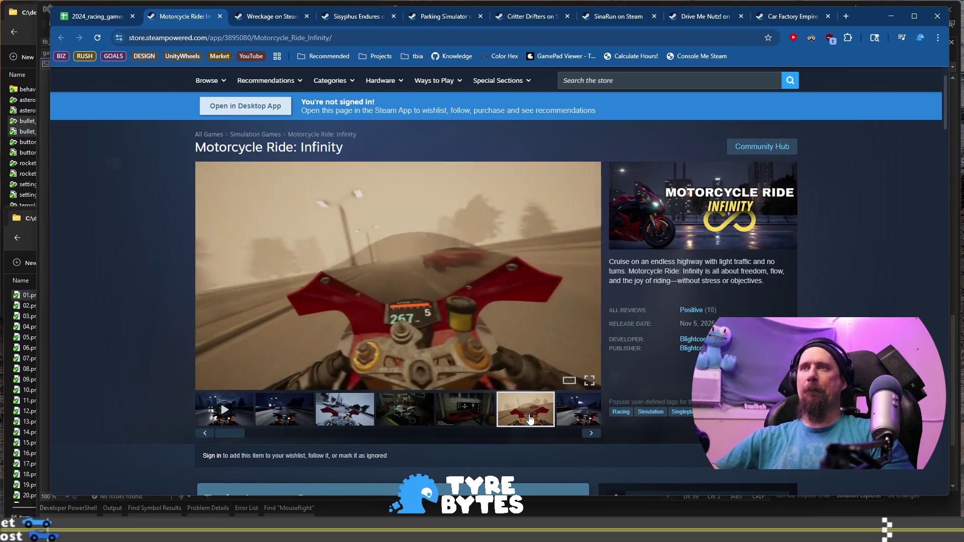
left_click(591, 433)
left_click(591, 433)
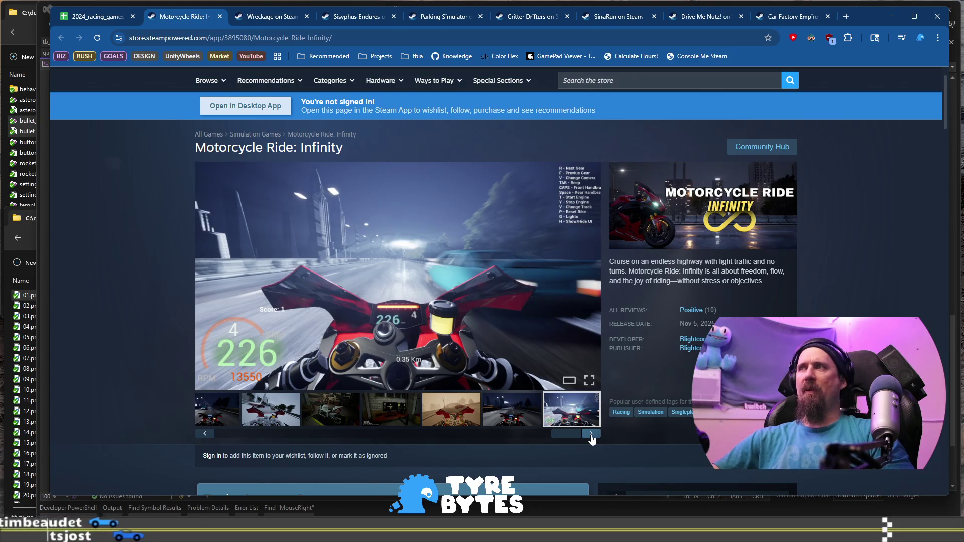
left_click(592, 435)
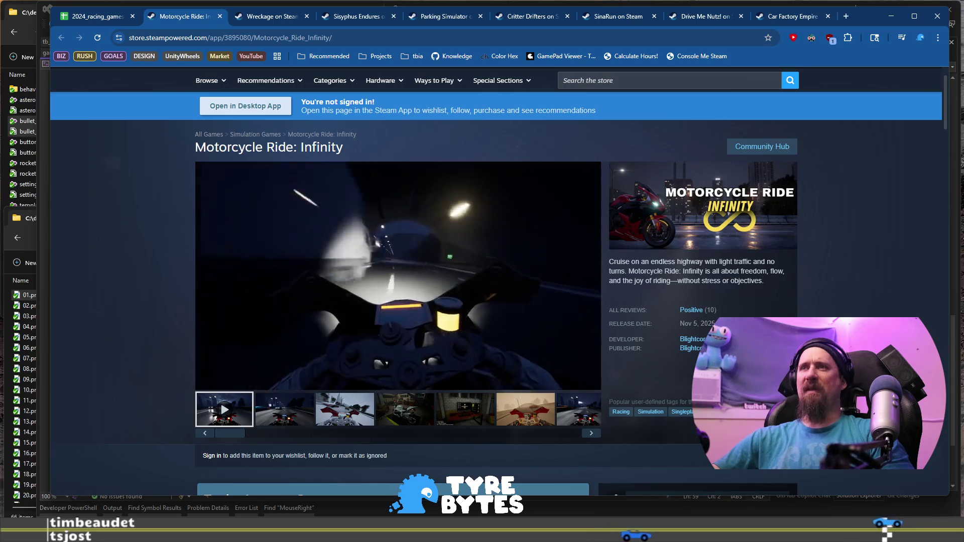
scroll(398, 276, "down", 3)
Step: Scroll down to About This Game and expand the full description with READ MORE
scroll(451, 324, "down", 3)
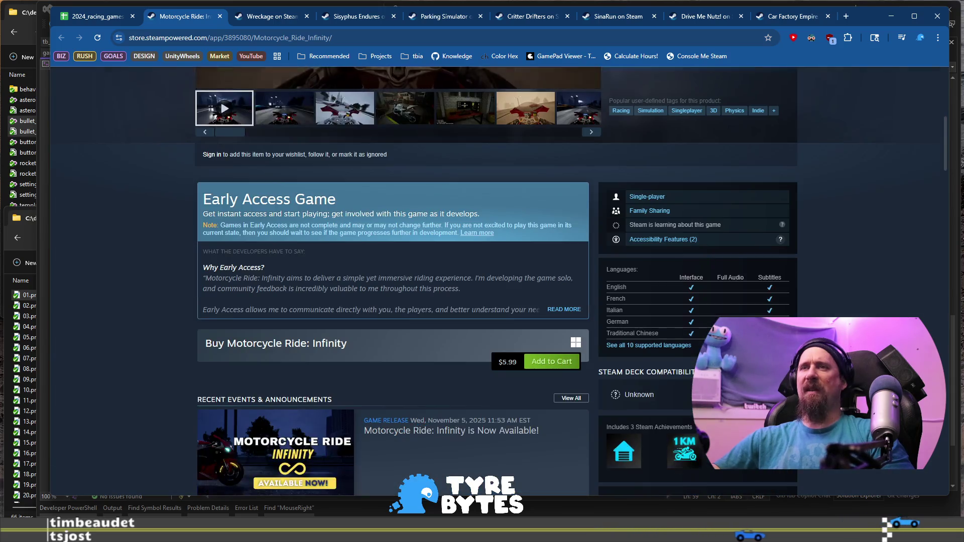
scroll(450, 324, "down", 3)
scroll(450, 324, "down", 1)
scroll(450, 325, "down", 7)
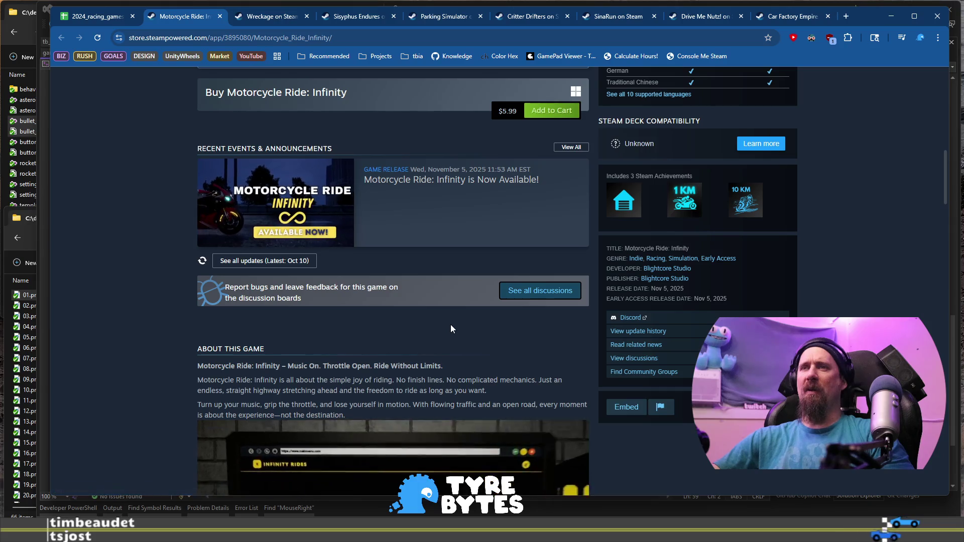
scroll(234, 355, "down", 2)
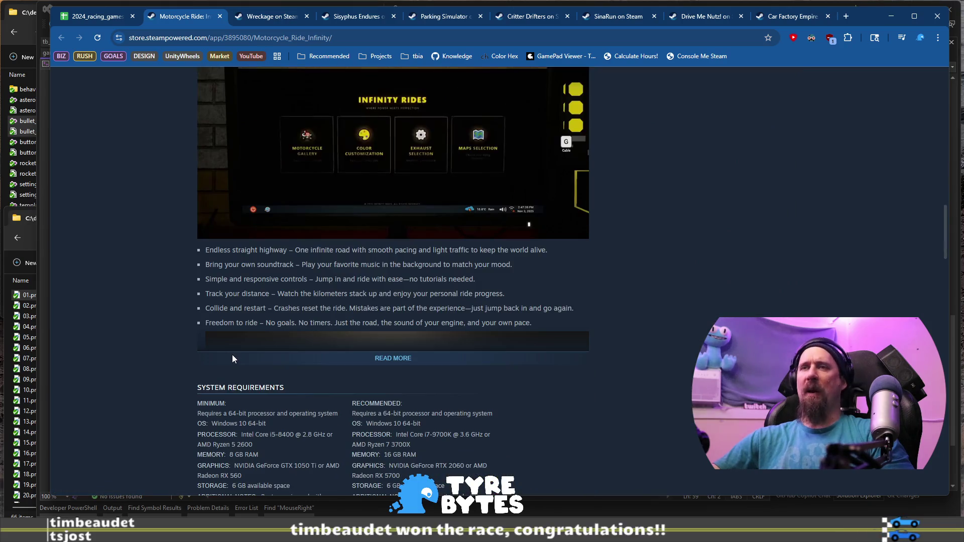
scroll(187, 329, "down", 2)
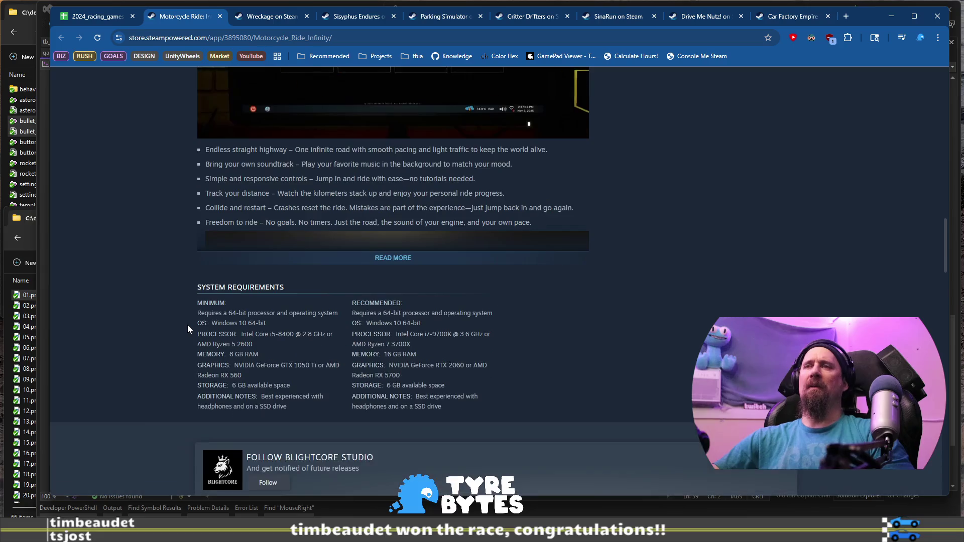
left_click(393, 258)
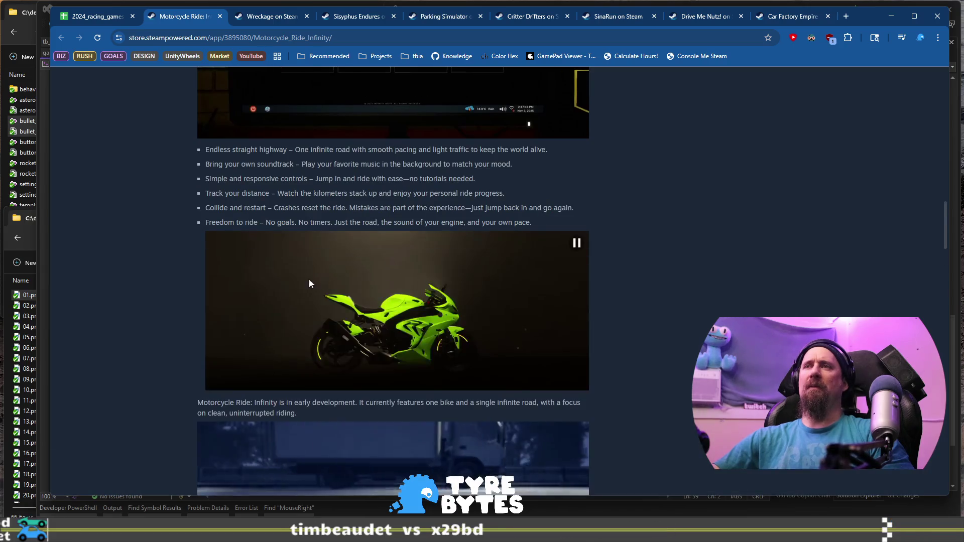
Step: Read the description, early access notes and system requirements, then return to the top of the page
scroll(264, 305, "down", 5)
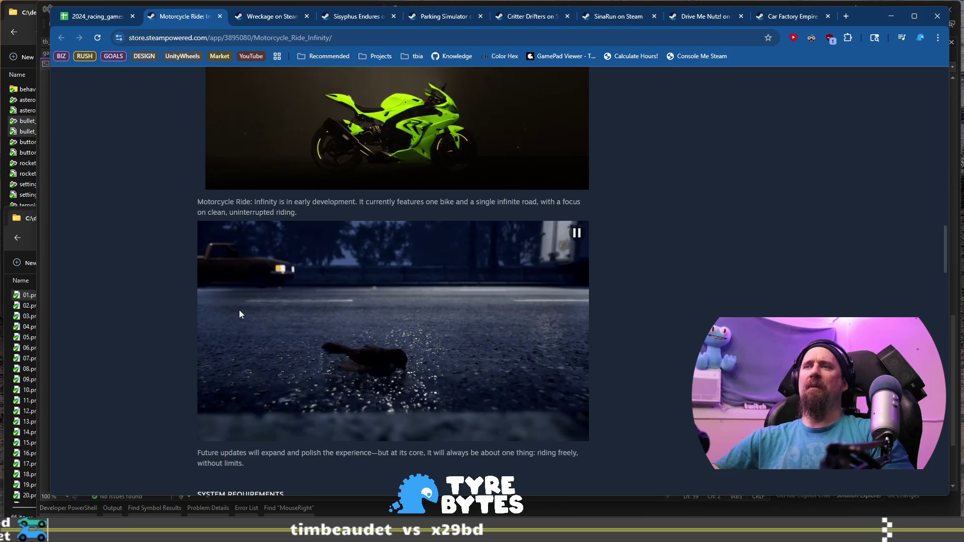
scroll(236, 315, "down", 2)
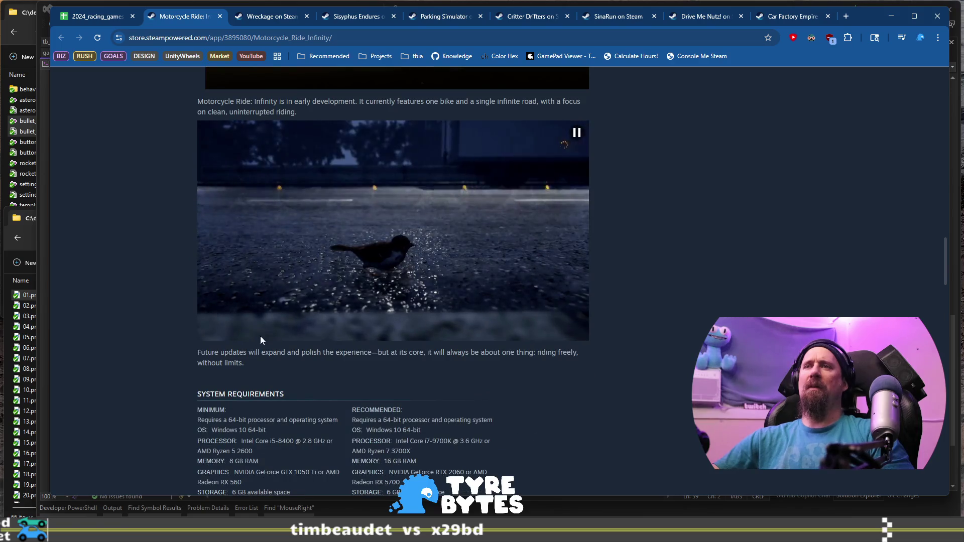
scroll(263, 346, "up", 1)
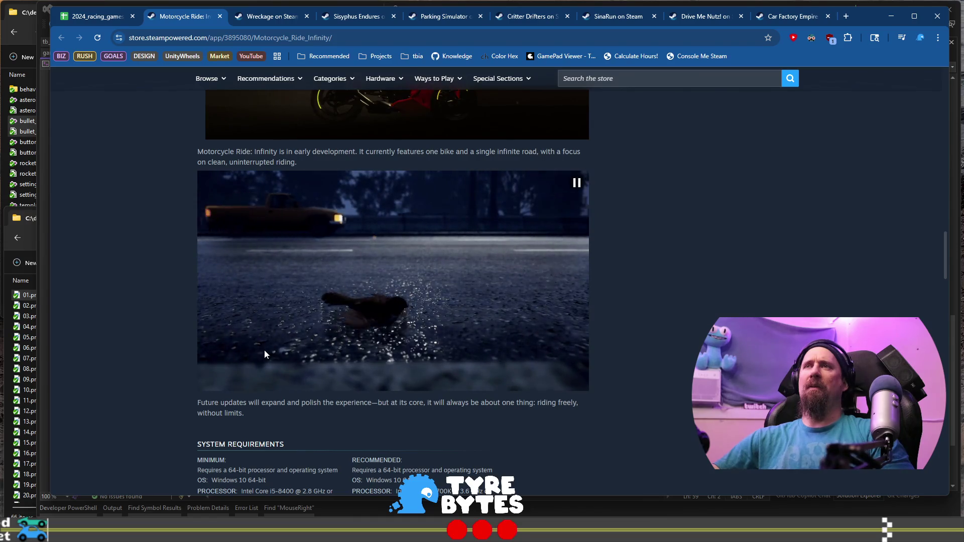
scroll(264, 351, "up", 9)
scroll(264, 350, "up", 15)
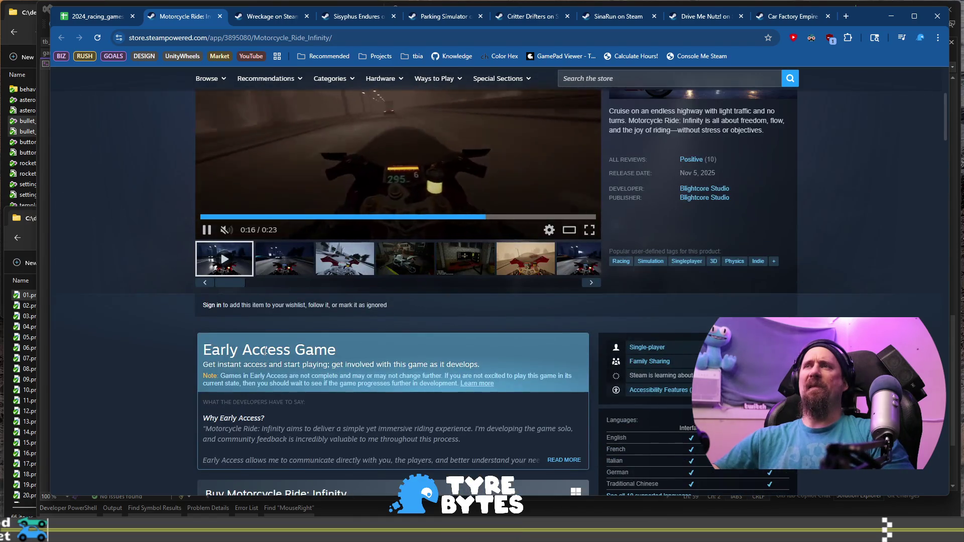
scroll(265, 351, "down", 14)
scroll(269, 336, "down", 9)
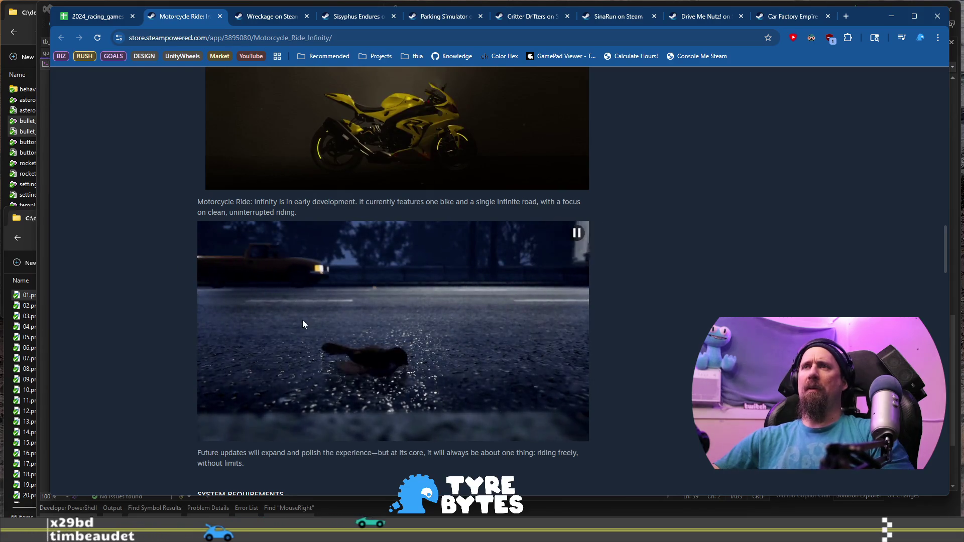
scroll(302, 321, "up", 5)
scroll(303, 320, "up", 15)
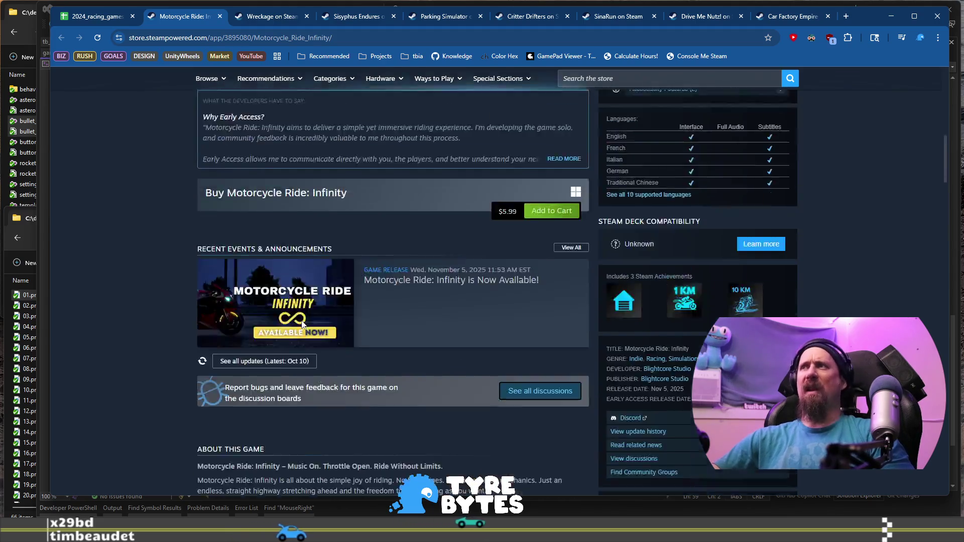
scroll(303, 326, "up", 3)
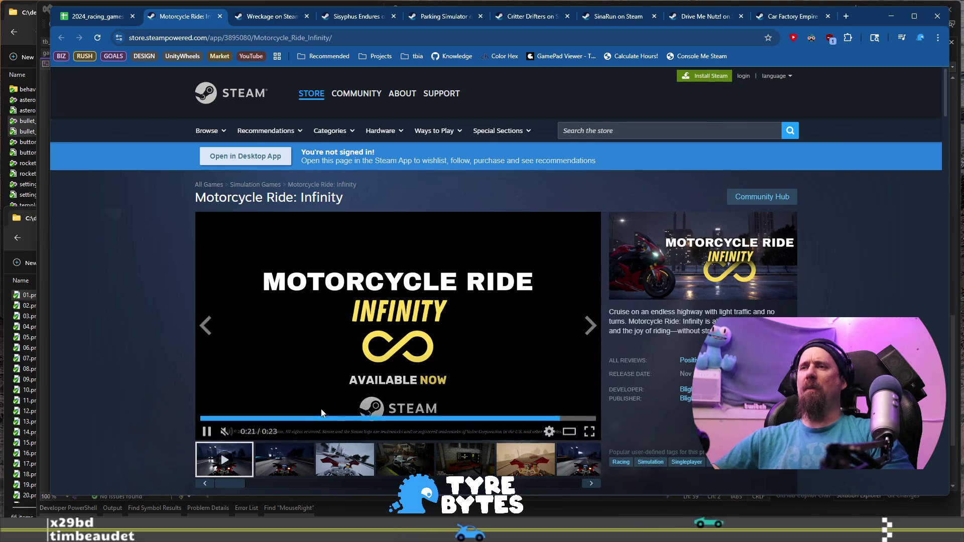
left_click(299, 455)
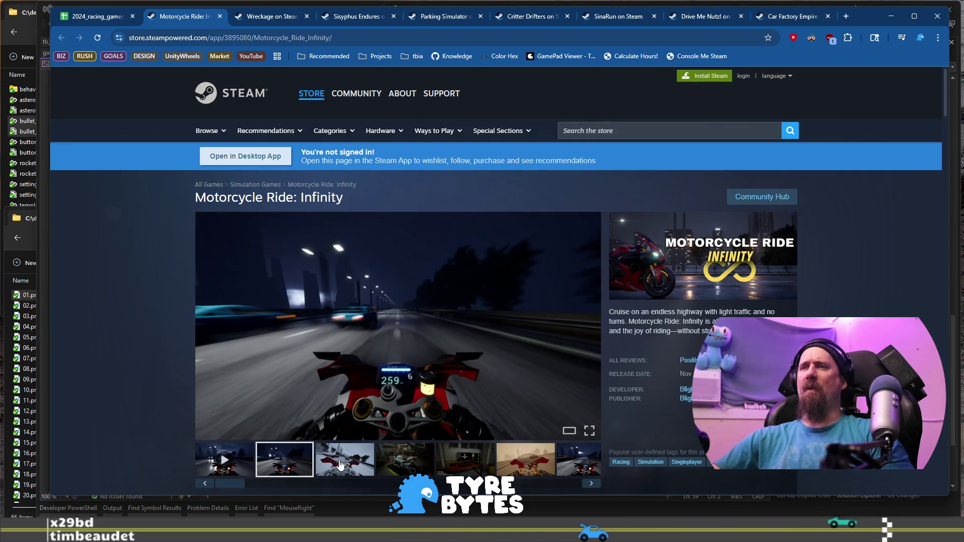
left_click(347, 460)
left_click(402, 463)
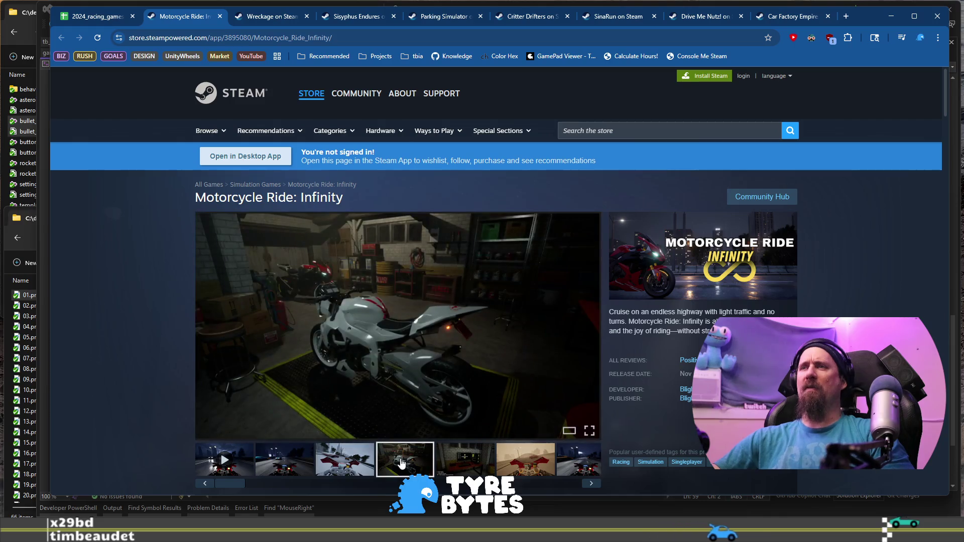
left_click(461, 459)
left_click(526, 460)
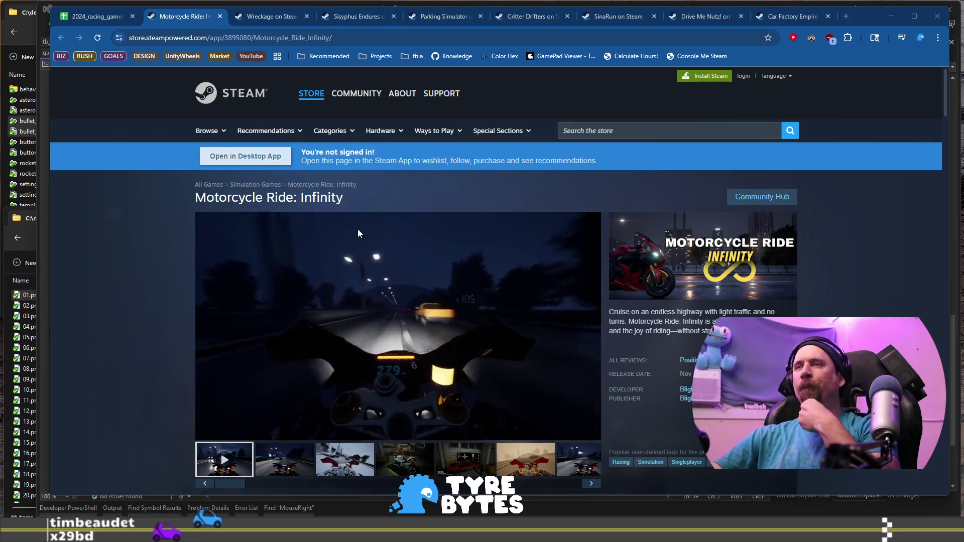
mouse_move(439, 258)
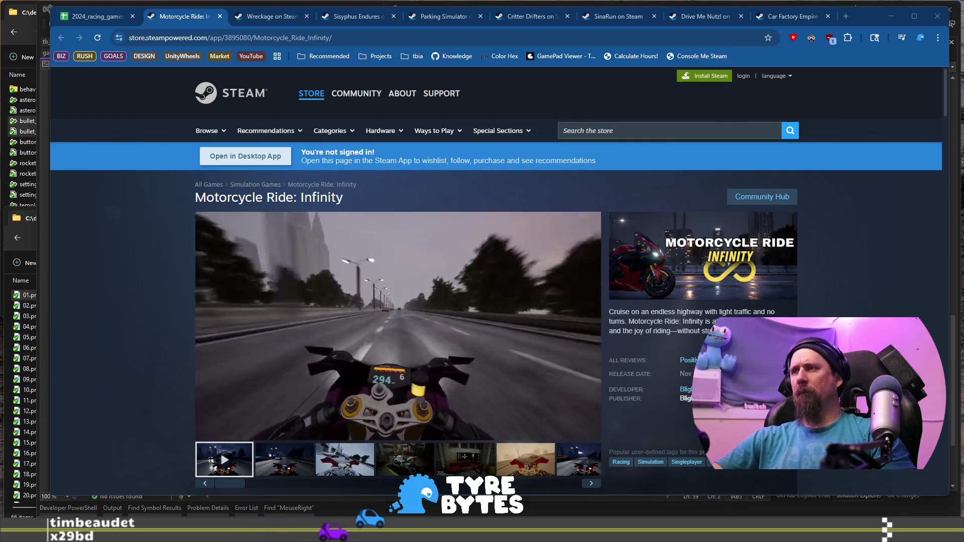
left_click(686, 390)
Step: Look over the Blightcore Studio curator page, then return to the Motorcycle Ride: Infinity store page
scroll(573, 263, "down", 4)
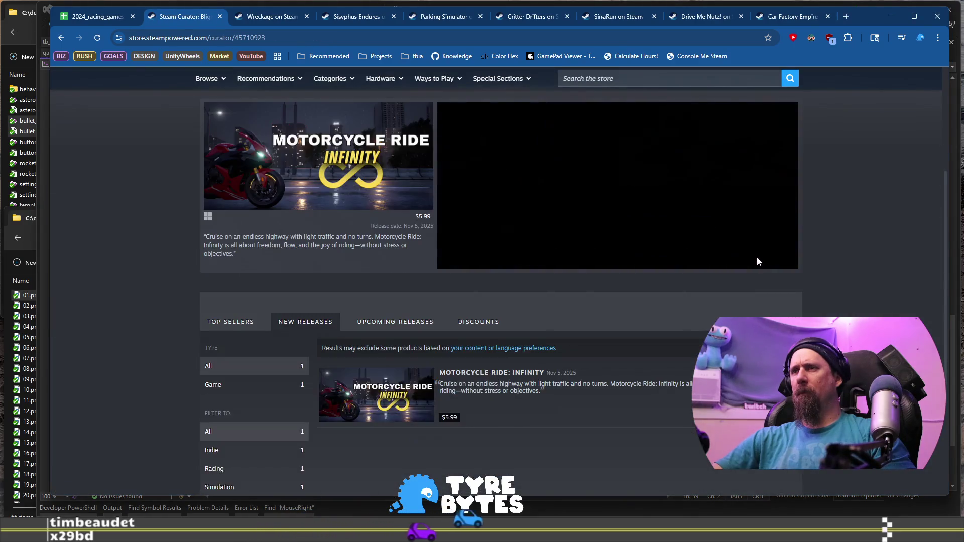
scroll(802, 249, "down", 4)
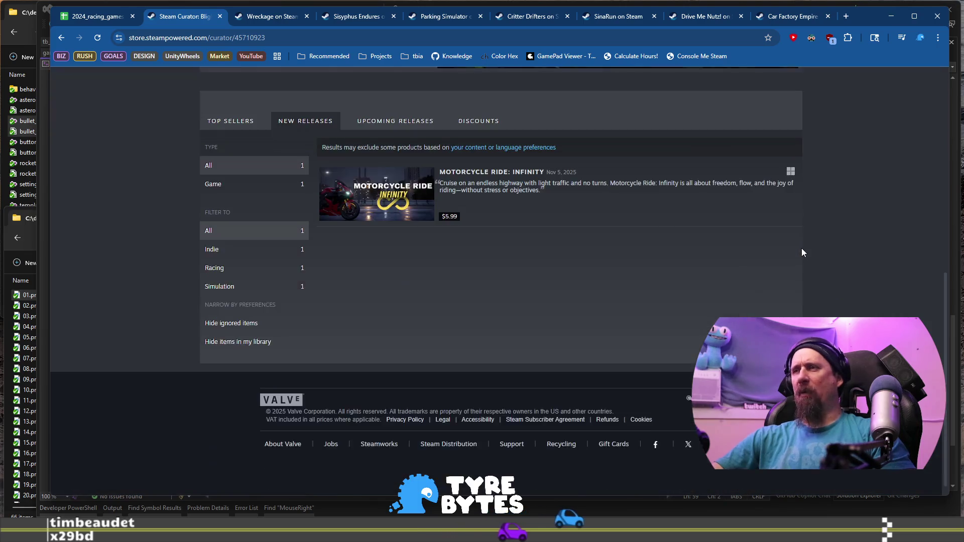
scroll(802, 249, "up", 10)
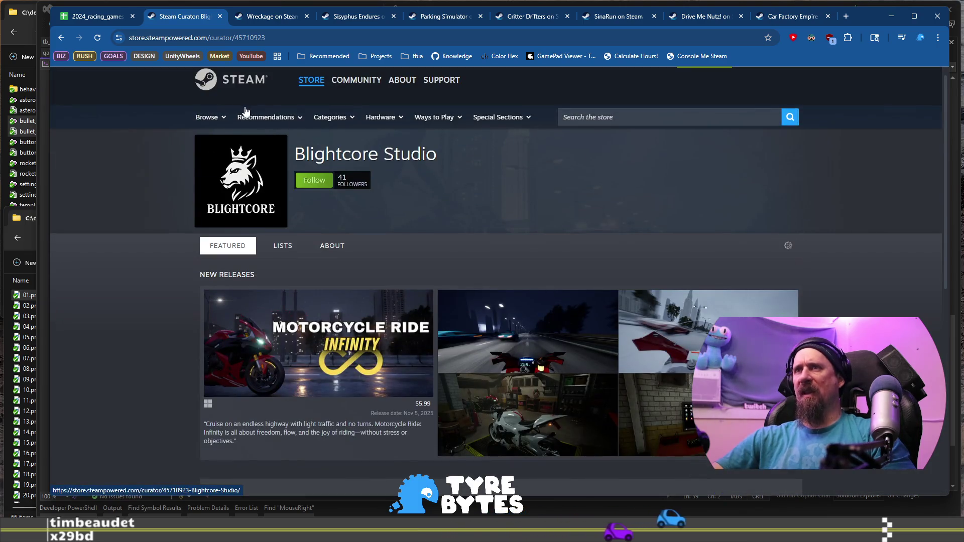
left_click(209, 19)
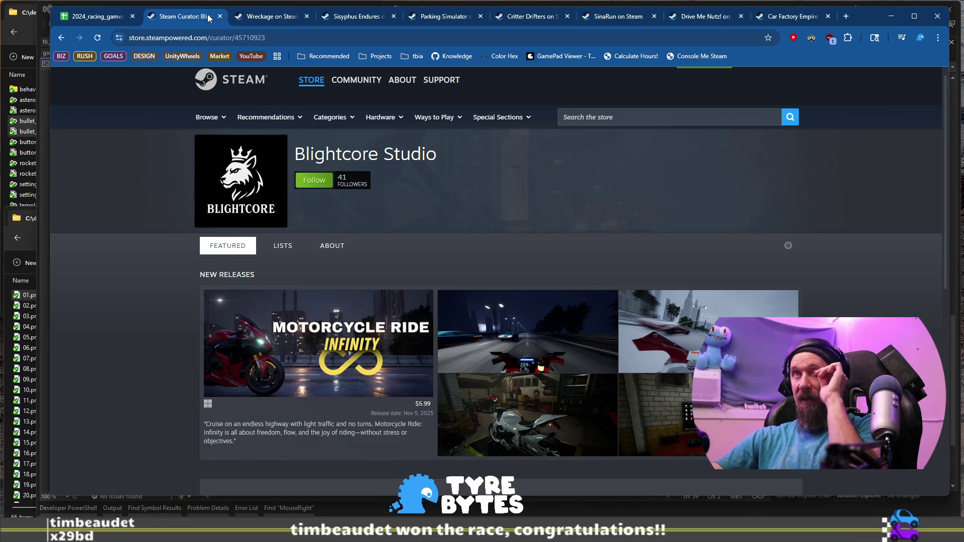
left_click(222, 19)
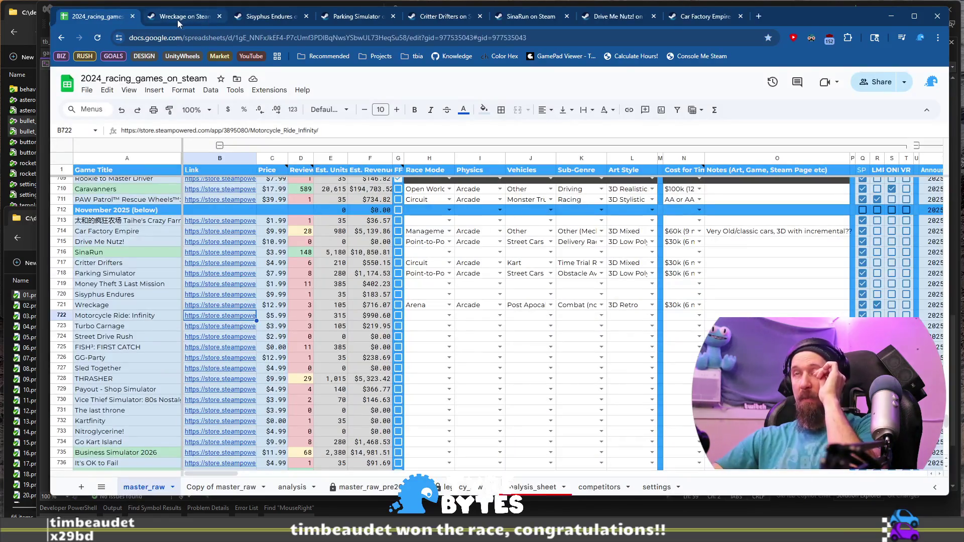
key("ctrl+shift+t")
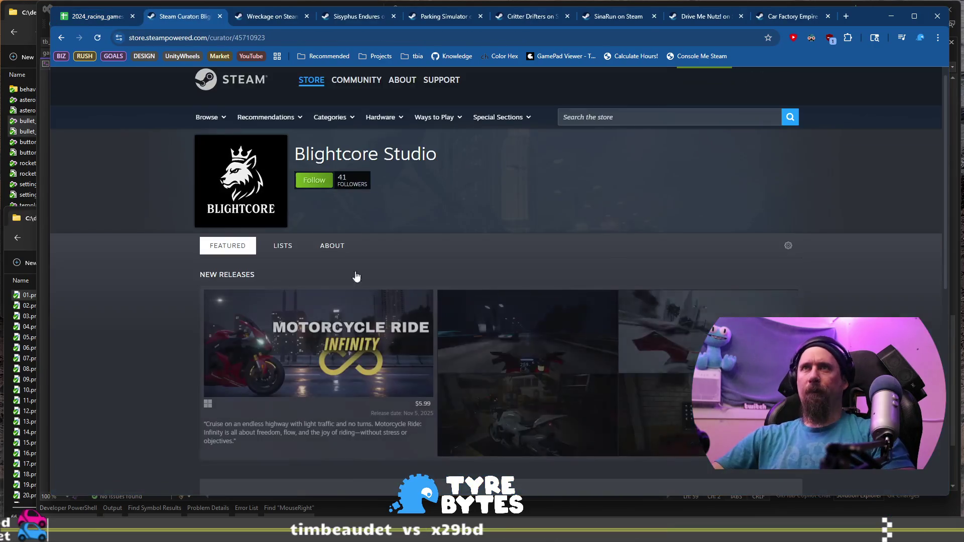
left_click(61, 40)
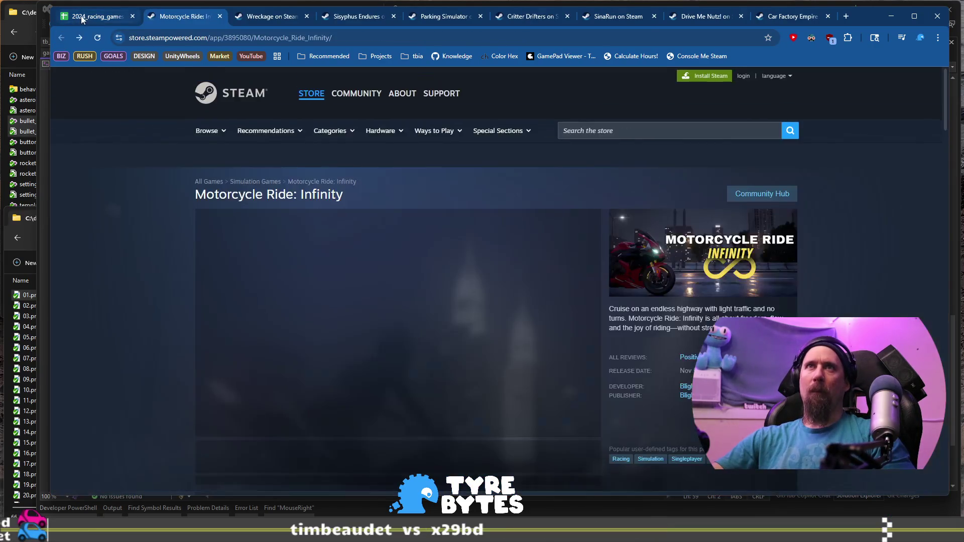
Step: Browse the game's screenshots, including an enlarged view and the garage shot, then return to the spreadsheet
left_click(295, 466)
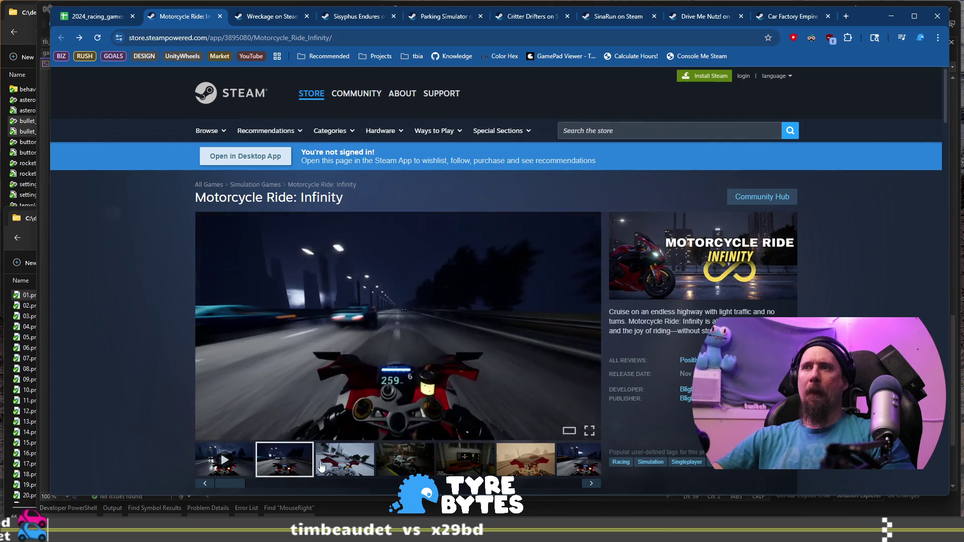
left_click(442, 327)
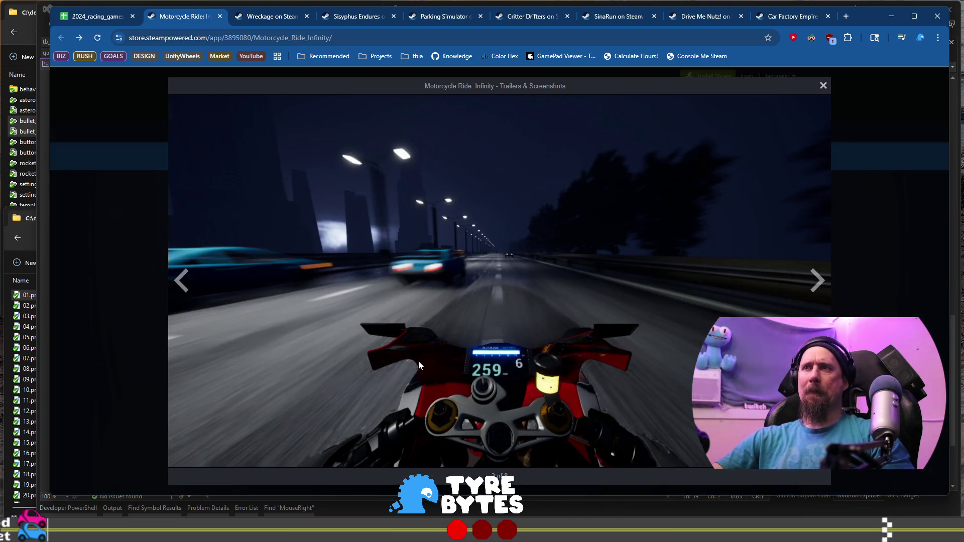
key("Escape")
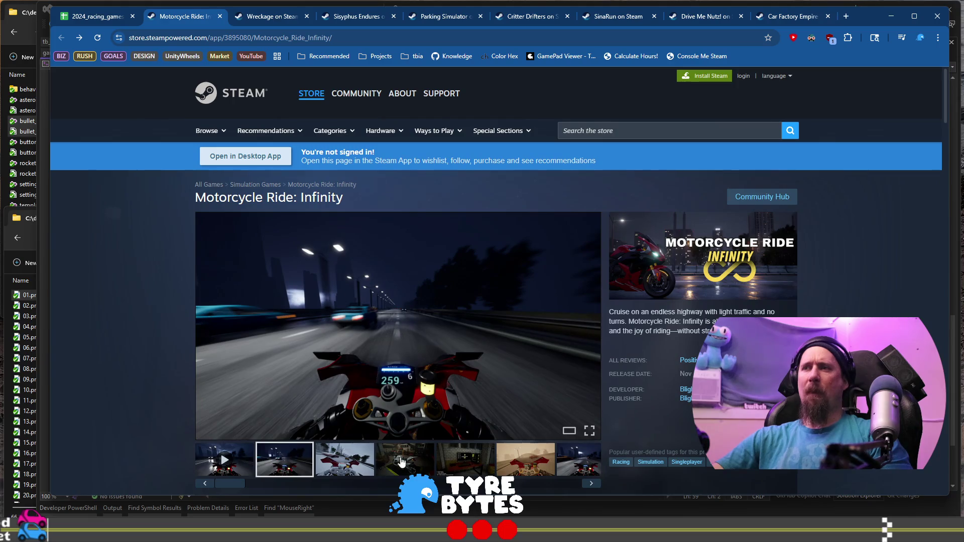
left_click(398, 461)
left_click(362, 464)
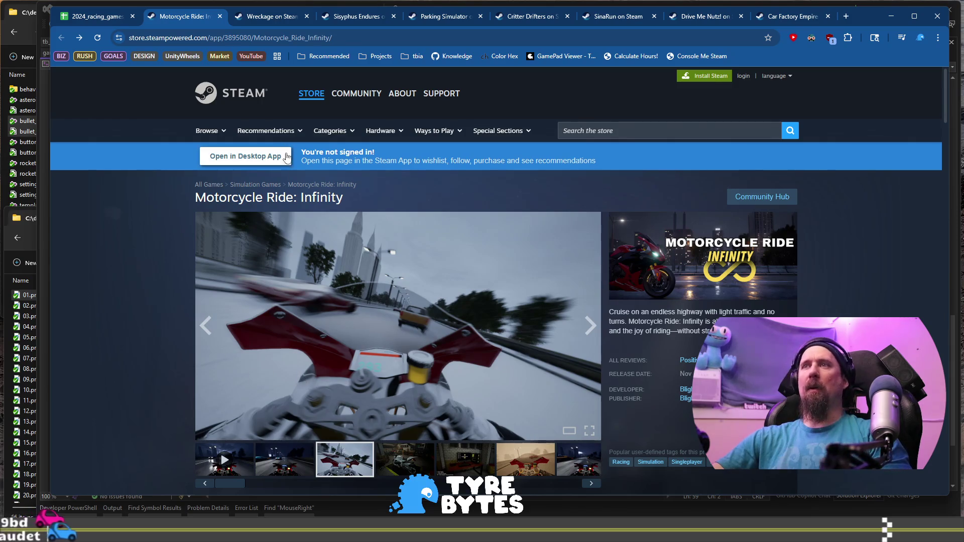
left_click(97, 17)
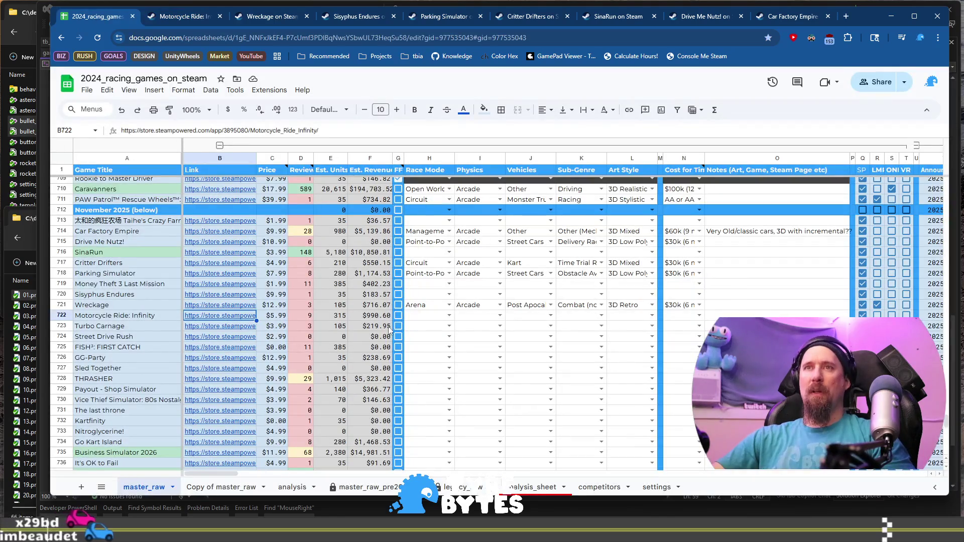
Step: Set row 722's Race Mode to Endless, Physics to Arcade and Vehicles to Motorcycles/ATV
left_click(432, 317)
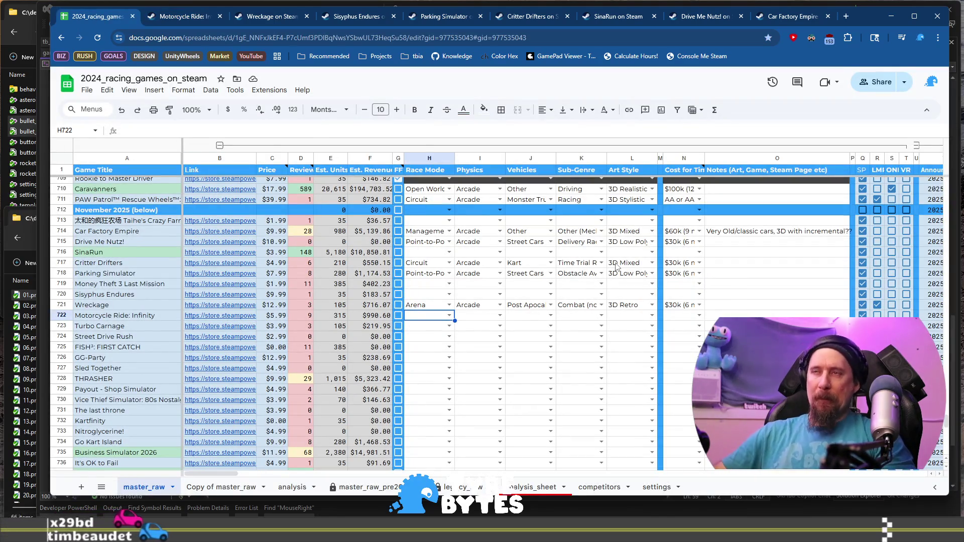
left_click(432, 317)
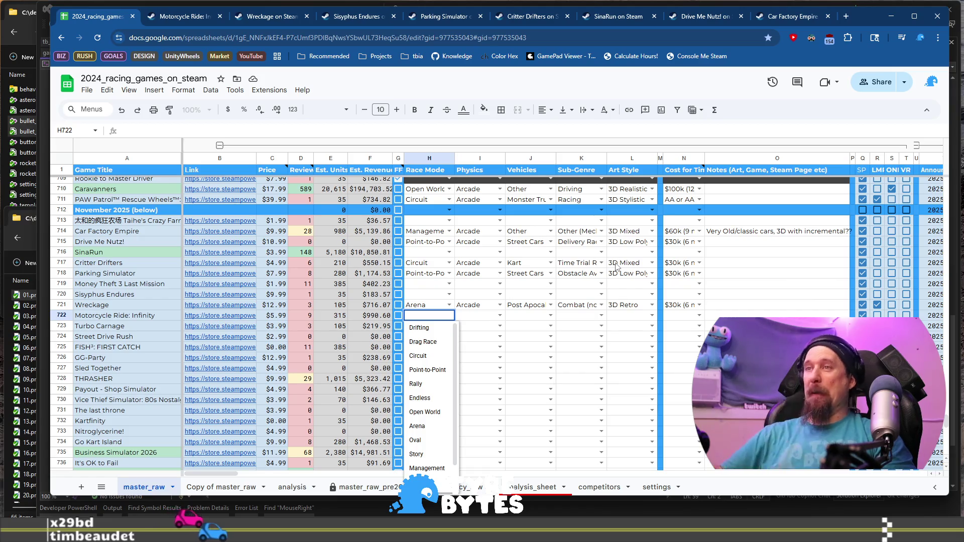
key("Down")
key("Down")
key("Down")
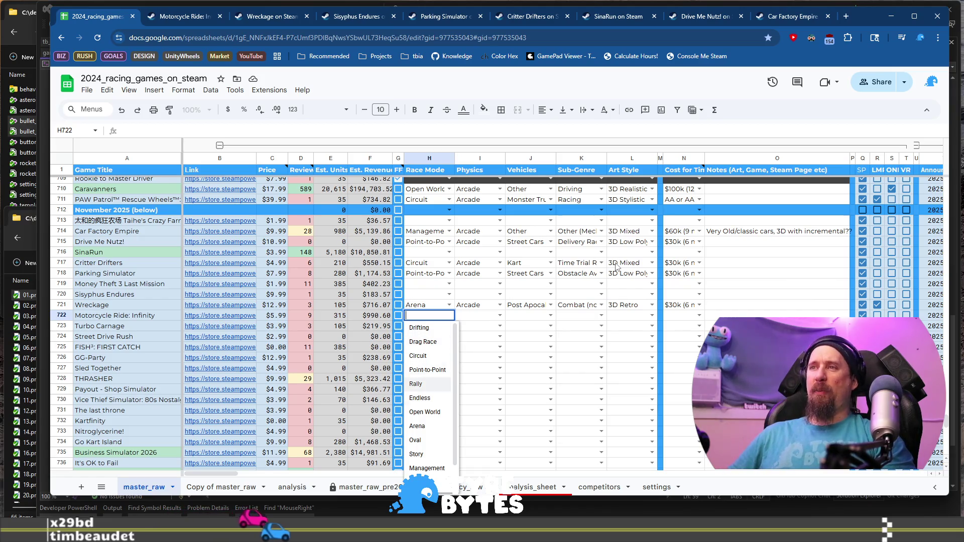
key("Tab")
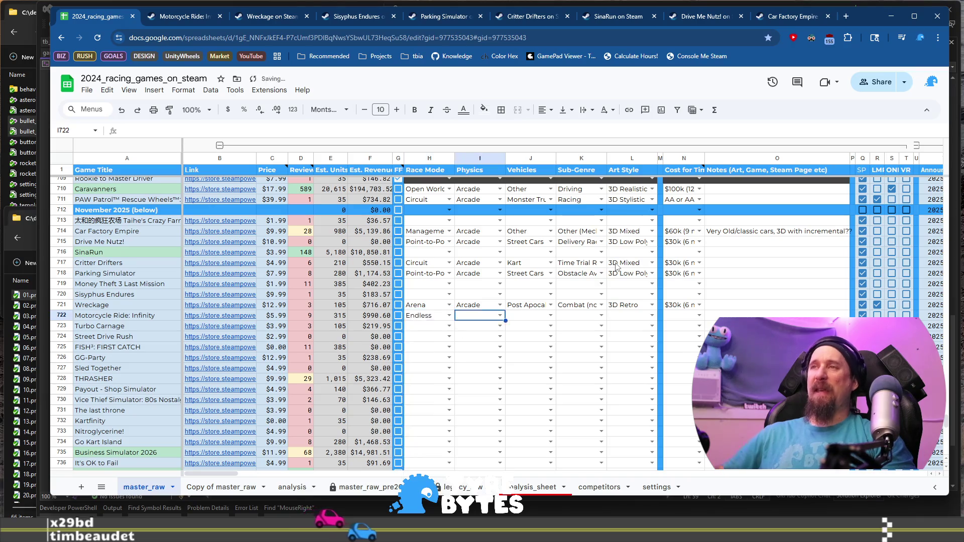
key("Return")
key("Down")
key("Down")
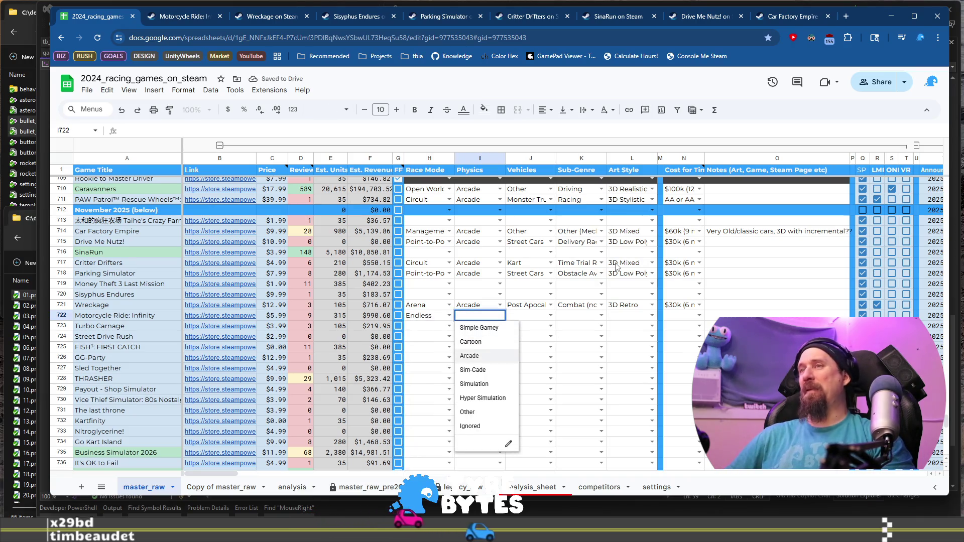
key("Tab")
key("Return")
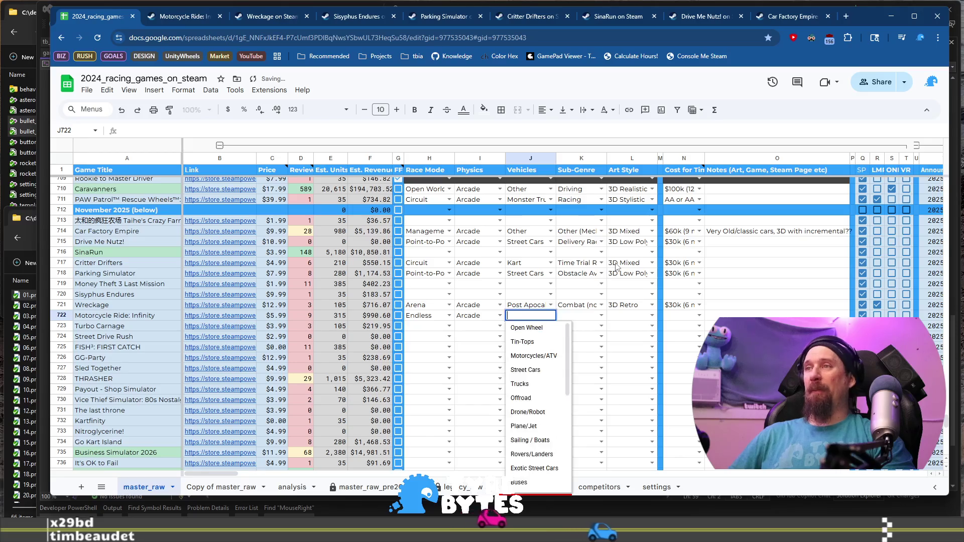
type("mo")
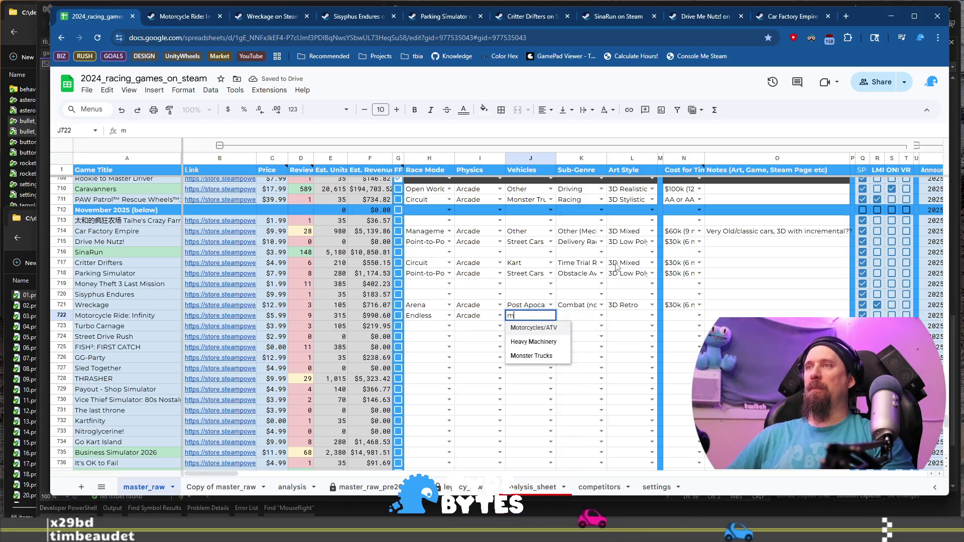
key("Tab")
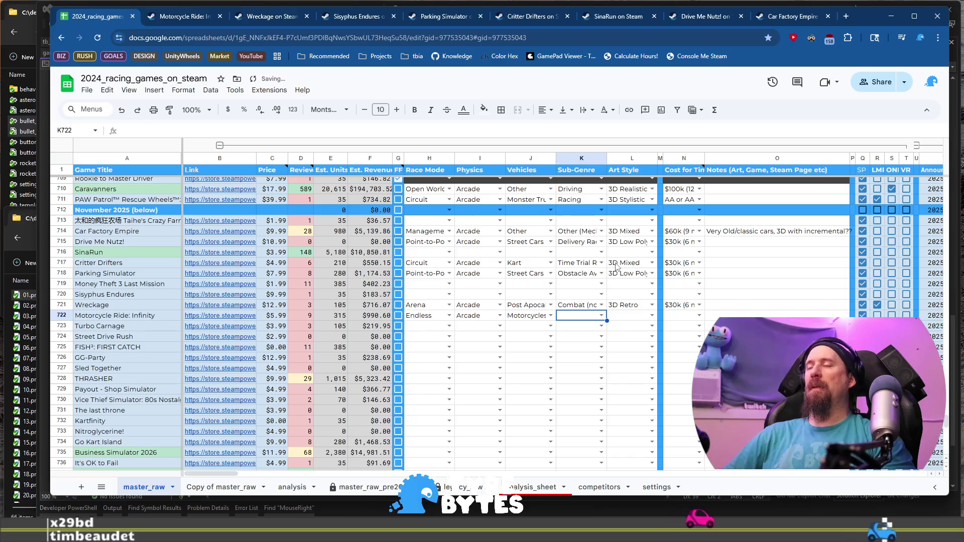
Step: Set Sub-Genre to Time Trial Racing, Art Style to 3D Semi-Realistic and cost to $30k (6 month)
key("Return")
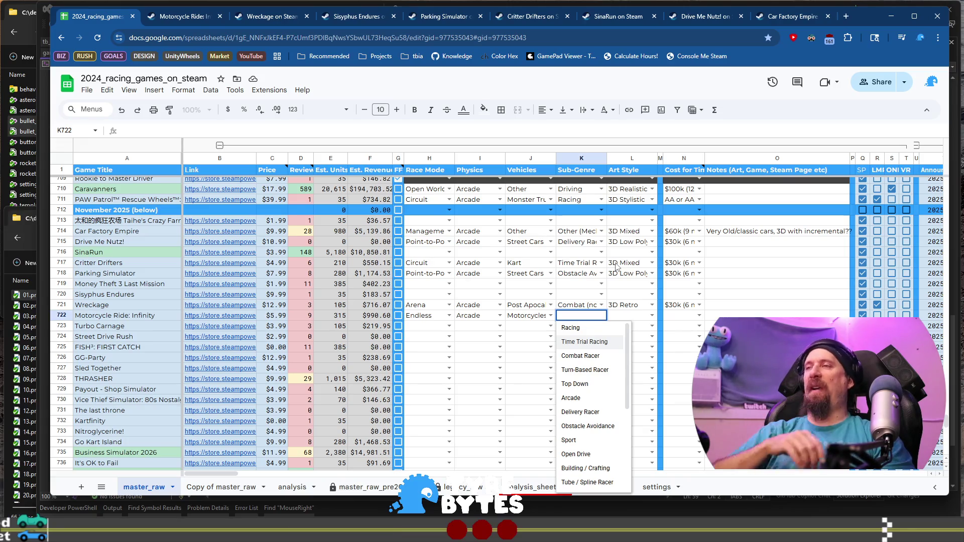
key("Tab")
key("Return")
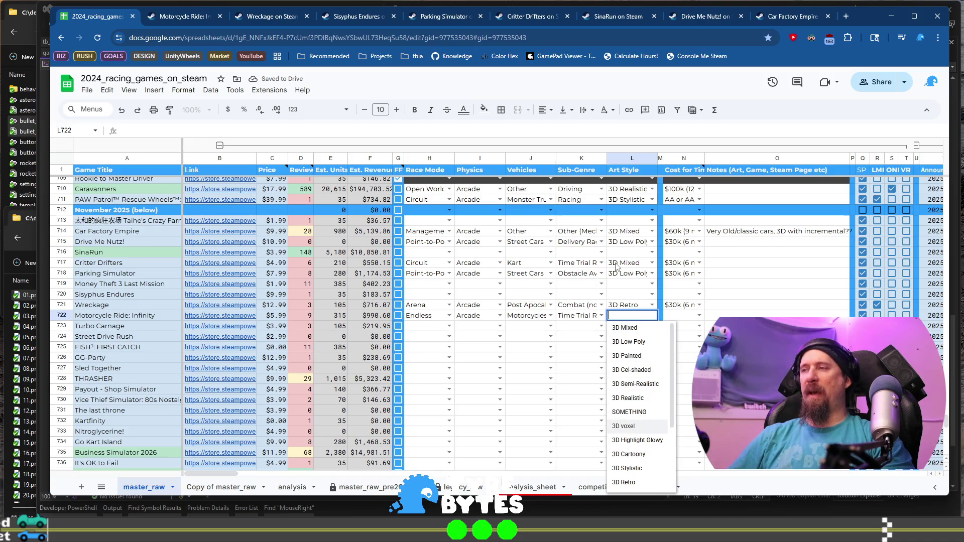
key("Up")
key("Up")
key("Up")
key("Up")
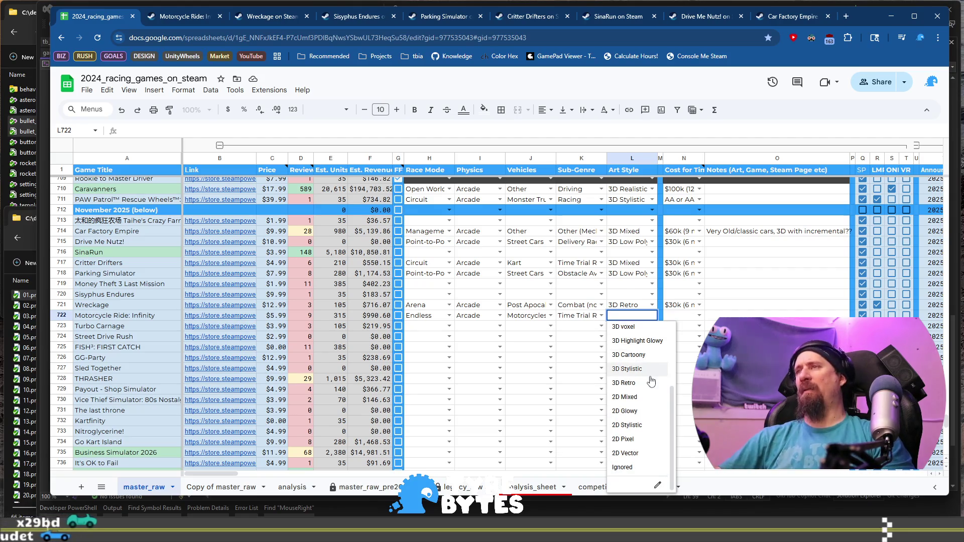
scroll(653, 382, "up", 2)
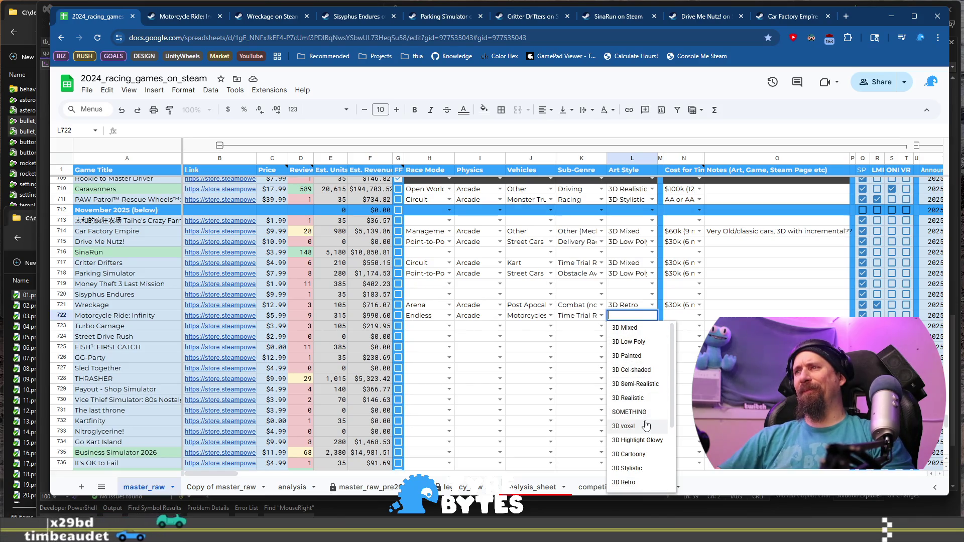
left_click(637, 384)
left_click(700, 316)
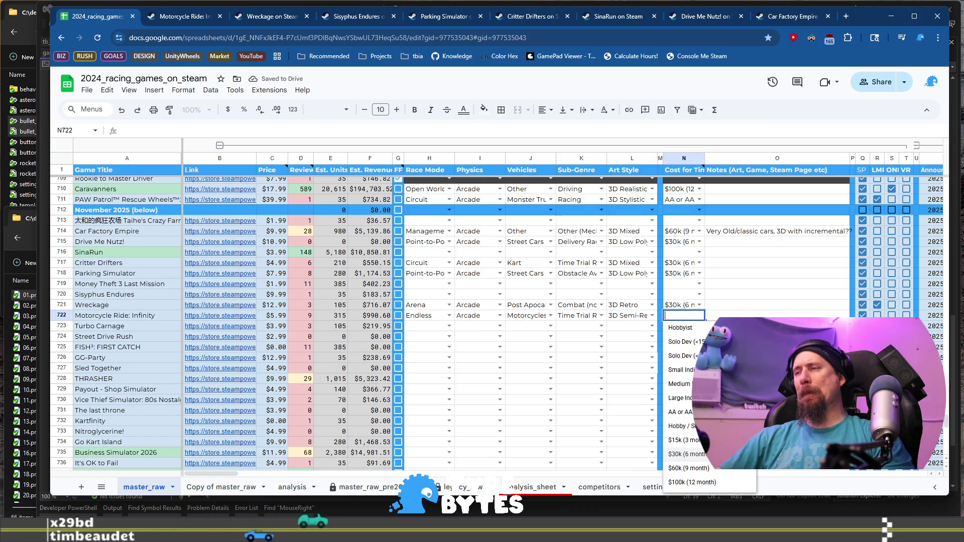
left_click(686, 454)
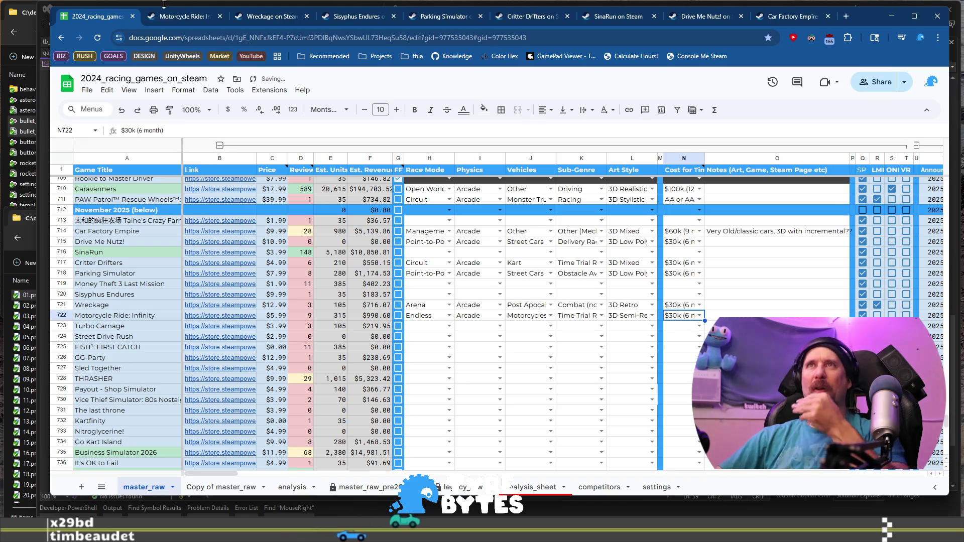
left_click(166, 14)
scroll(396, 251, "down", 3)
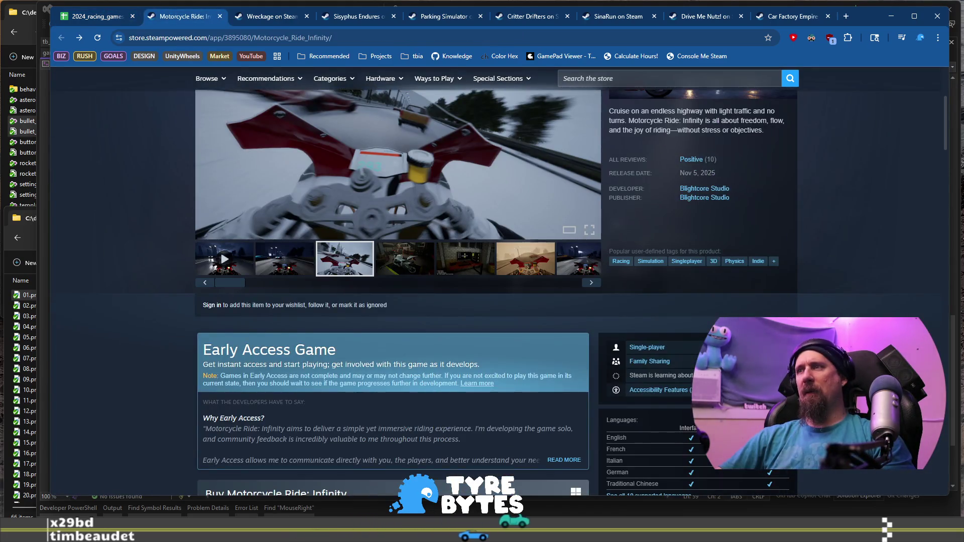
Step: Browse the Motorcycle Ride: Infinity media: the garage, PC-desk, desert, night-ride and HUD screenshots, plus the videos
scroll(363, 343, "up", 3)
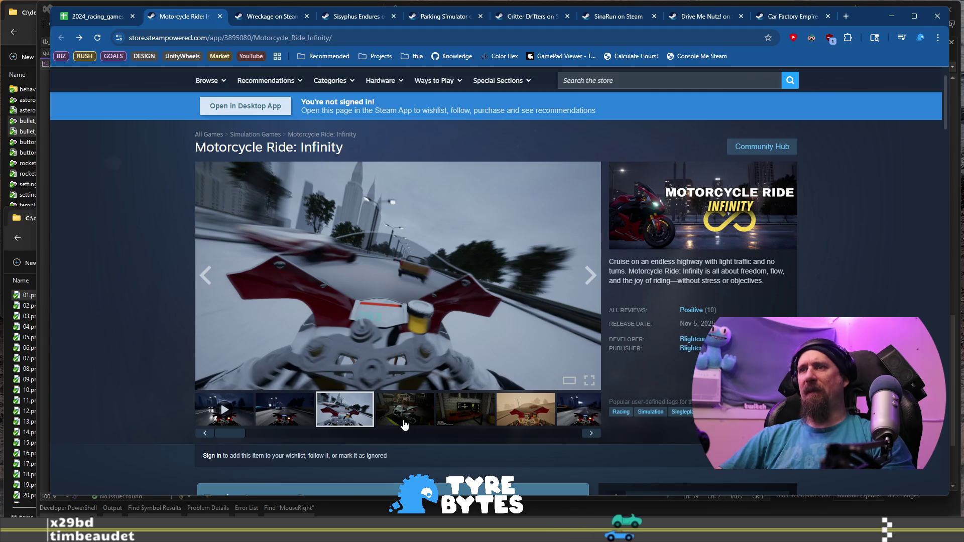
left_click(405, 425)
left_click(472, 416)
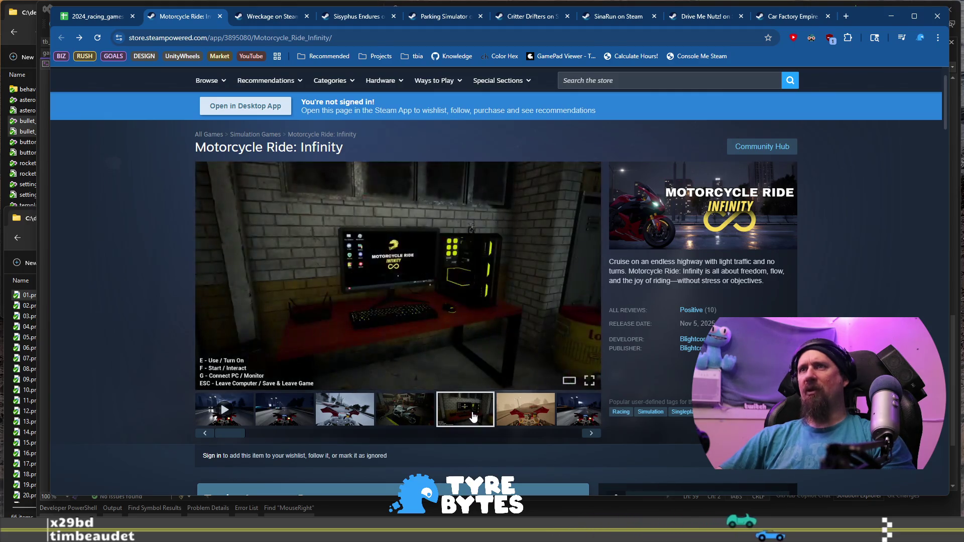
left_click(515, 416)
left_click(591, 434)
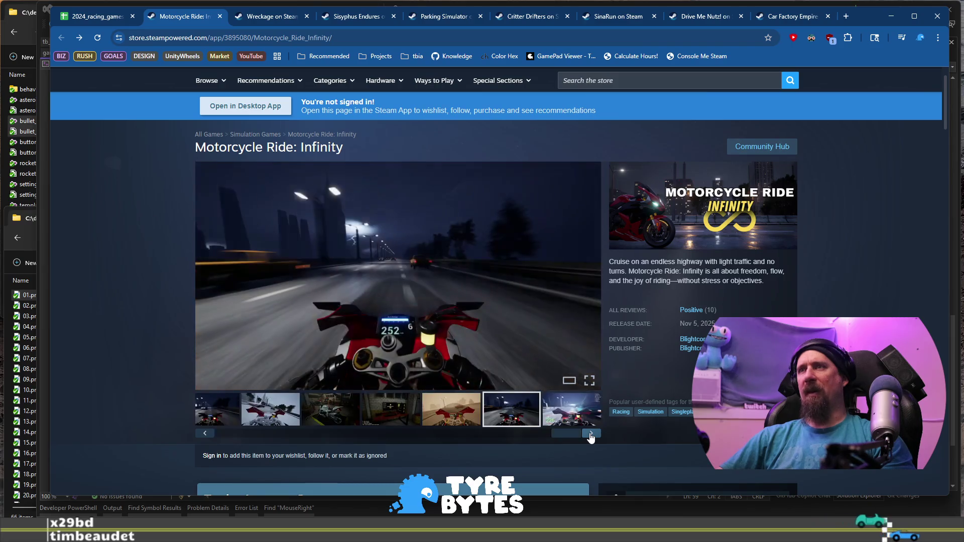
left_click(591, 435)
left_click(591, 435)
left_click(591, 435)
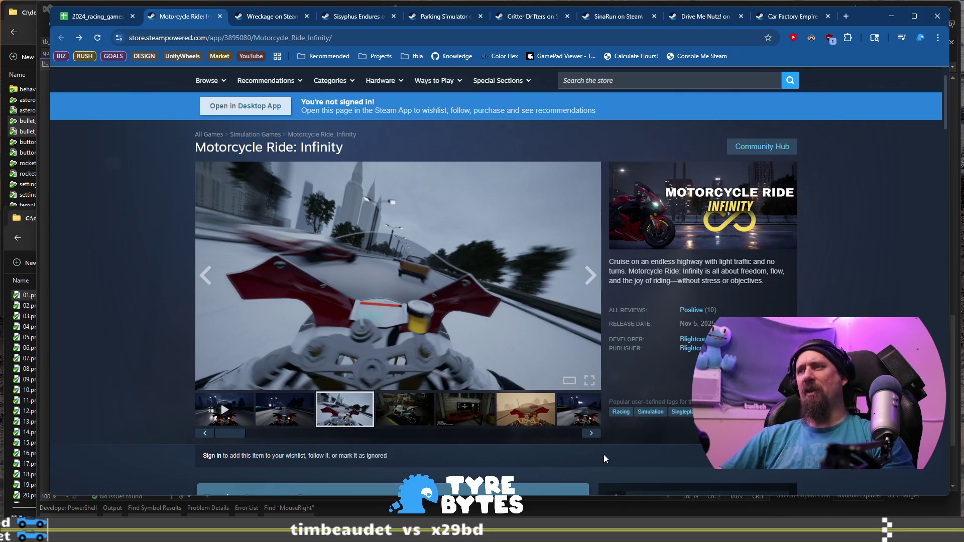
Step: Step through the remaining screenshots, then open Turbo Carnage's Steam page from row 723's link
left_click(593, 439)
left_click(593, 439)
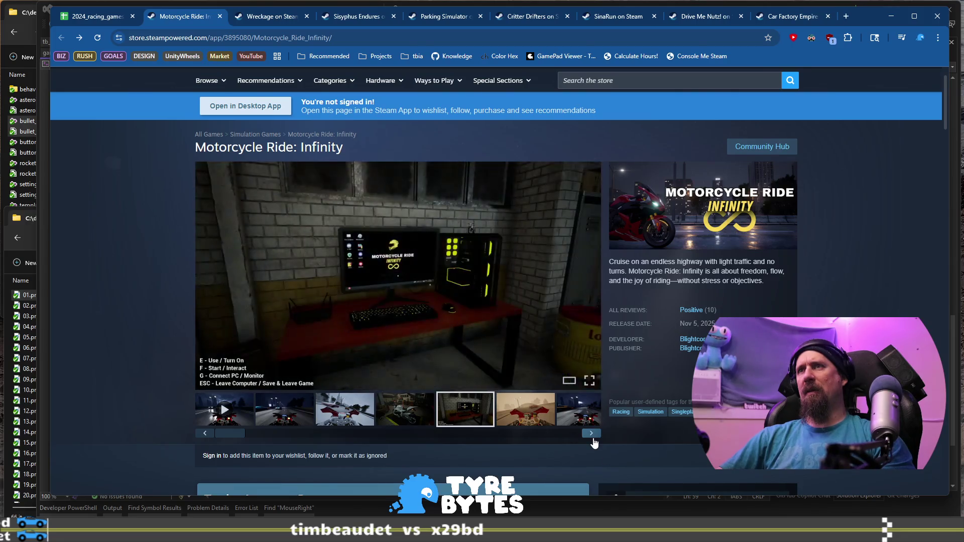
left_click(593, 439)
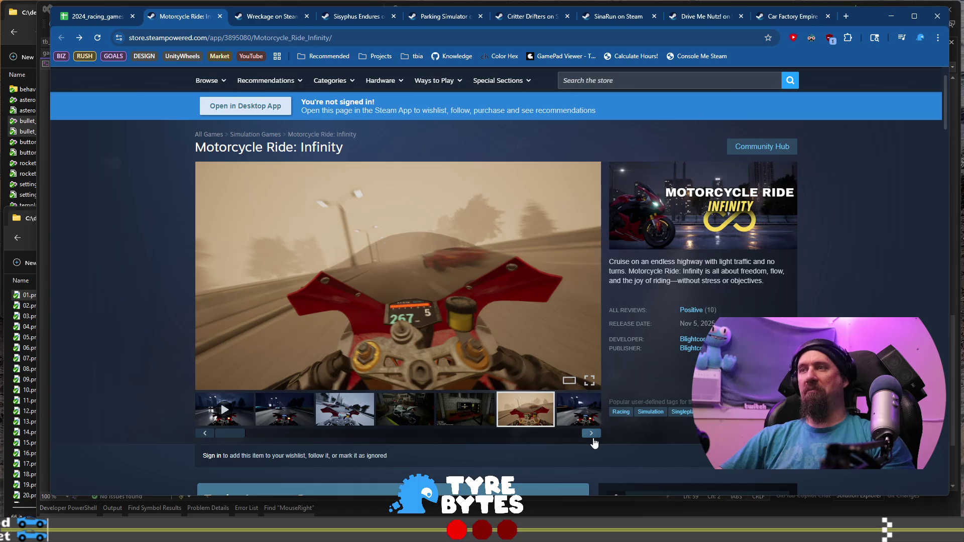
left_click(593, 439)
left_click(593, 439)
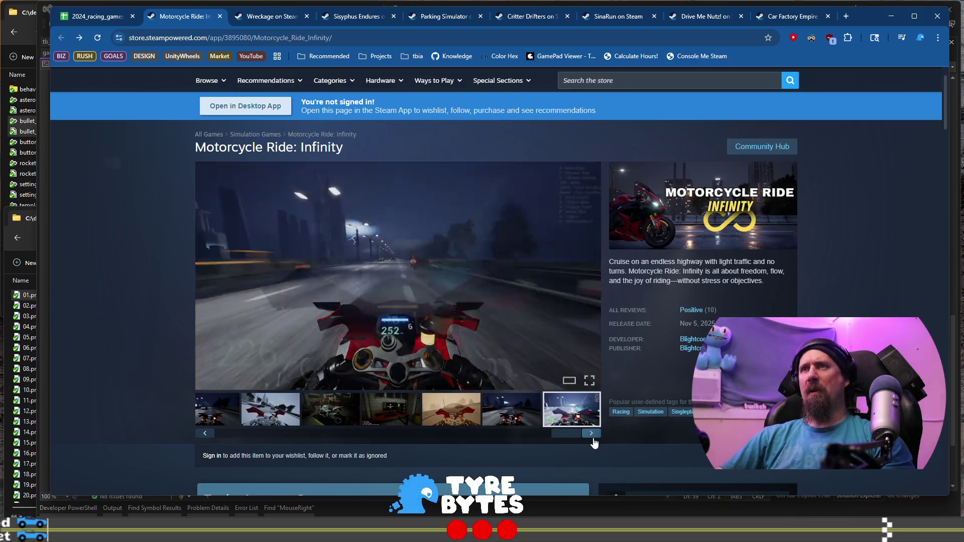
left_click(593, 439)
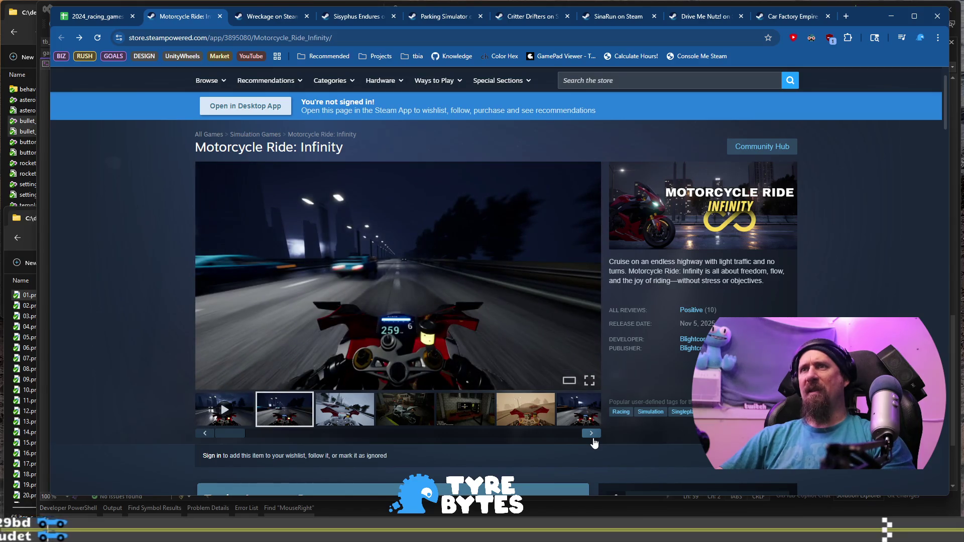
left_click(593, 438)
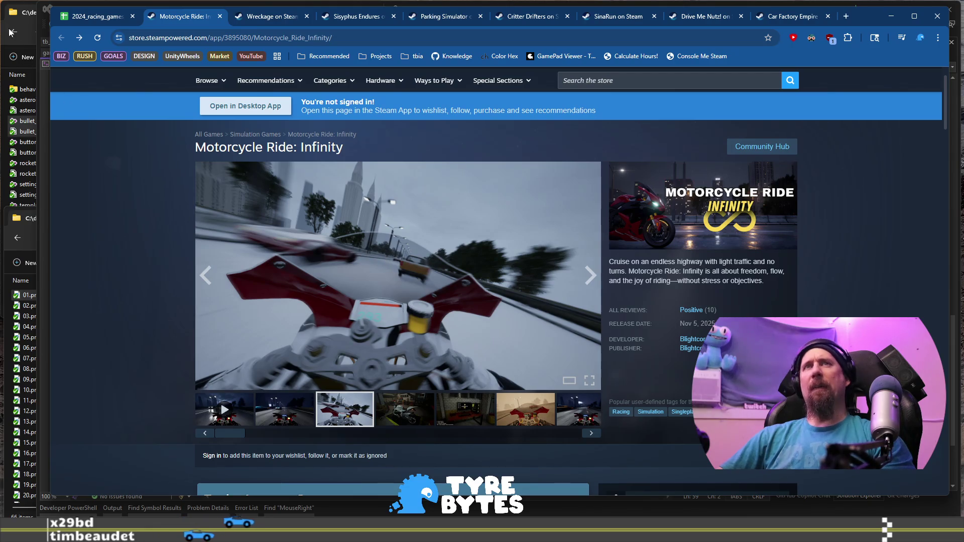
left_click(84, 22)
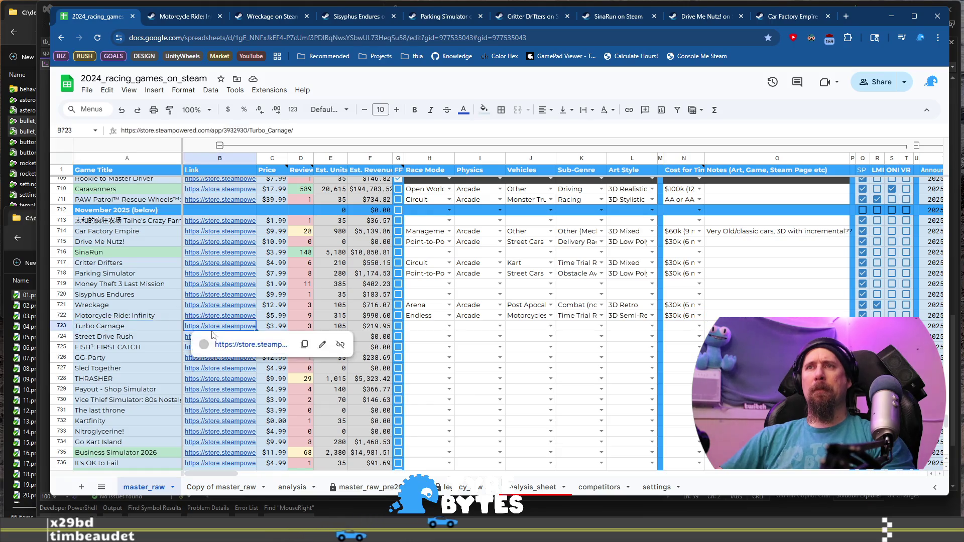
left_click(251, 343)
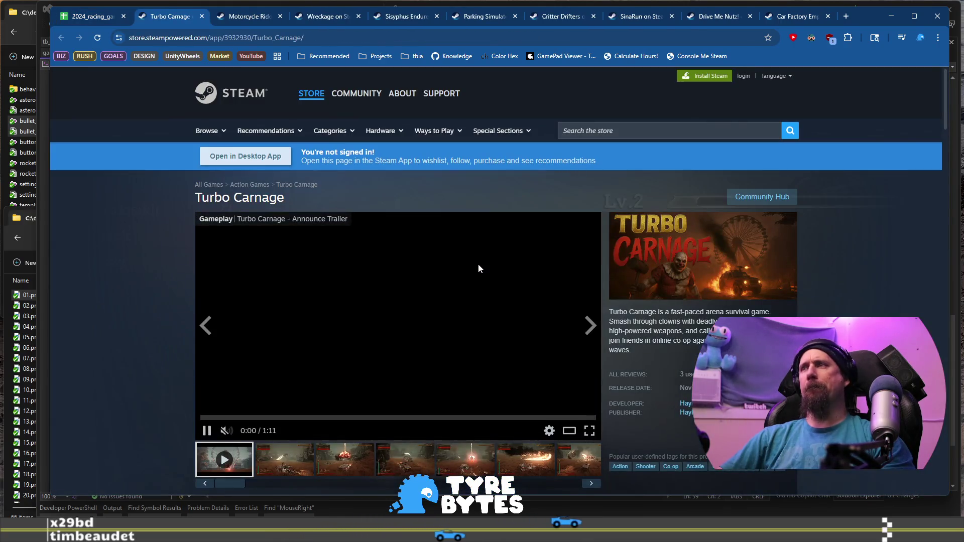
Step: Step forward and back through the Turbo Carnage screenshot carousel
scroll(479, 265, "down", 2)
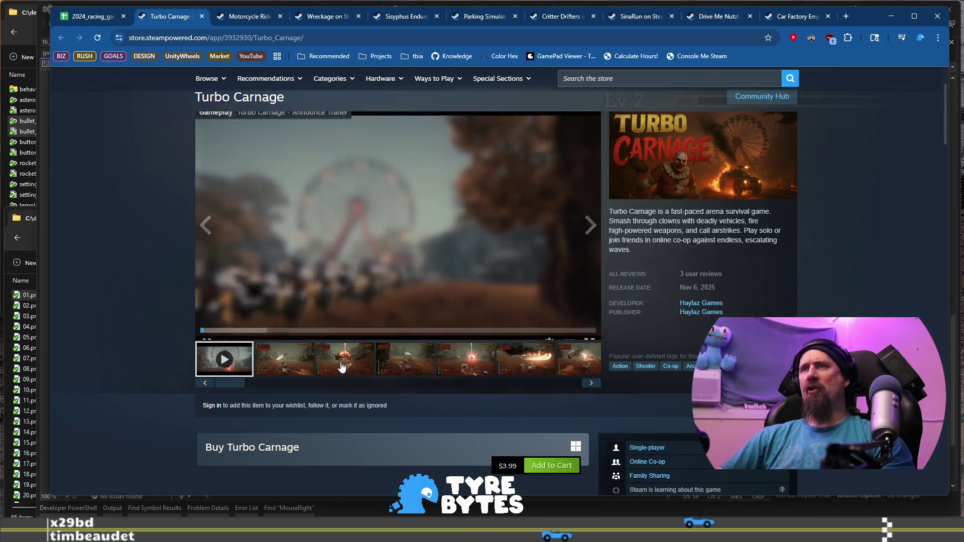
left_click(344, 367)
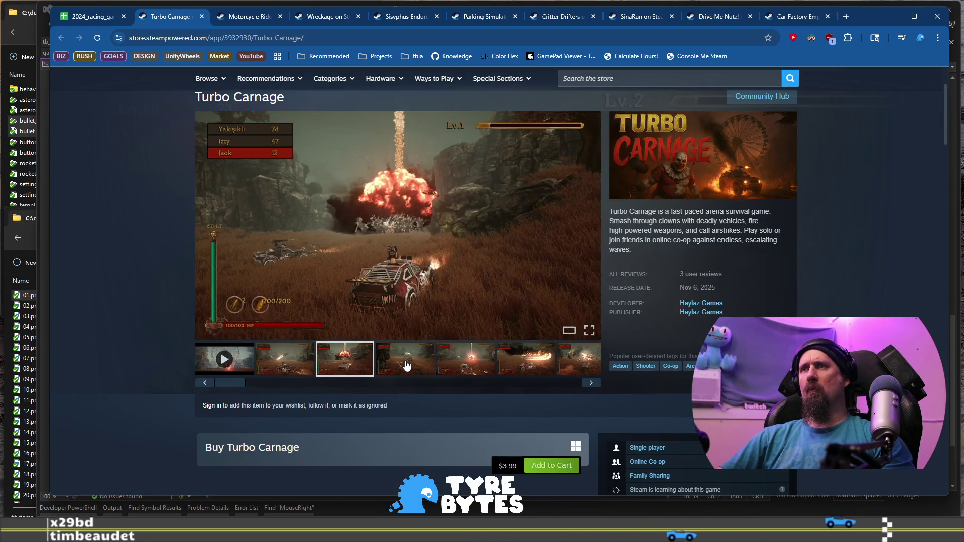
left_click(406, 367)
left_click(464, 361)
left_click(527, 364)
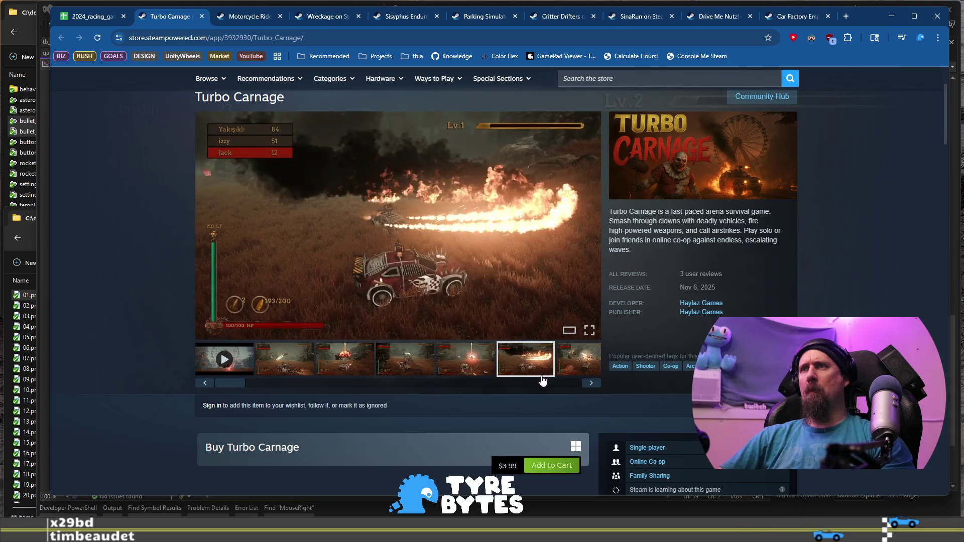
left_click(592, 385)
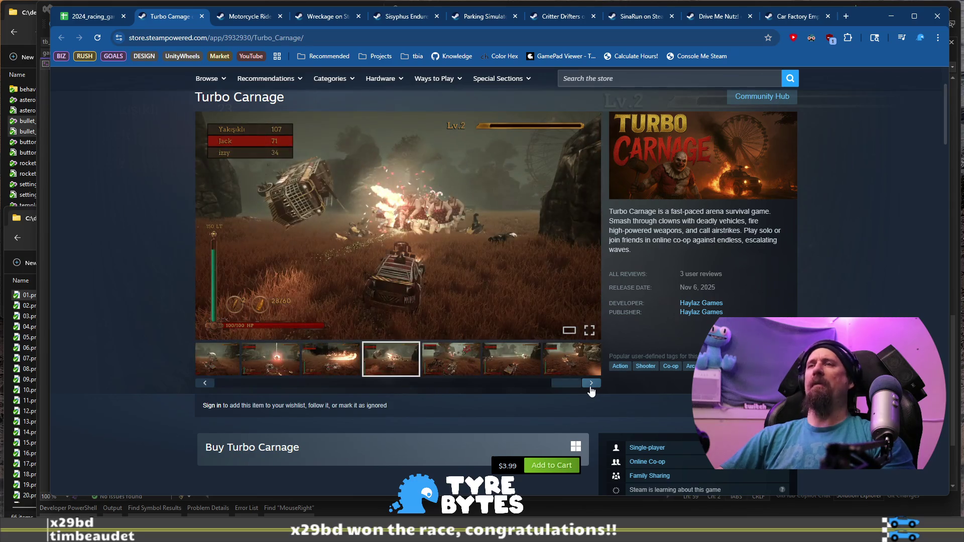
left_click(591, 383)
left_click(591, 384)
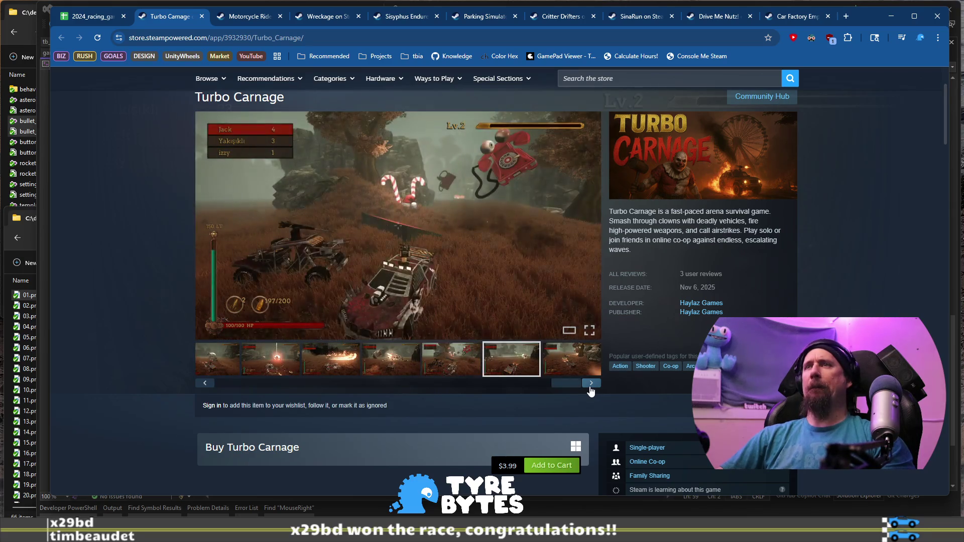
left_click(213, 384)
left_click(213, 385)
left_click(212, 384)
left_click(213, 385)
left_click(213, 385)
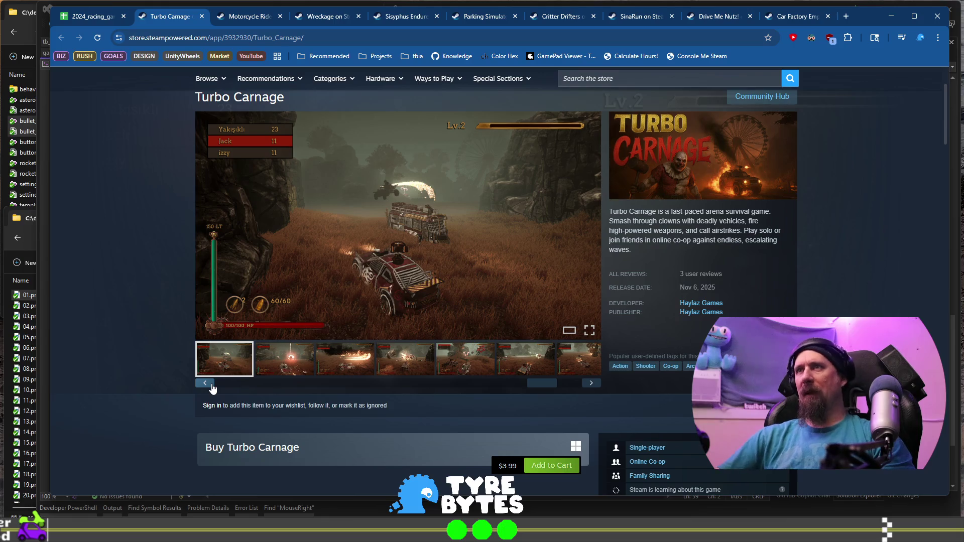
left_click(212, 385)
left_click(212, 387)
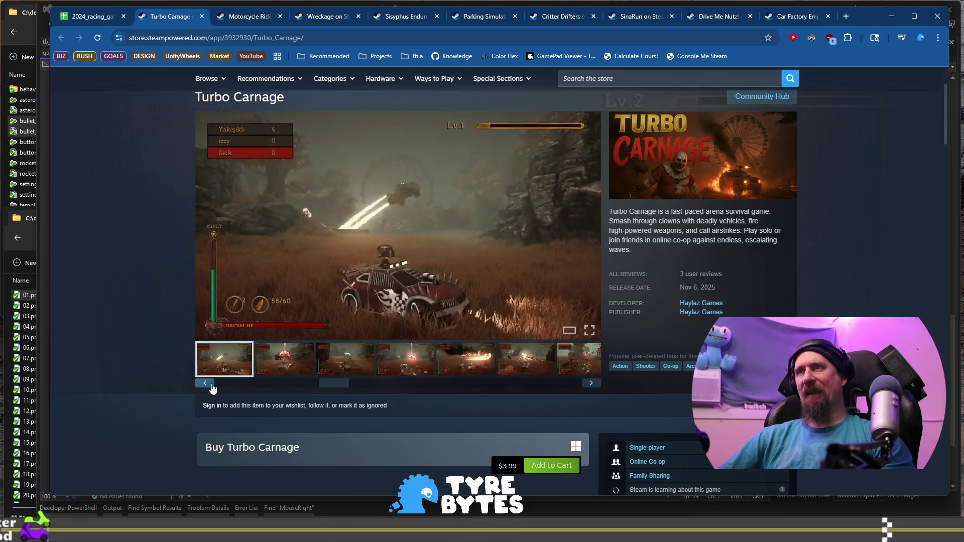
Step: Play the Turbo Carnage trailer, skipping ahead through 0:33 and 0:56 toward the end
left_click(212, 388)
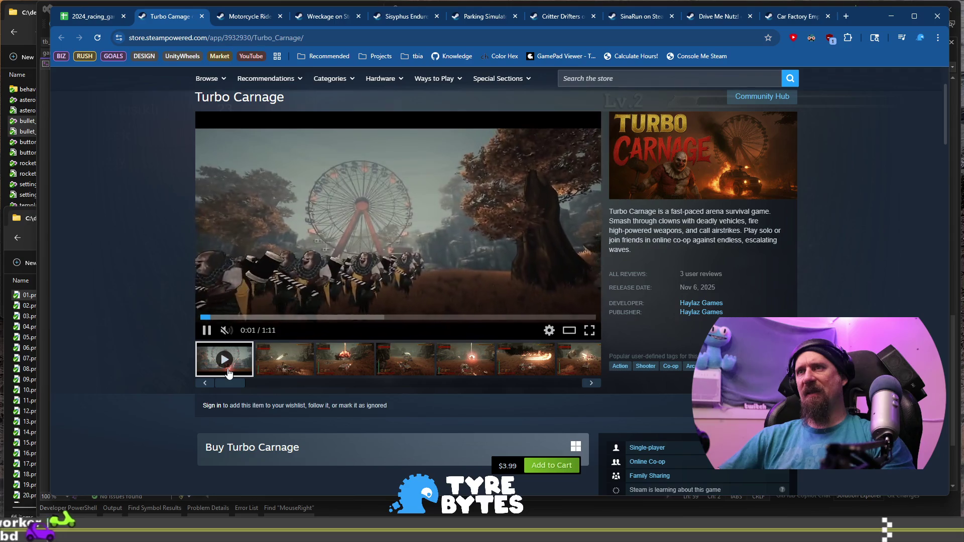
left_click(260, 318)
left_click(287, 318)
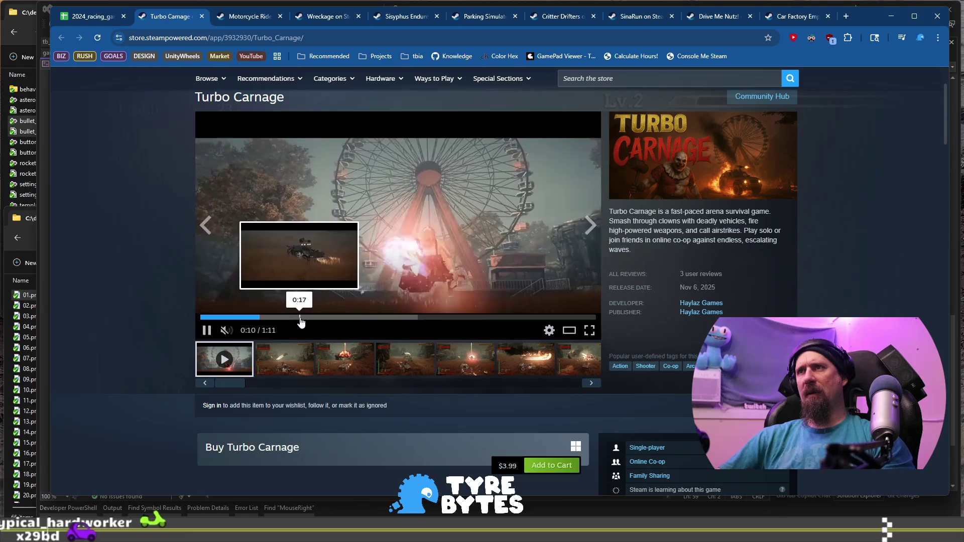
left_click(334, 318)
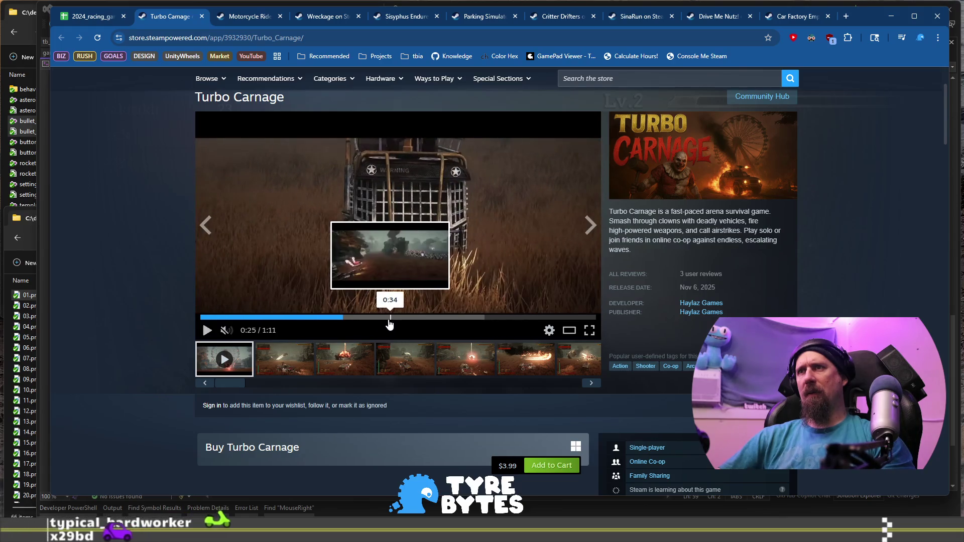
left_click(387, 318)
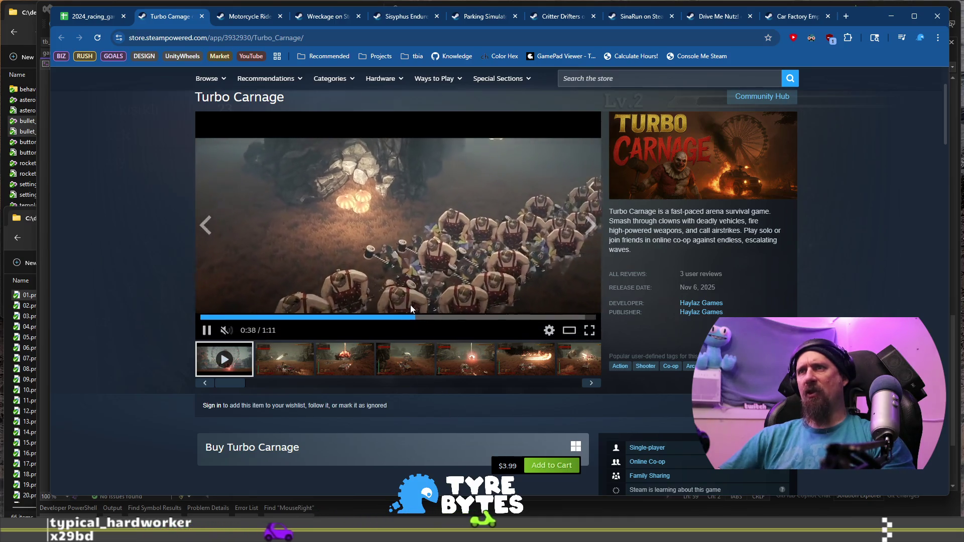
left_click(456, 317)
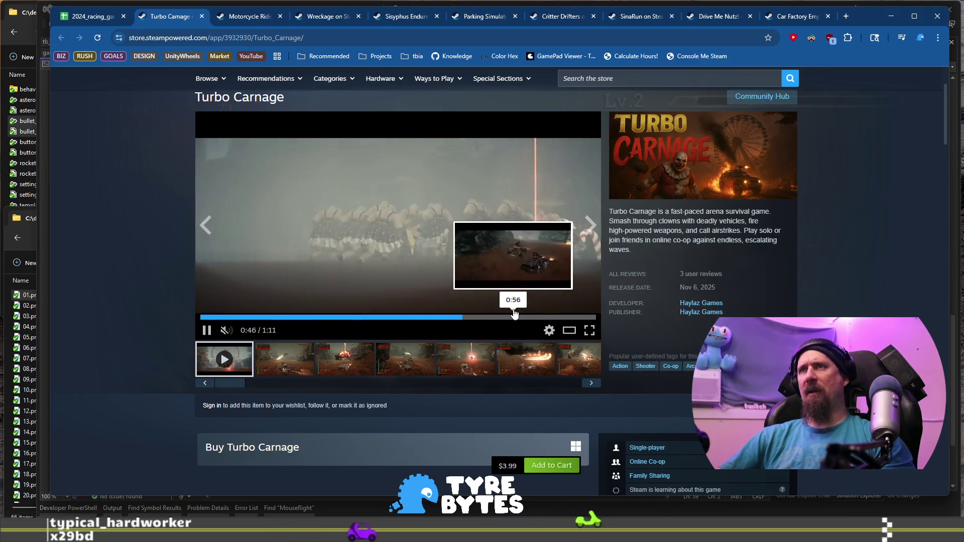
left_click(514, 316)
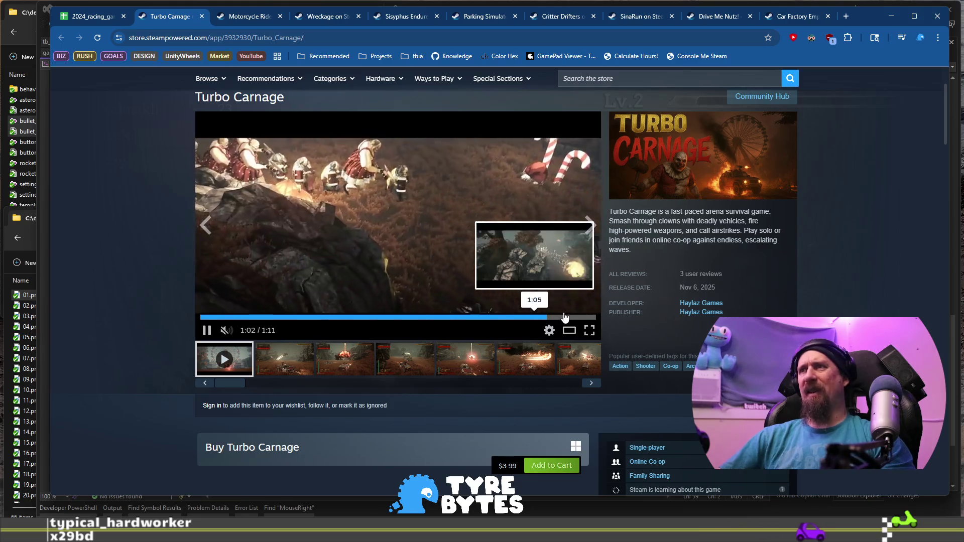
left_click(564, 316)
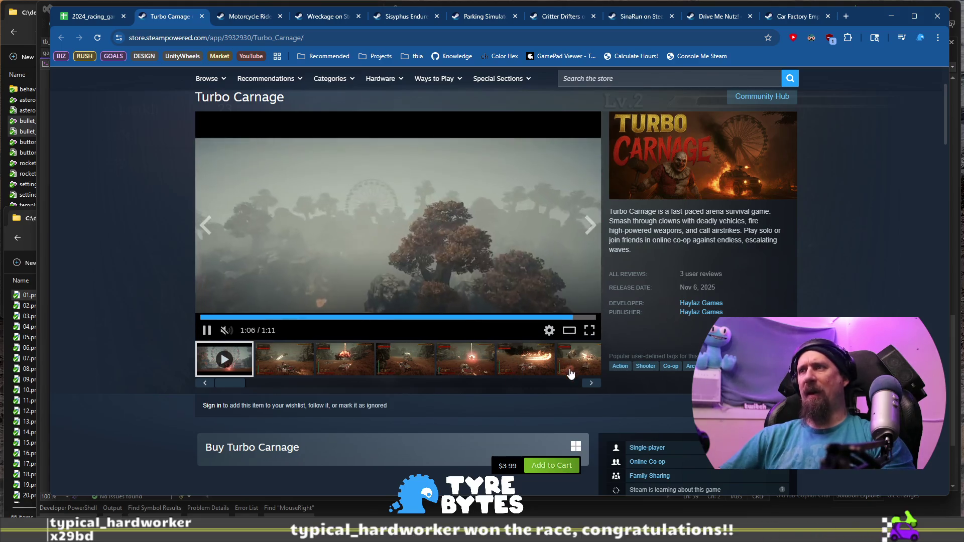
Step: Review the gameplay screenshots and the summary, then return to the racing games spreadsheet
left_click(430, 369)
left_click(509, 365)
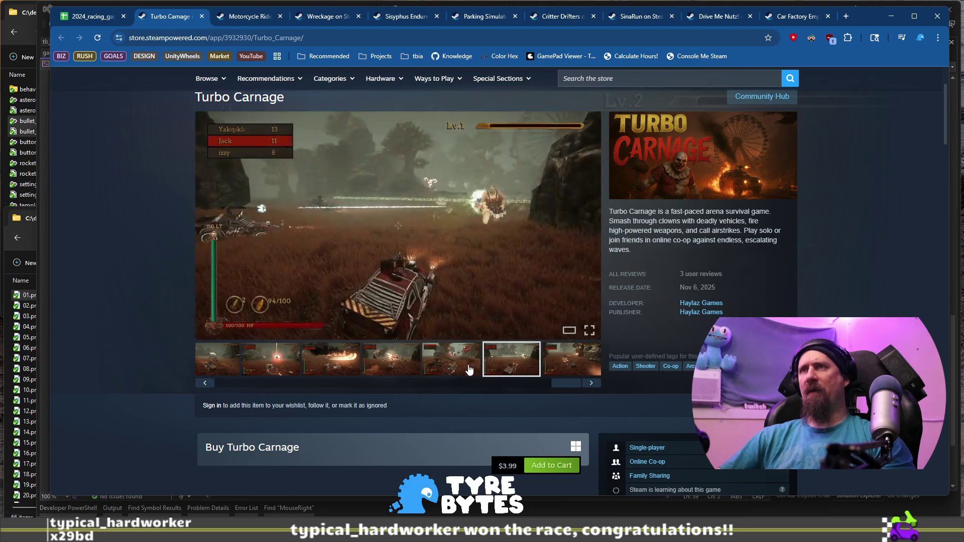
left_click(469, 370)
left_click_drag(567, 387, 230, 383)
left_click(294, 372)
left_click(354, 362)
left_click(409, 365)
left_click(471, 367)
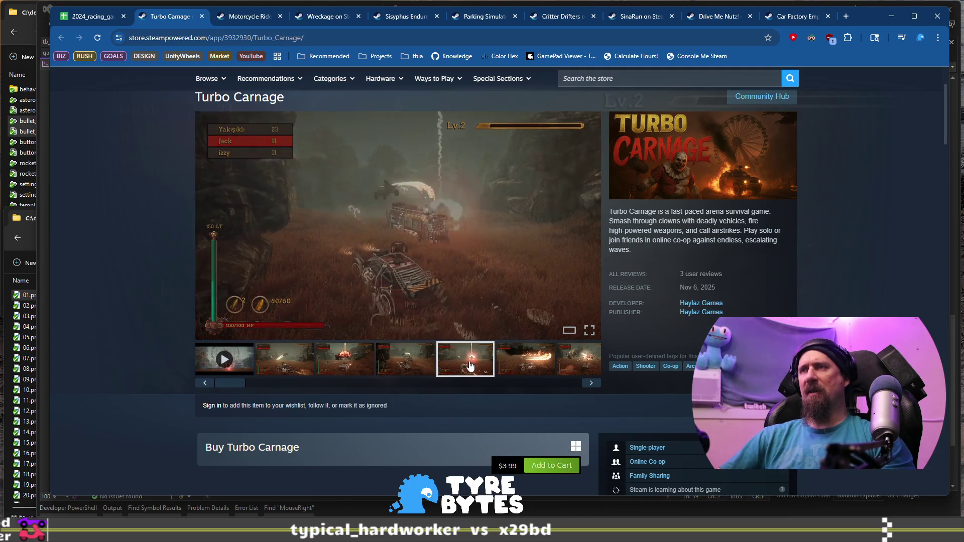
scroll(378, 378, "down", 3)
scroll(375, 383, "down", 3)
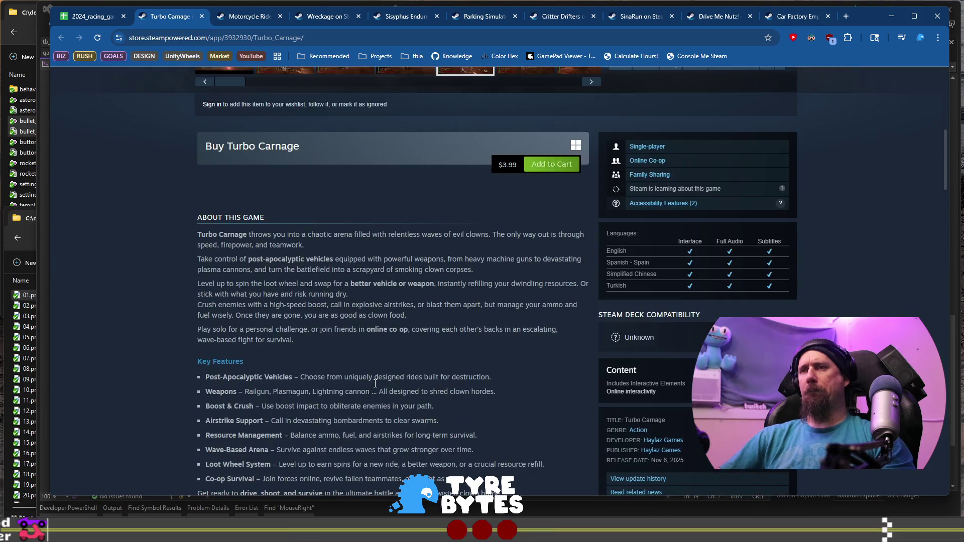
scroll(375, 384, "up", 5)
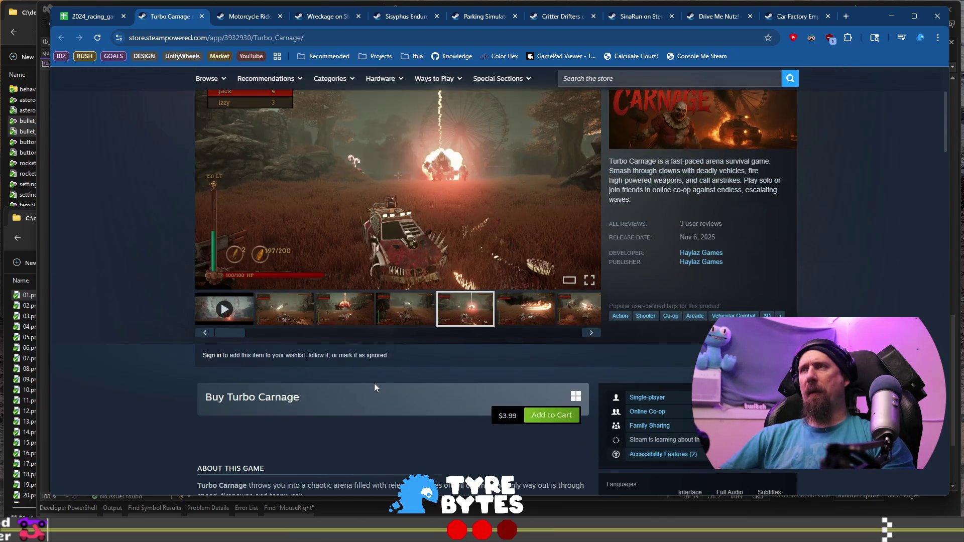
left_click(79, 19)
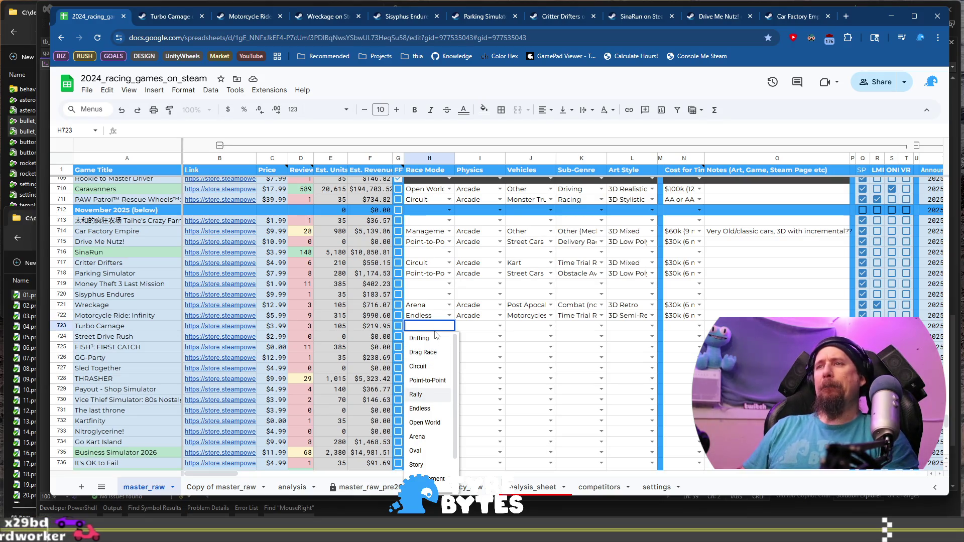
Step: Confirm Arena for Turbo Carnage, recheck its earlier screenshots, then select Street Drive Rush's store link
key("Tab")
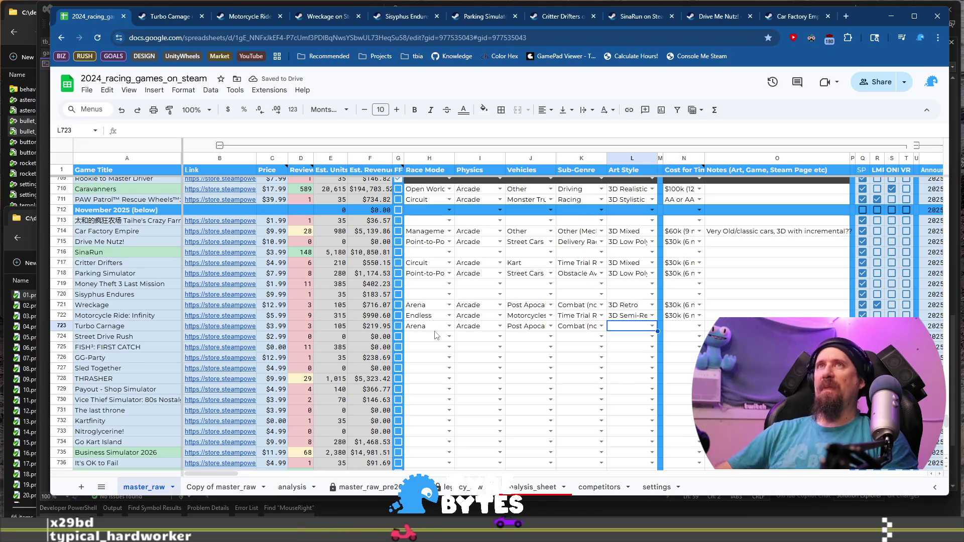
left_click(178, 18)
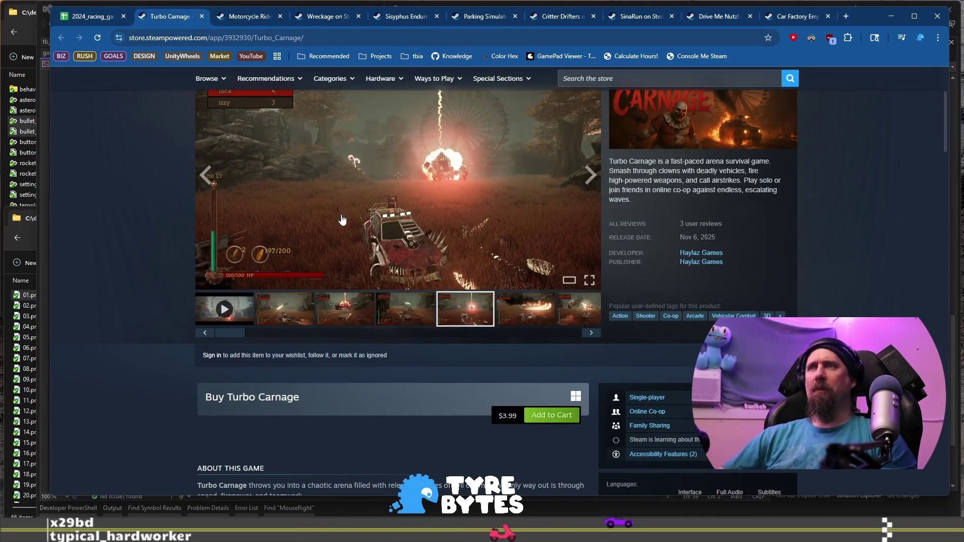
left_click(407, 299)
left_click(330, 321)
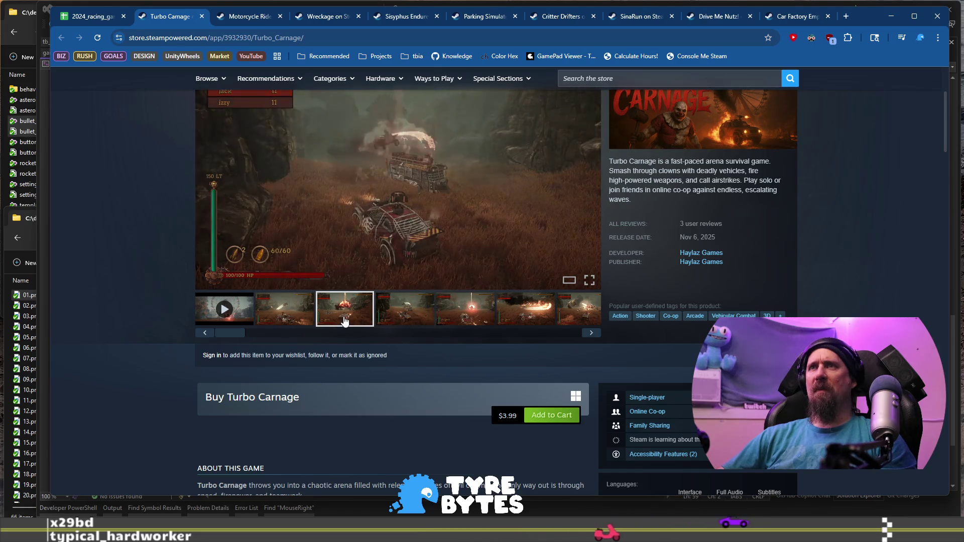
left_click(94, 20)
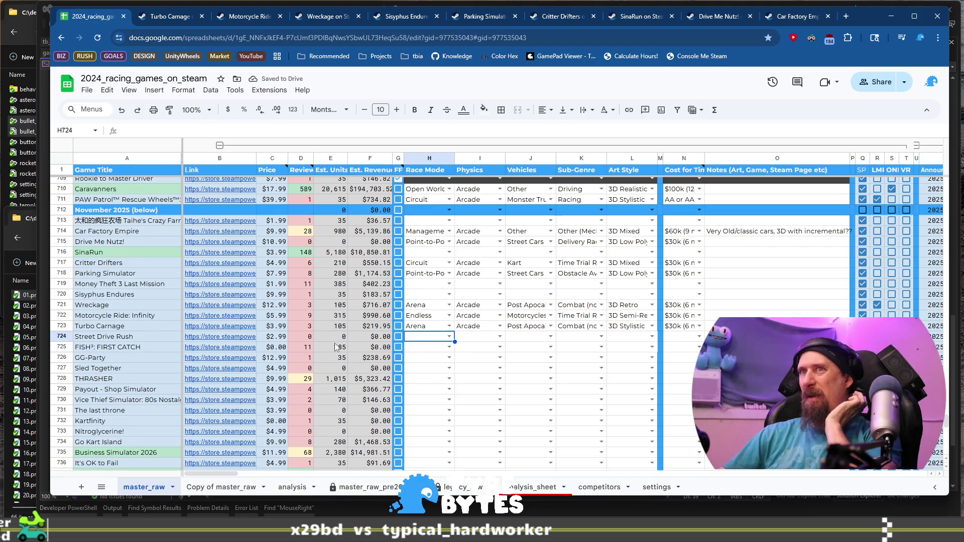
left_click(225, 338)
Step: Review Street Drive Rush's Steam store page and trailer
left_click(260, 358)
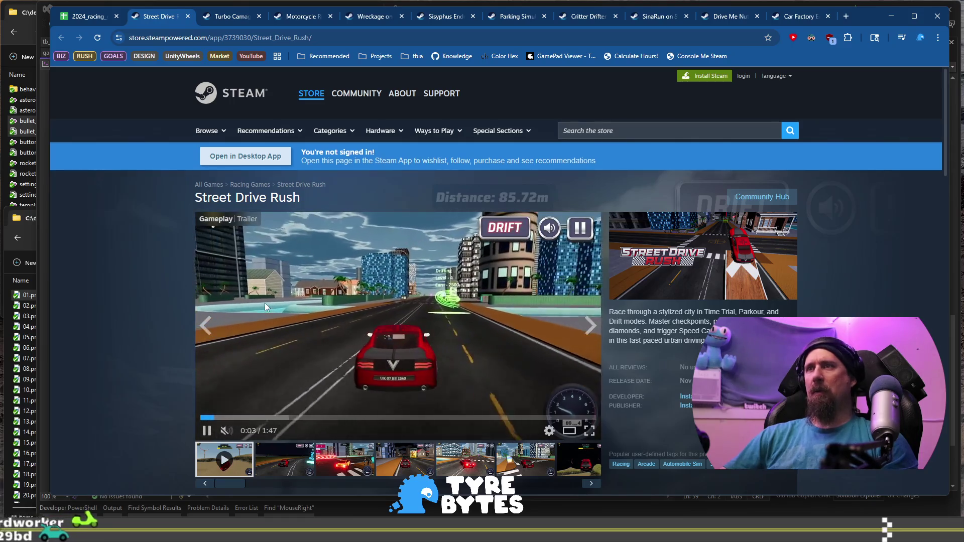
mouse_move(264, 303)
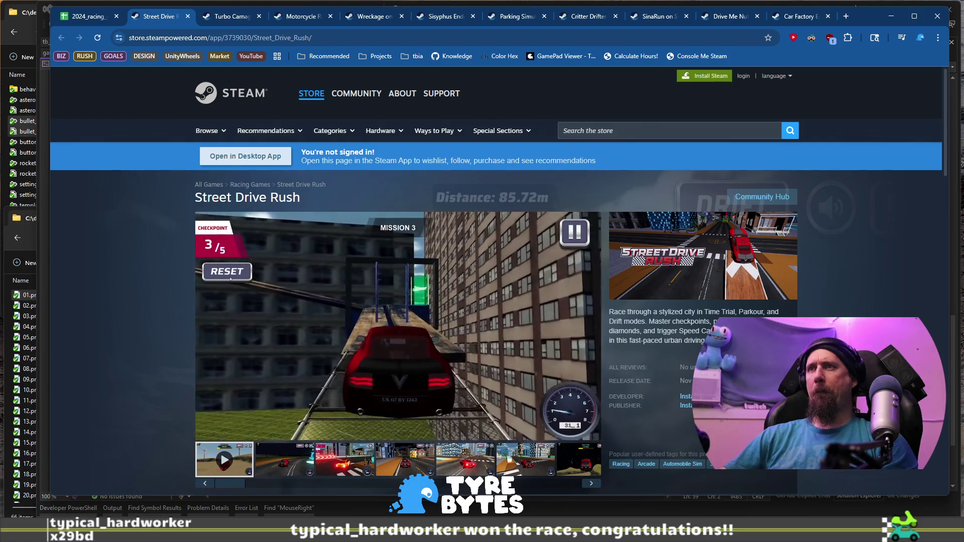
mouse_move(354, 393)
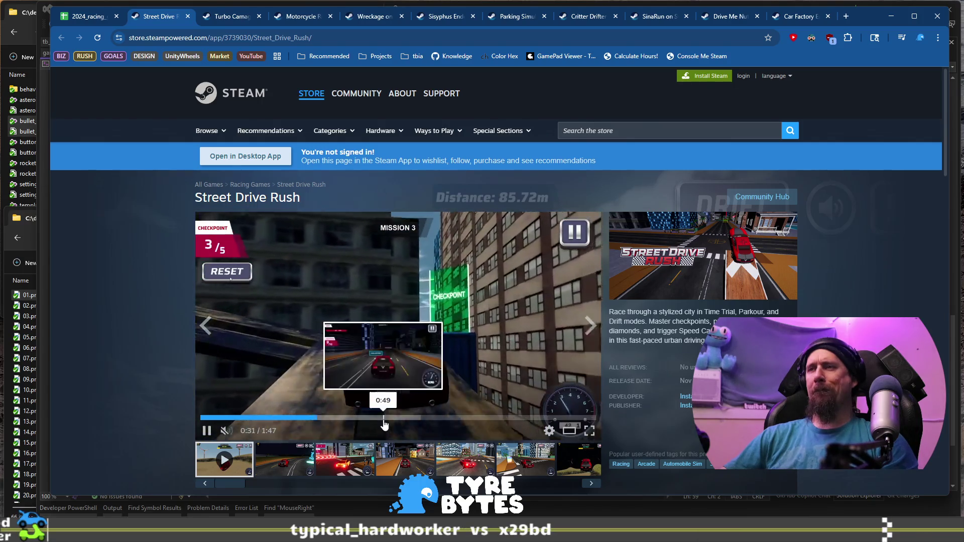
scroll(694, 317, "down", 5)
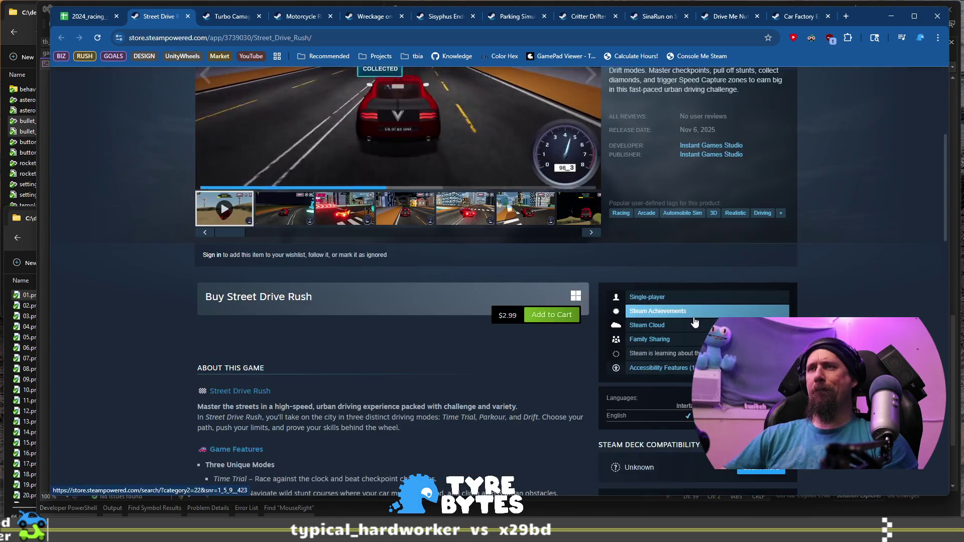
scroll(431, 384, "down", 4)
scroll(409, 383, "up", 9)
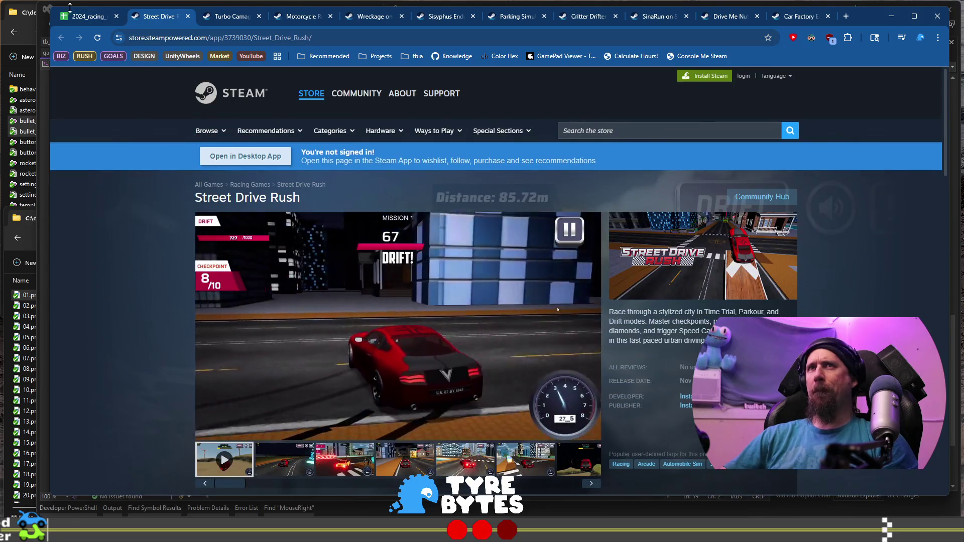
Step: Tick Street Drive Rush's FF box in G724 of the spreadsheet
left_click(86, 18)
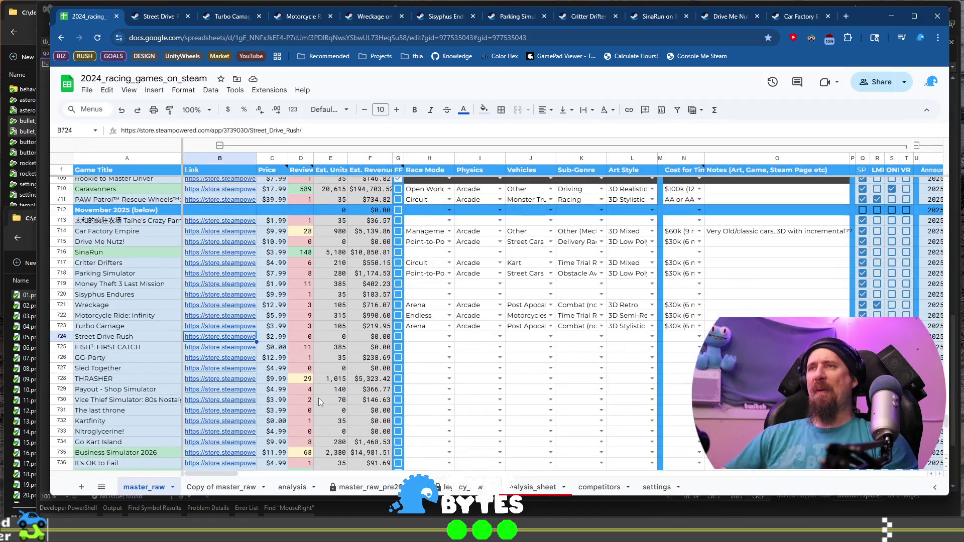
left_click(398, 337)
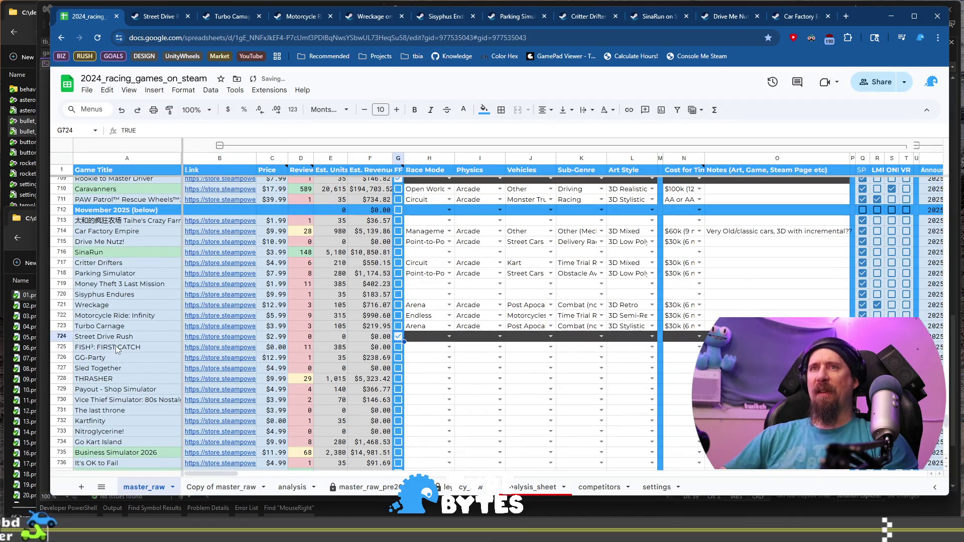
left_click(186, 350)
Step: Watch FISH³: FIRST CATCH's Steam trailers, switching trailers and skipping ahead, then return to the sheet
left_click(231, 357)
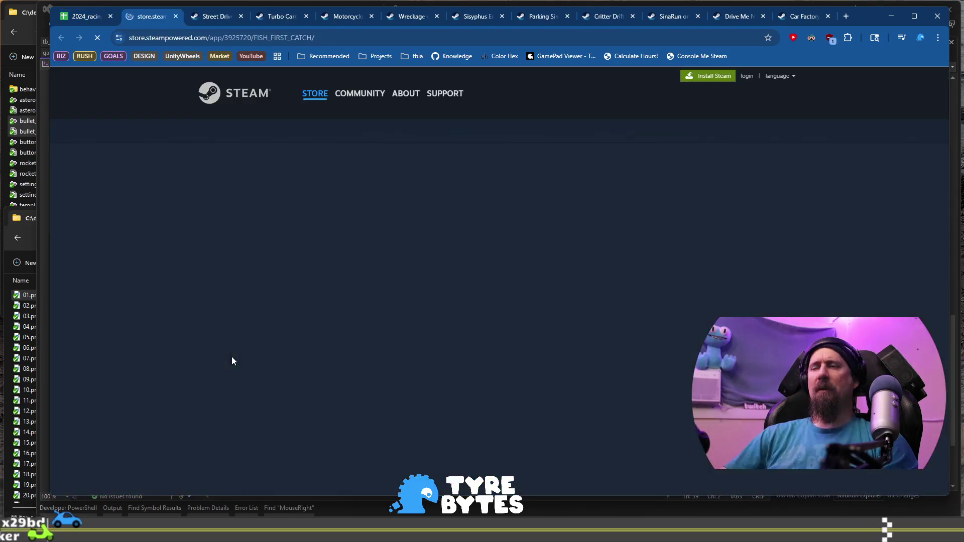
scroll(413, 324, "down", 3)
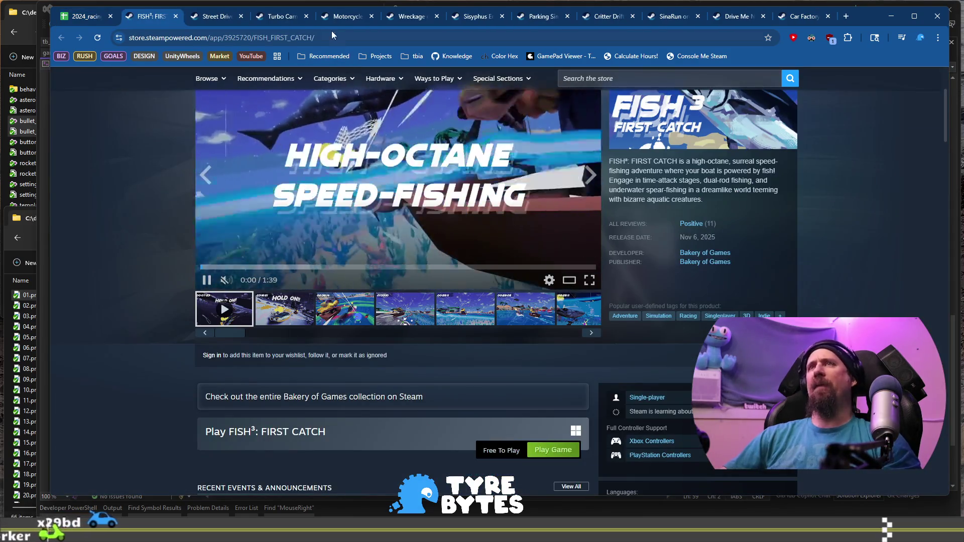
left_click(322, 42)
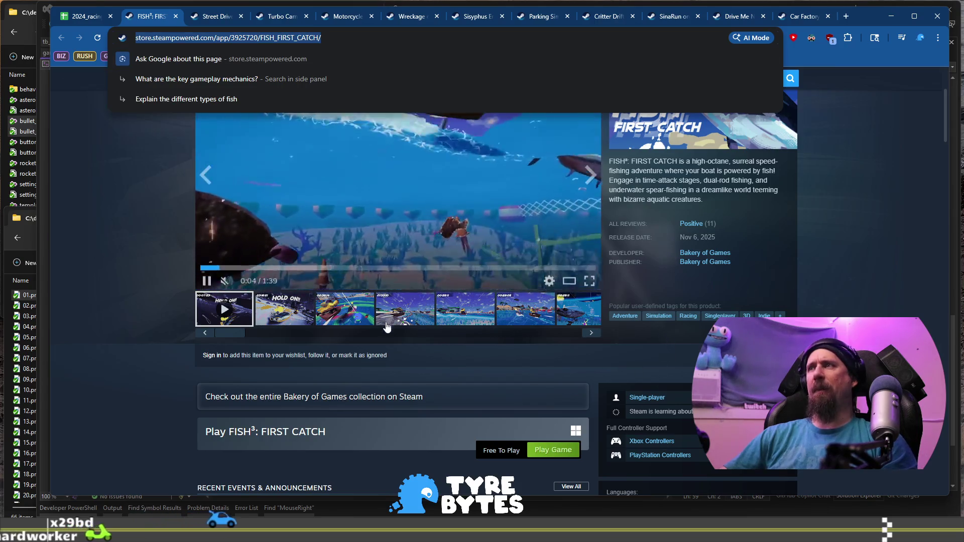
scroll(236, 316, "up", 1)
left_click(164, 269)
scroll(180, 276, "up", 2)
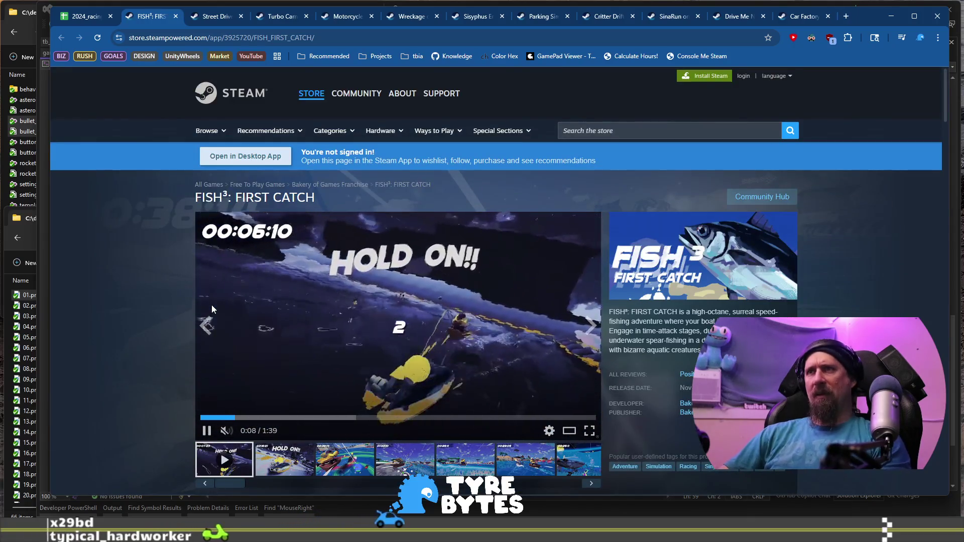
scroll(276, 336, "down", 1)
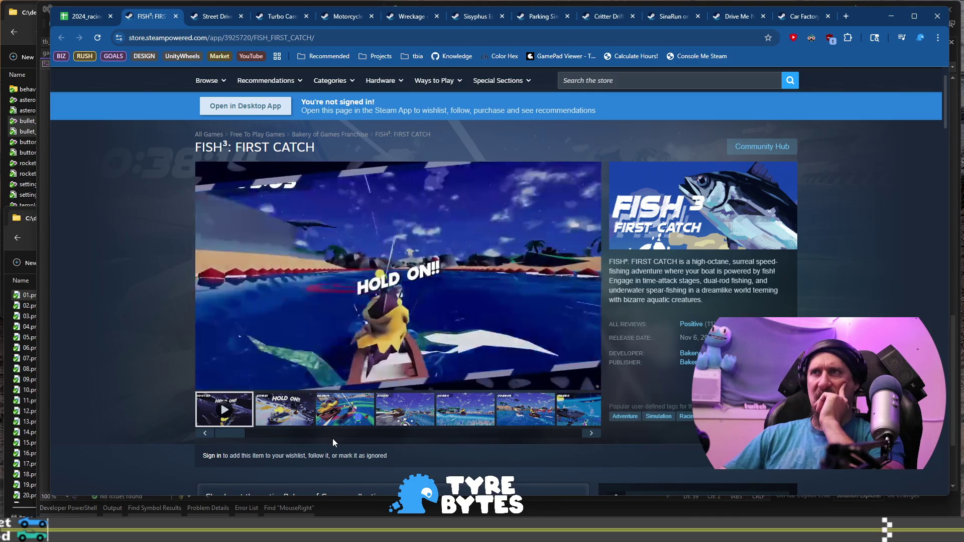
left_click(346, 411)
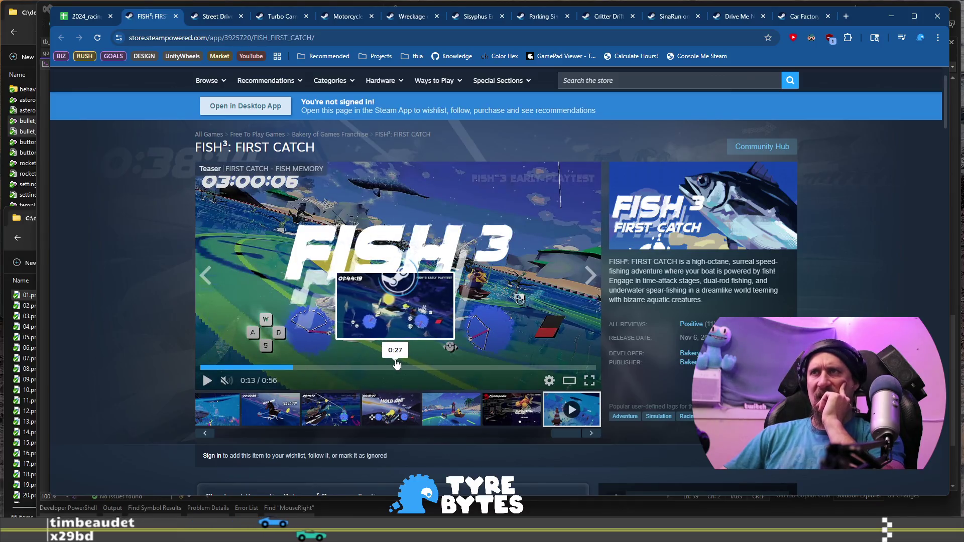
left_click(485, 367)
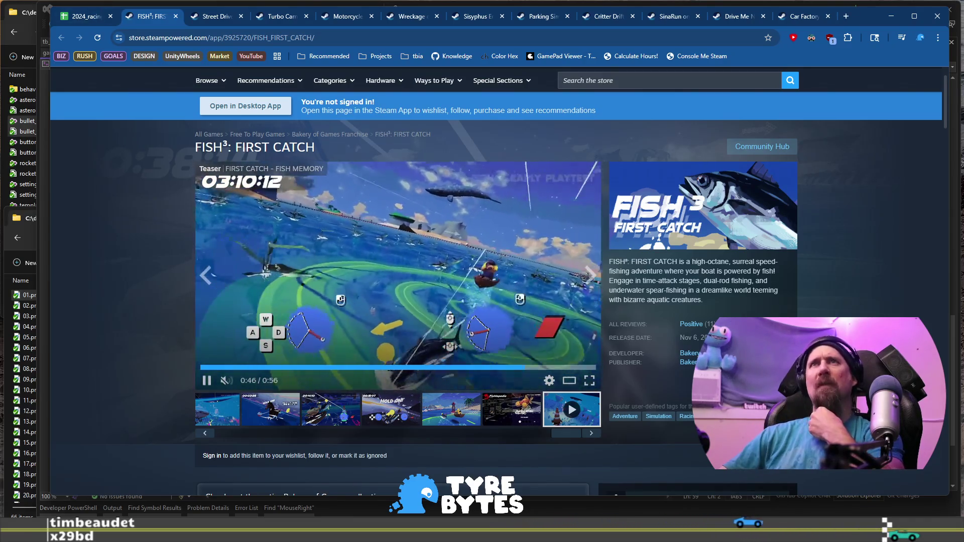
left_click(89, 20)
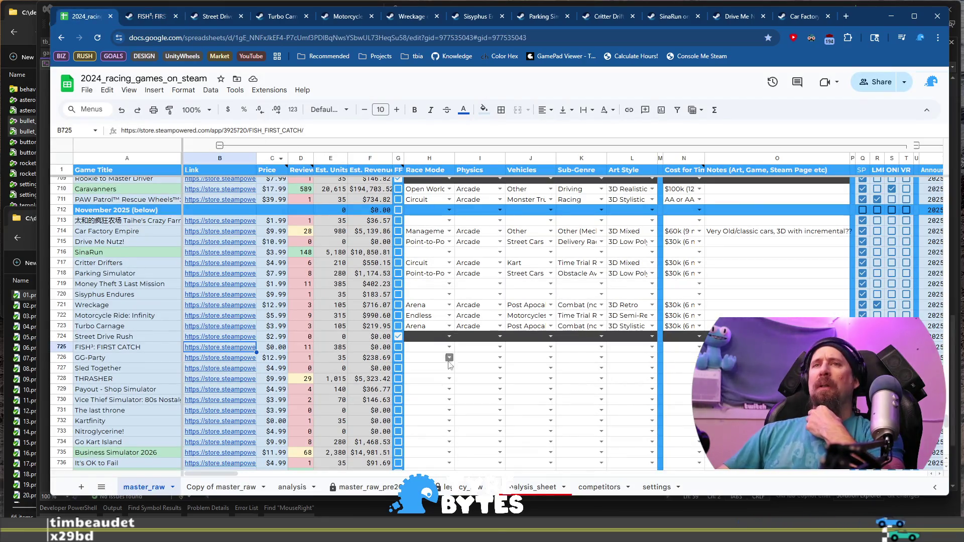
Step: Choose Circuit in FISH³: FIRST CATCH's Race Mode cell H725
left_click(435, 353)
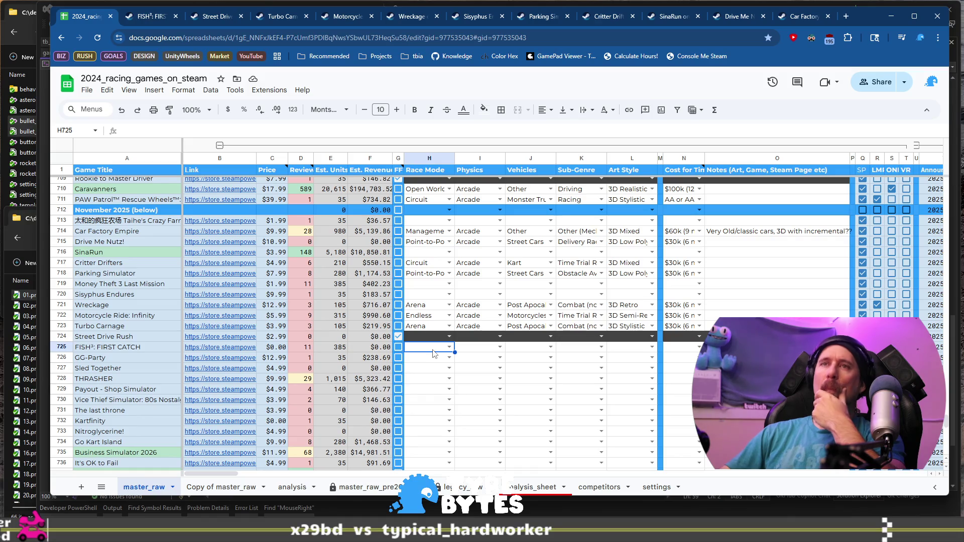
double_click(434, 349)
type("c")
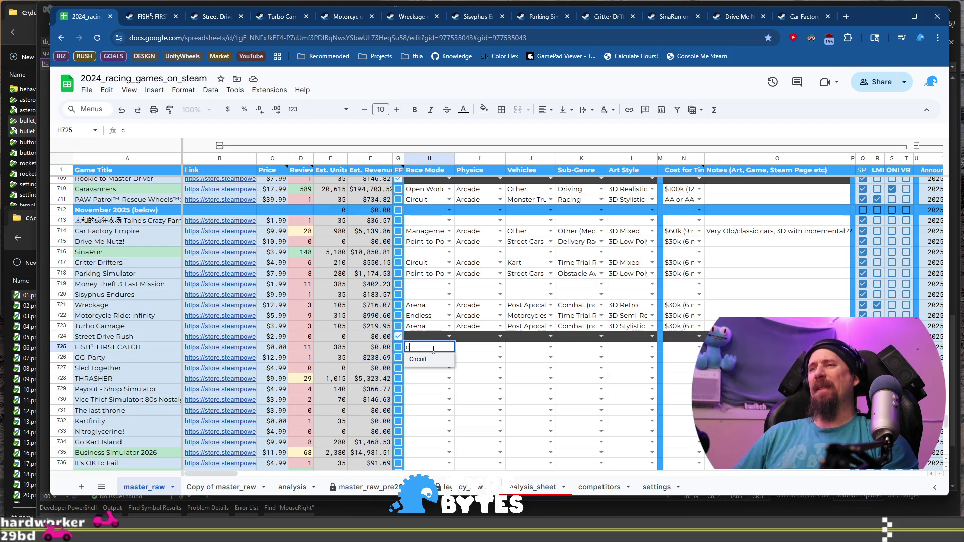
key("Tab")
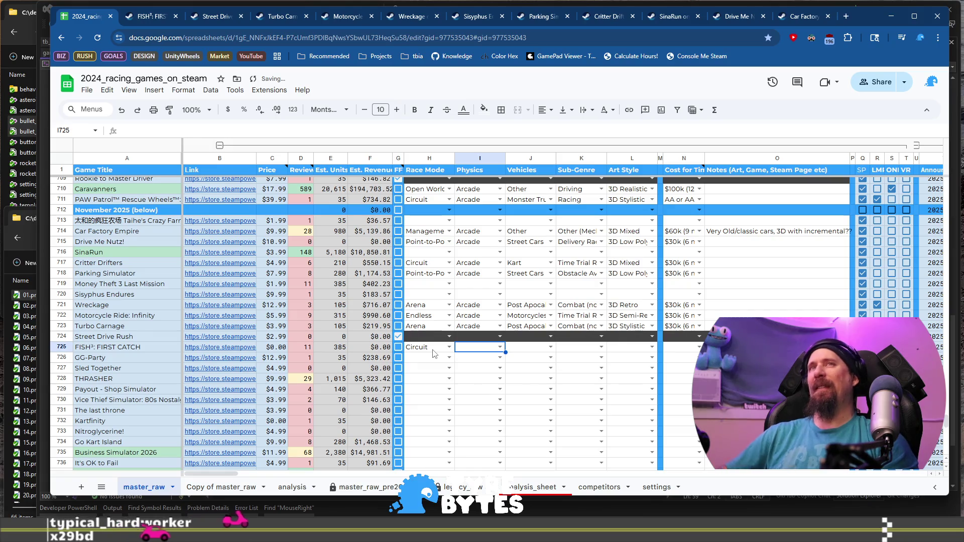
left_click(144, 15)
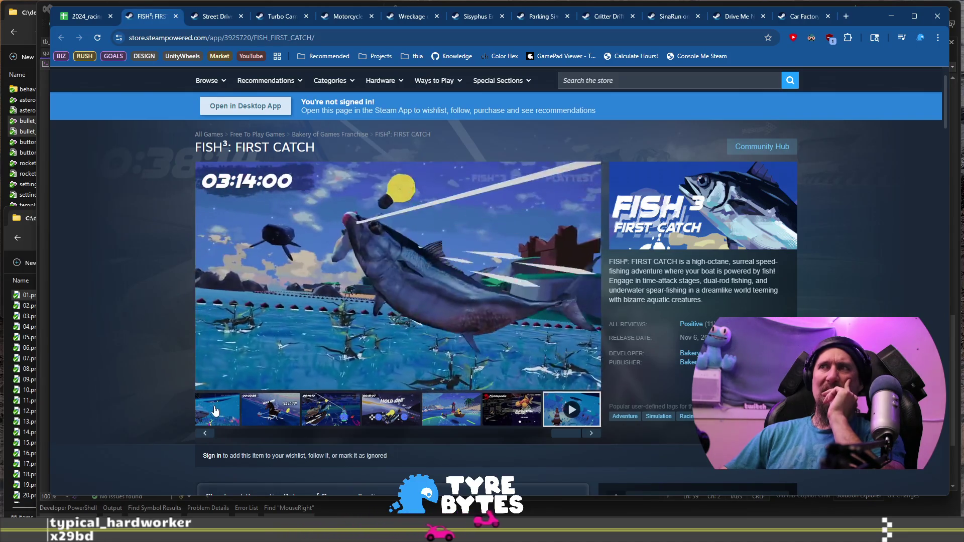
Step: Pause the FISH³ trailer and view its third screenshot before returning to the spreadsheet
mouse_move(243, 363)
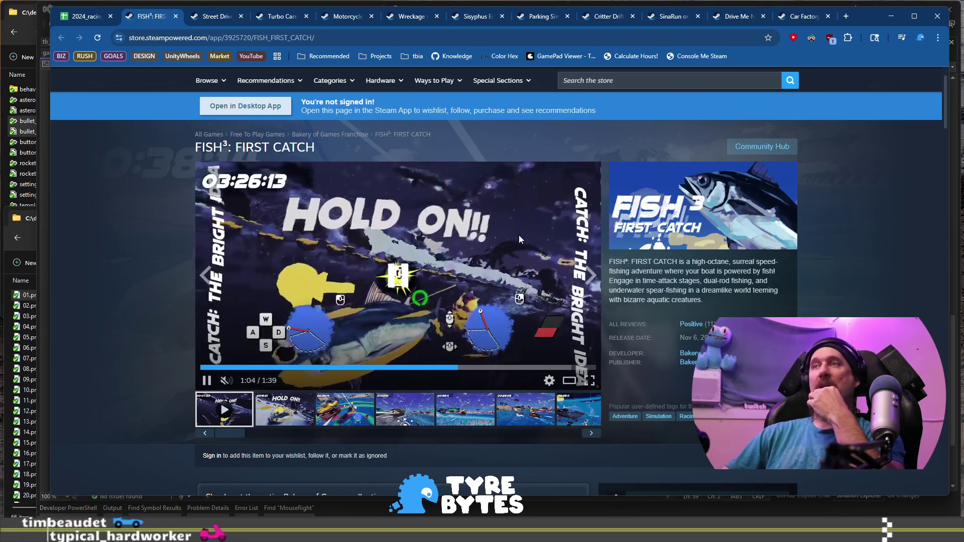
left_click(519, 235)
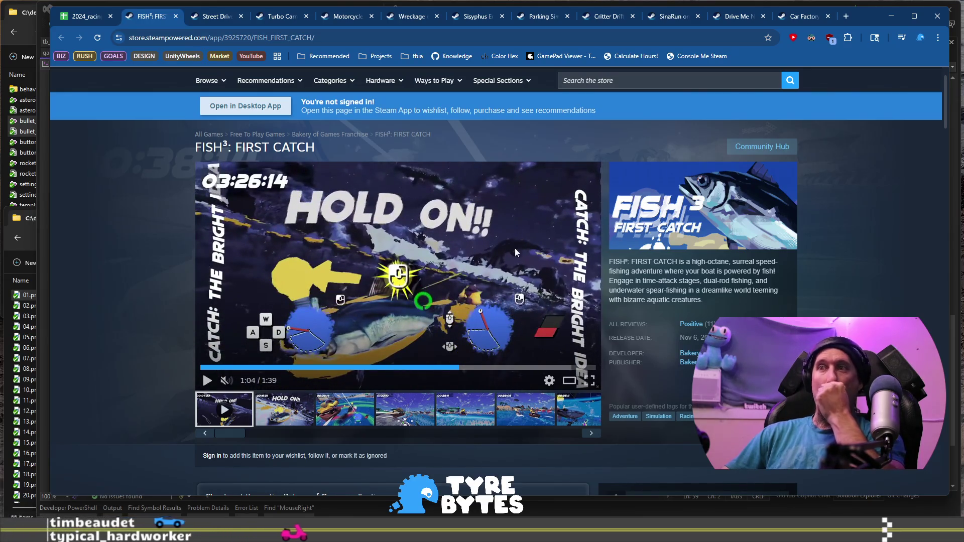
left_click(332, 417)
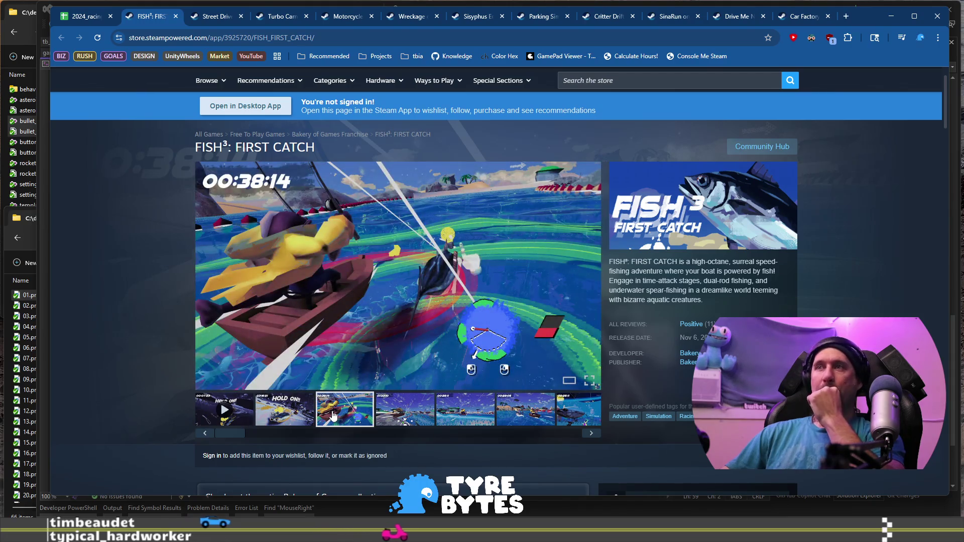
left_click(101, 17)
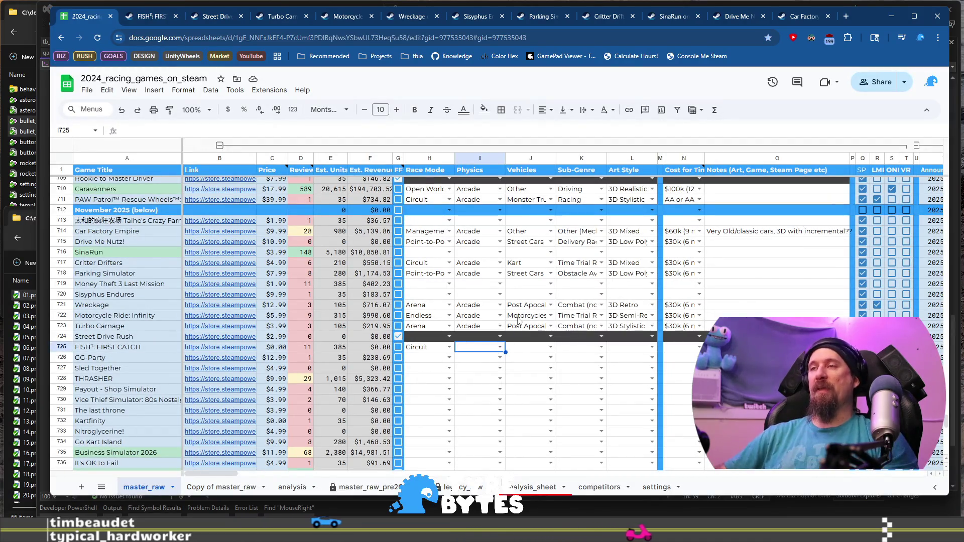
Step: Set FISH³'s physics to Arcade and its vehicles to Sailing / Boats
key("Return")
type("ar")
key("Tab")
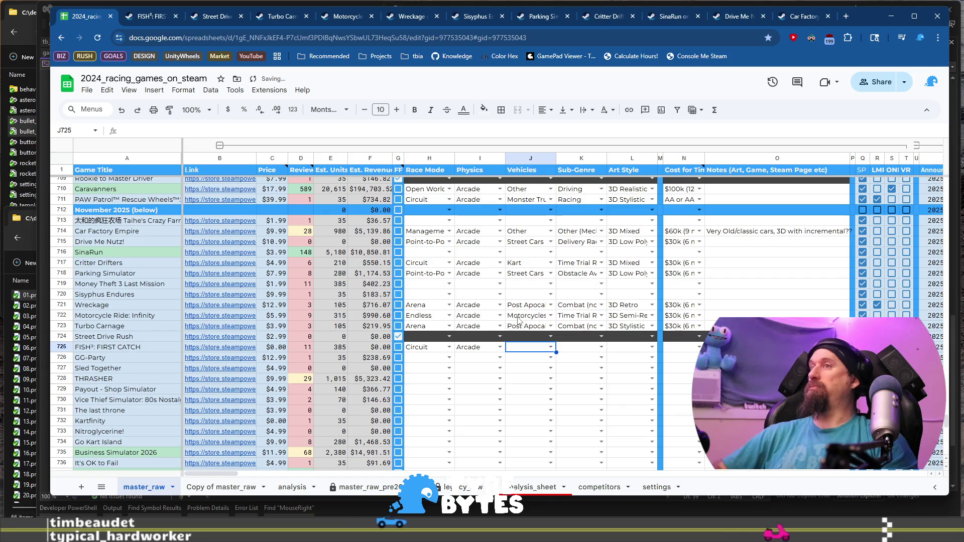
key("Return")
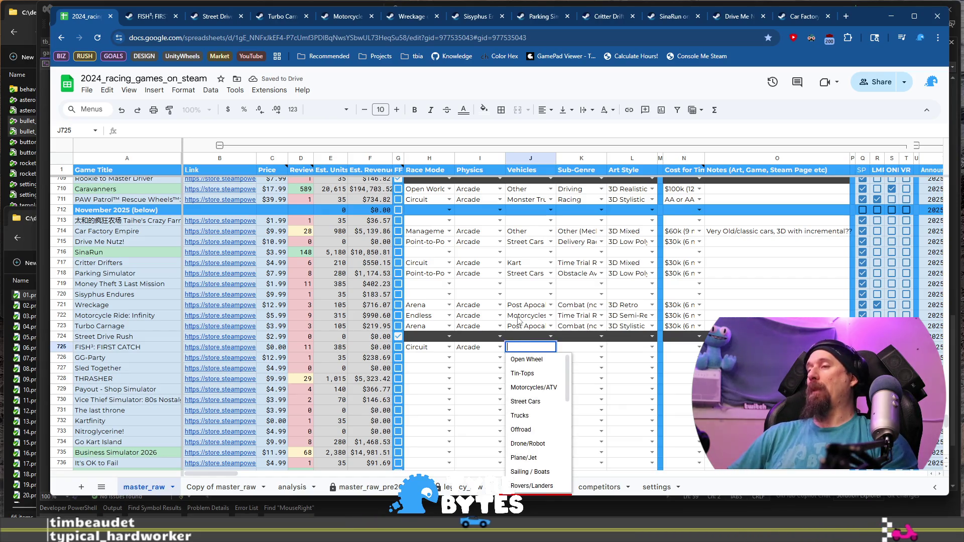
type("b")
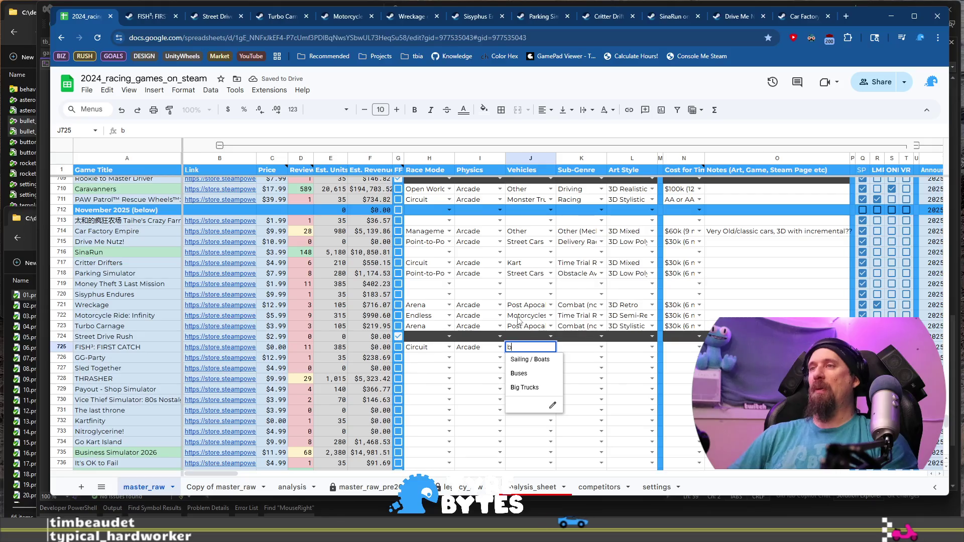
key("Tab")
Step: Set FISH³'s Sub-Genre to Other (Mechanic) and change its Race Mode to Point-to-Point
key("Return")
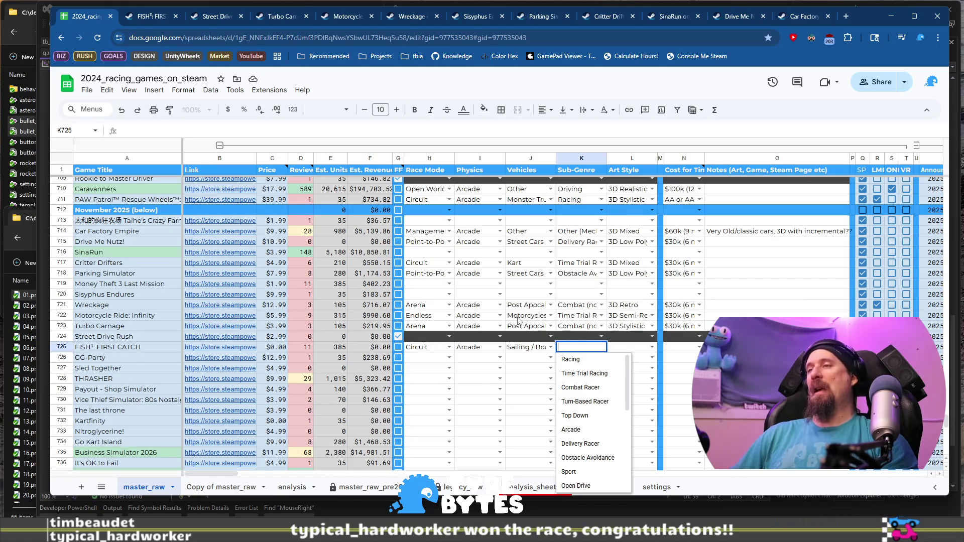
key("Down")
key("Down")
key("Down")
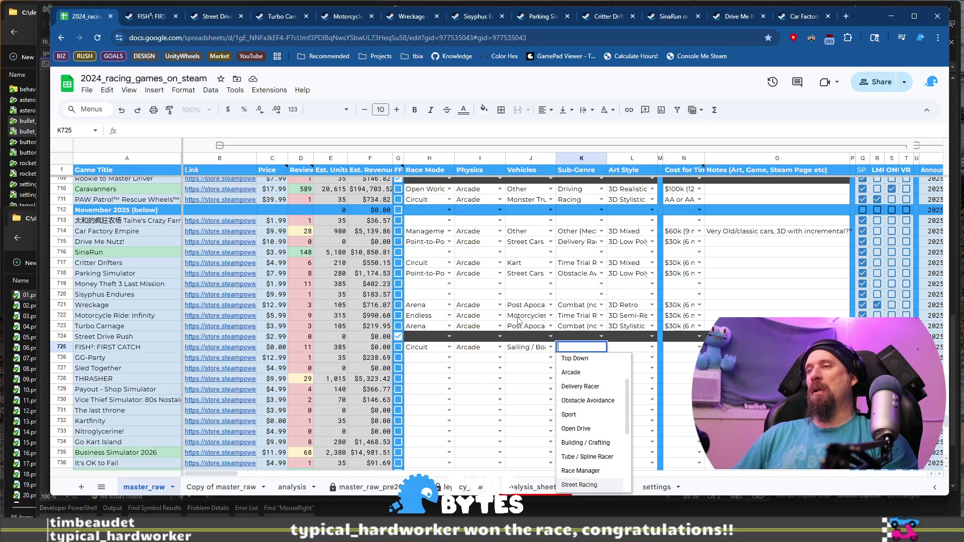
key("Down")
key("Down")
key("Down")
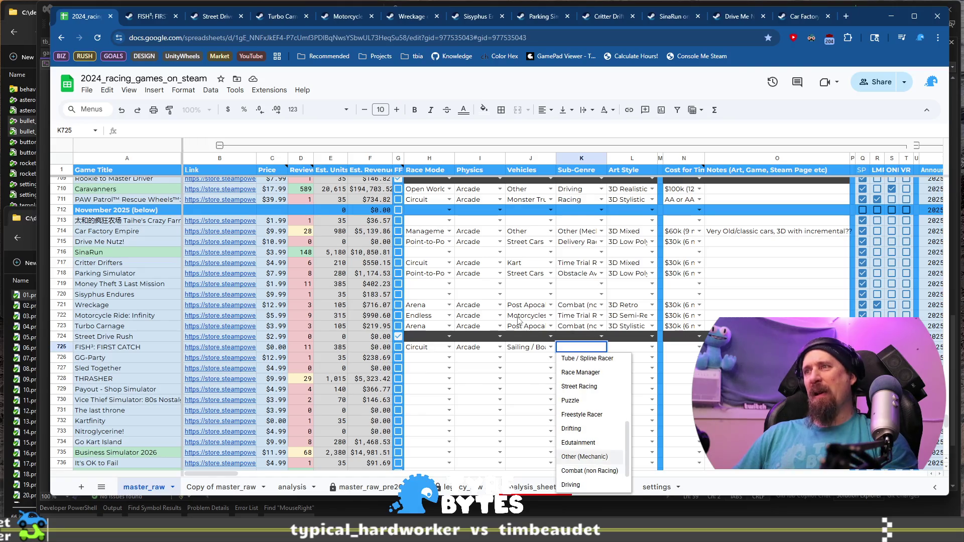
key("Tab")
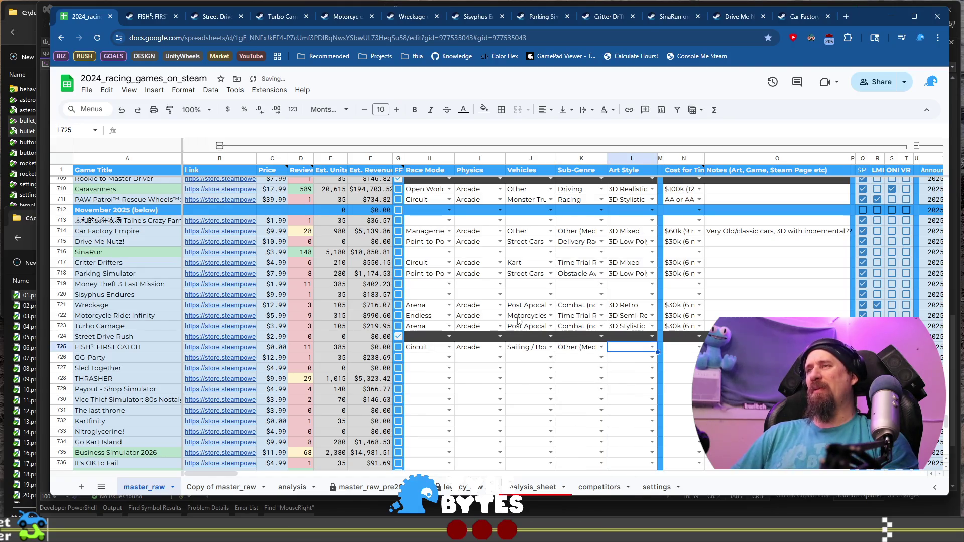
key("Left")
key("Left")
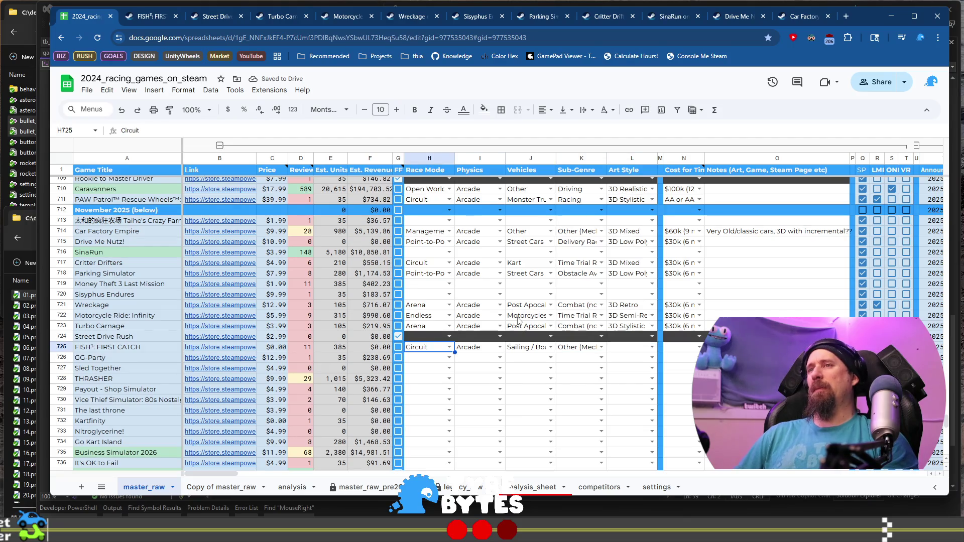
key("Return")
key("Down")
key("Tab")
key("Tab")
key("Tab")
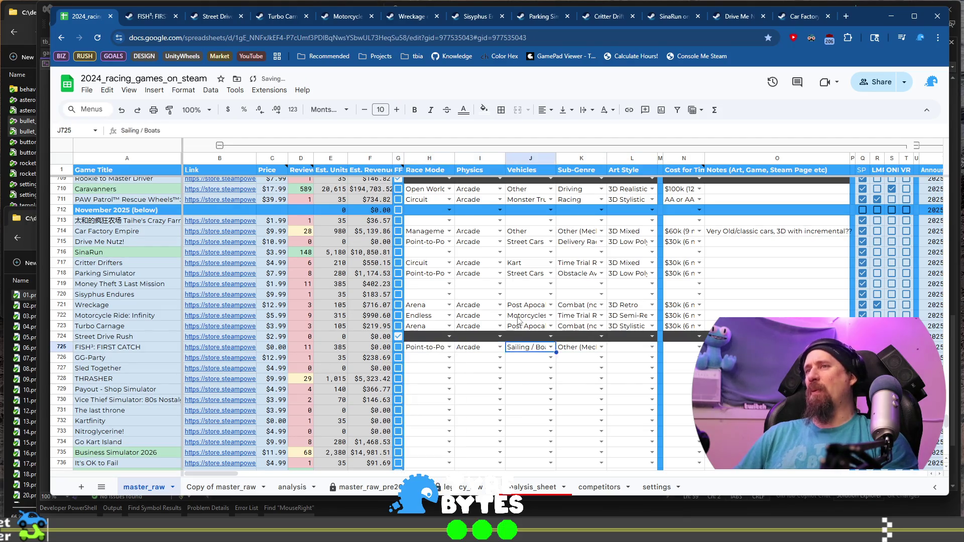
Step: Set FISH³'s Art Style to 3D Stylistic and cost to $30k, and add a note in O725
key("Return")
type("sty")
key("Tab")
key("Tab")
key("Return")
type("3")
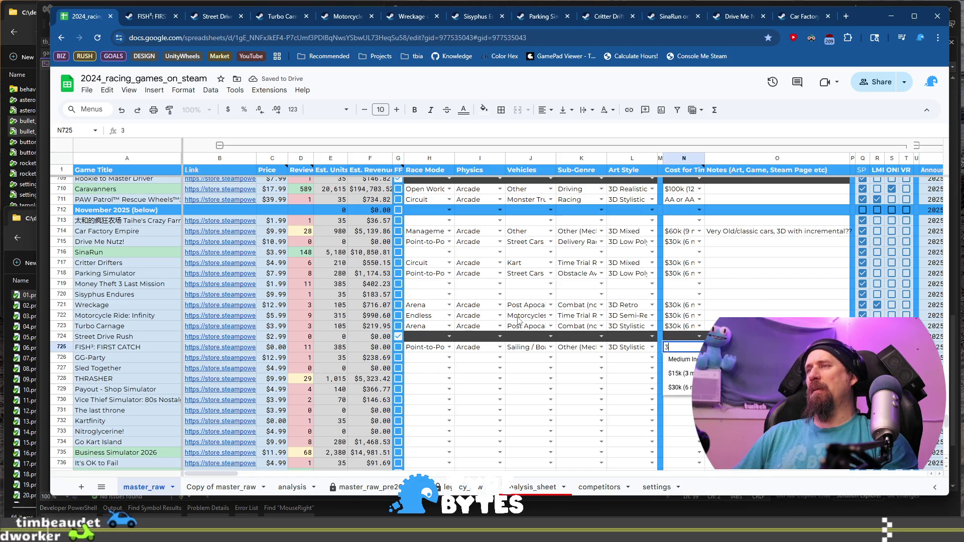
type("0")
key("Tab")
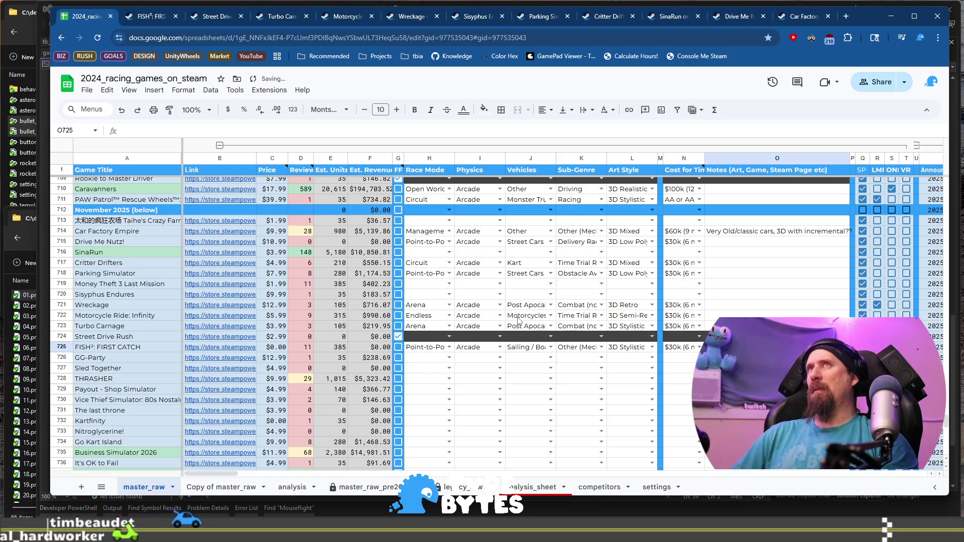
type("Frid")
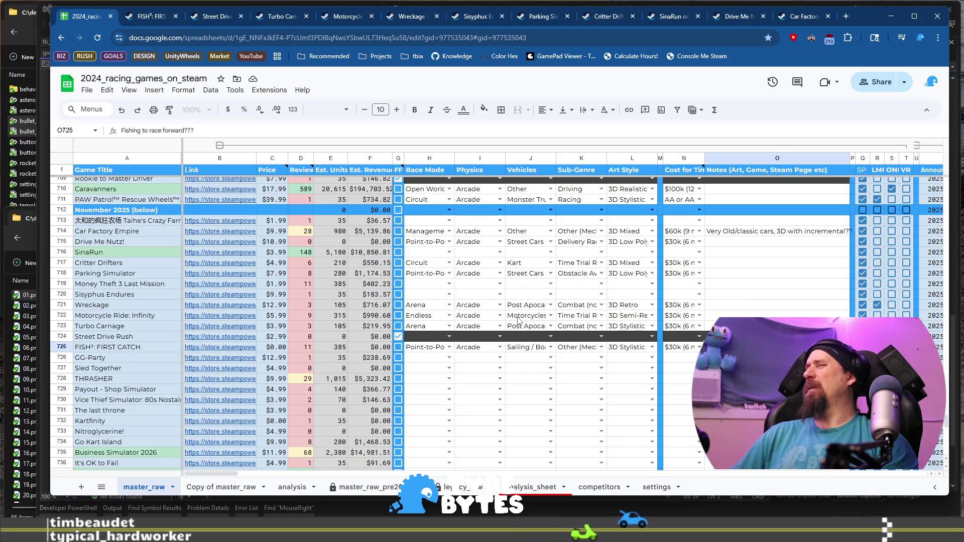
key("Return")
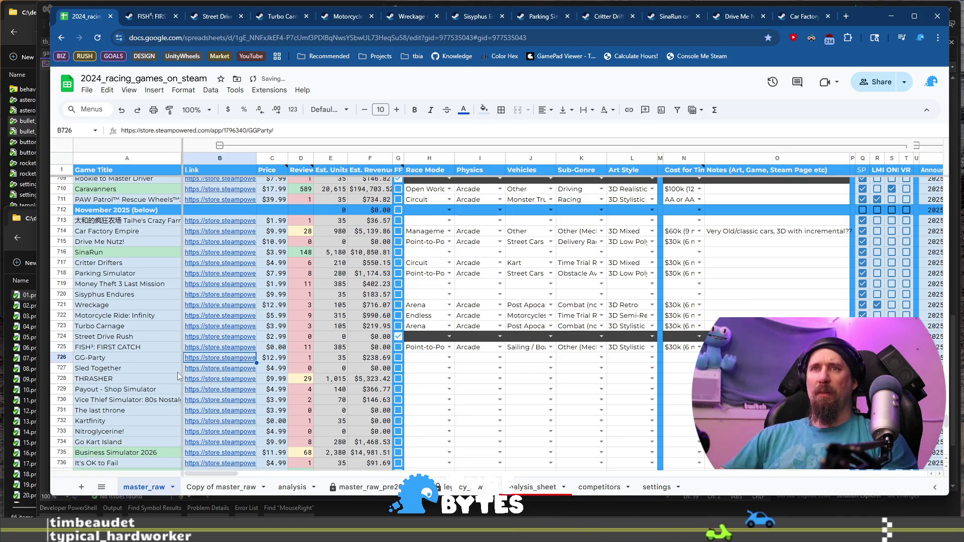
left_click(221, 376)
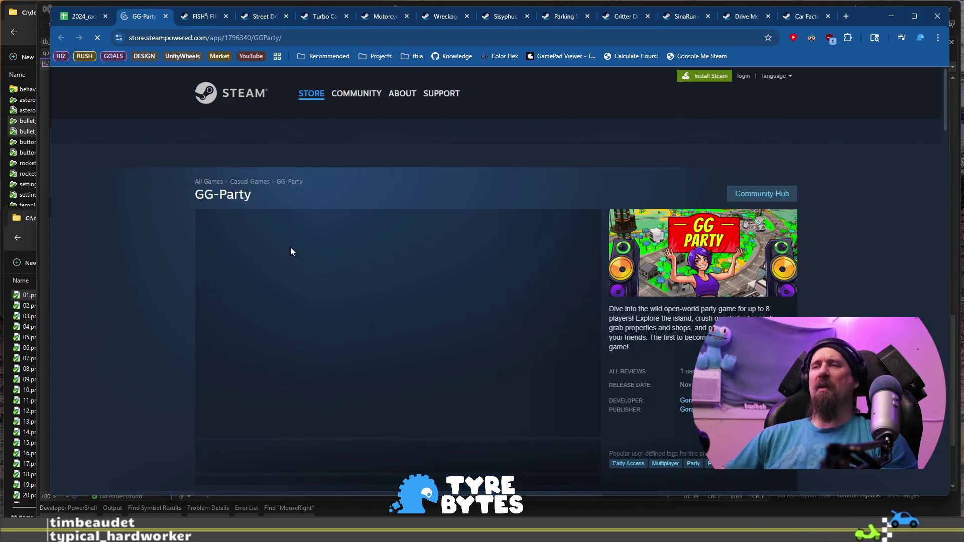
Step: Browse GG-Party's screenshots and run the collector with its store URL ignored
scroll(387, 309, "down", 2)
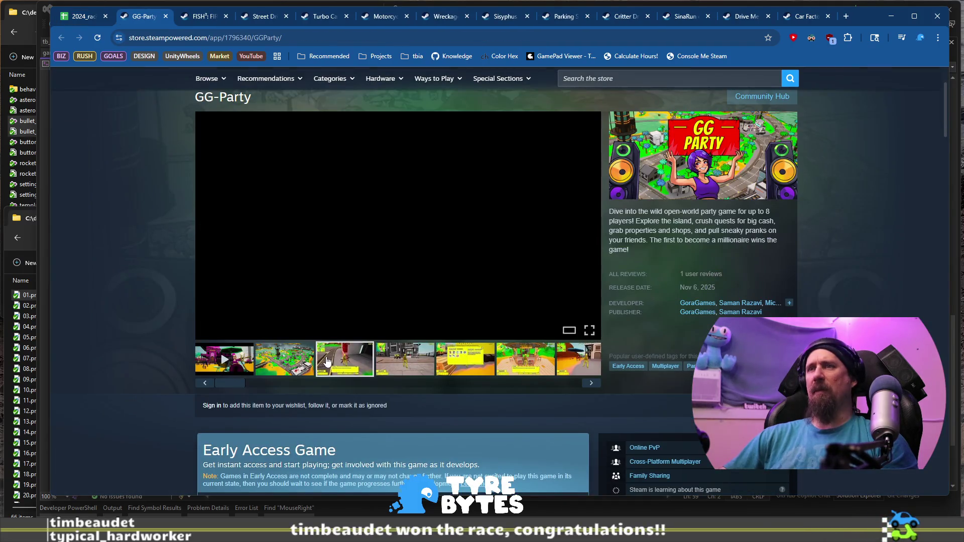
left_click(541, 365)
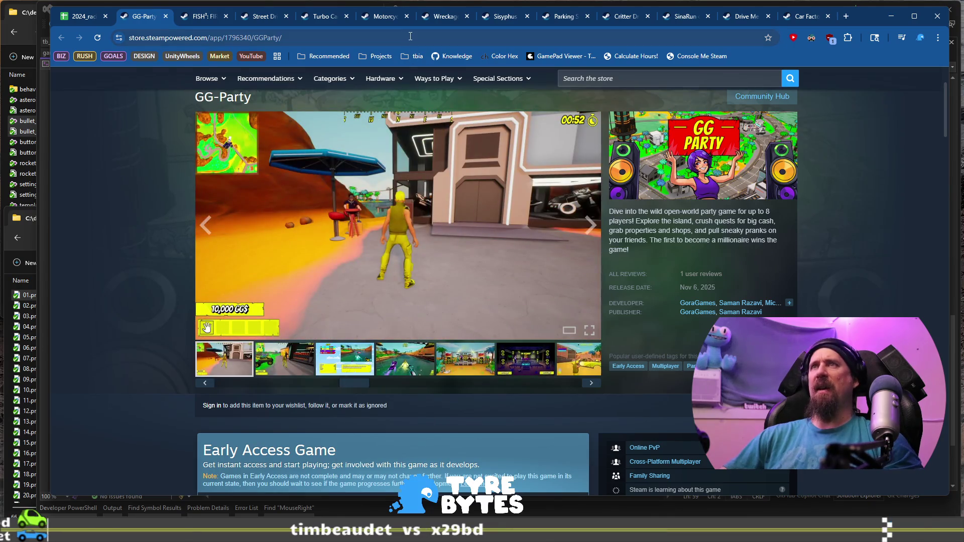
left_click(410, 36)
key("alt+Tab")
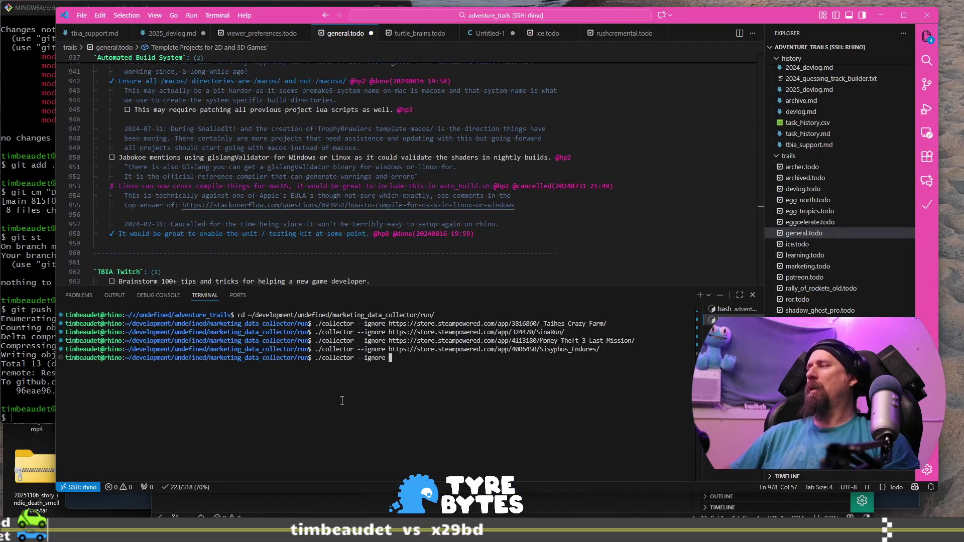
type("https://store.steampowered.com/app/1796340/GGParty/")
key("Return")
key("alt+Tab")
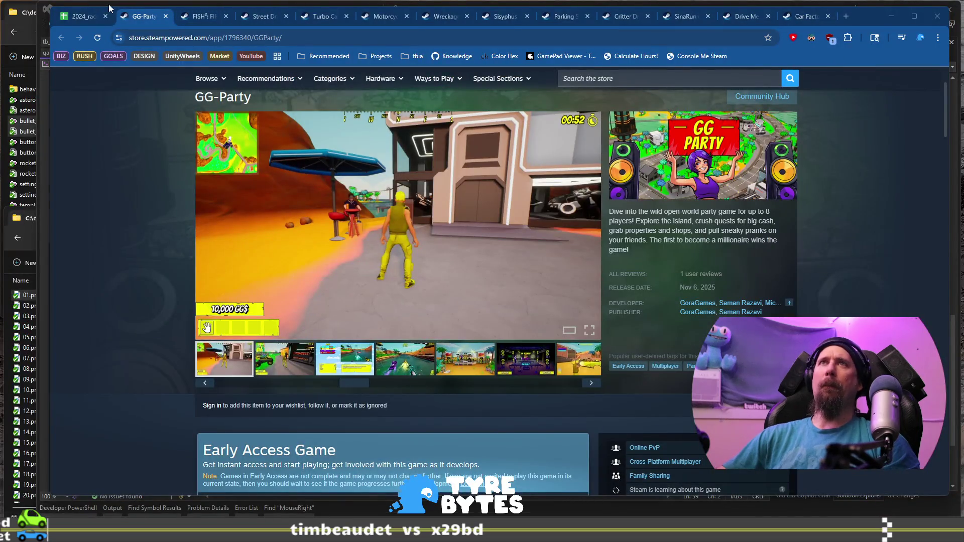
Step: Open Sled Together's Steam store page from the spreadsheet and view its first screenshots
left_click(78, 19)
left_click(171, 371)
left_click(226, 369)
left_click(246, 386)
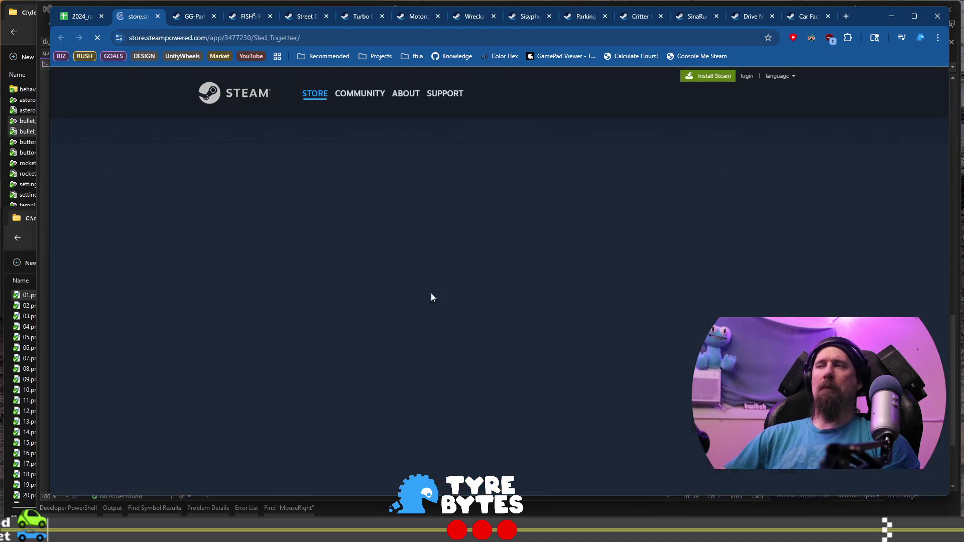
scroll(540, 243, "down", 2)
left_click(367, 358)
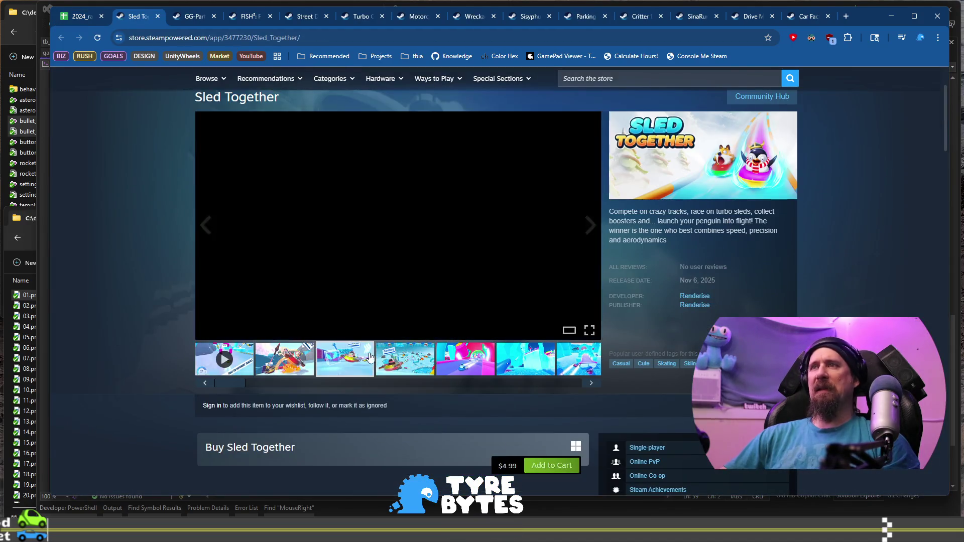
left_click(421, 357)
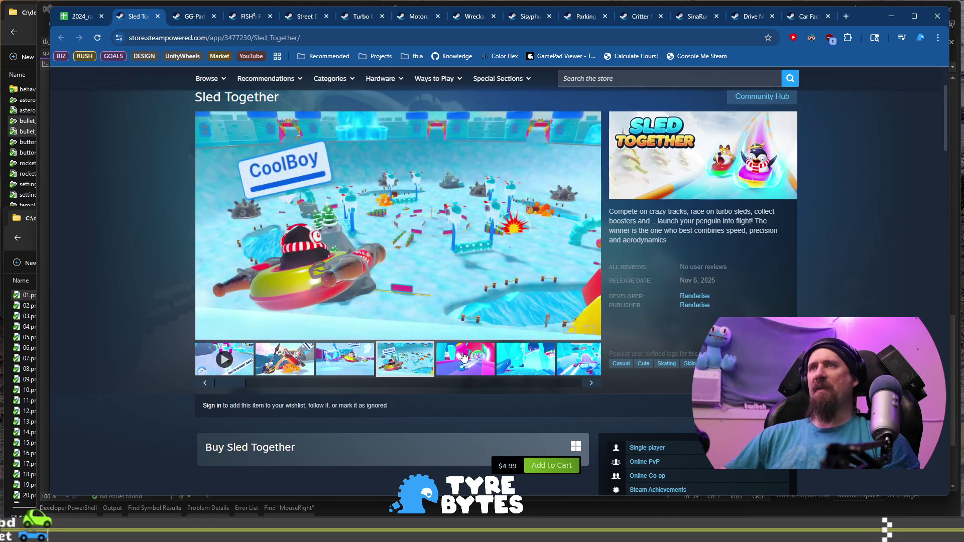
Step: Step through the remaining Sled Together screenshots and pause its trailer
left_click(465, 370)
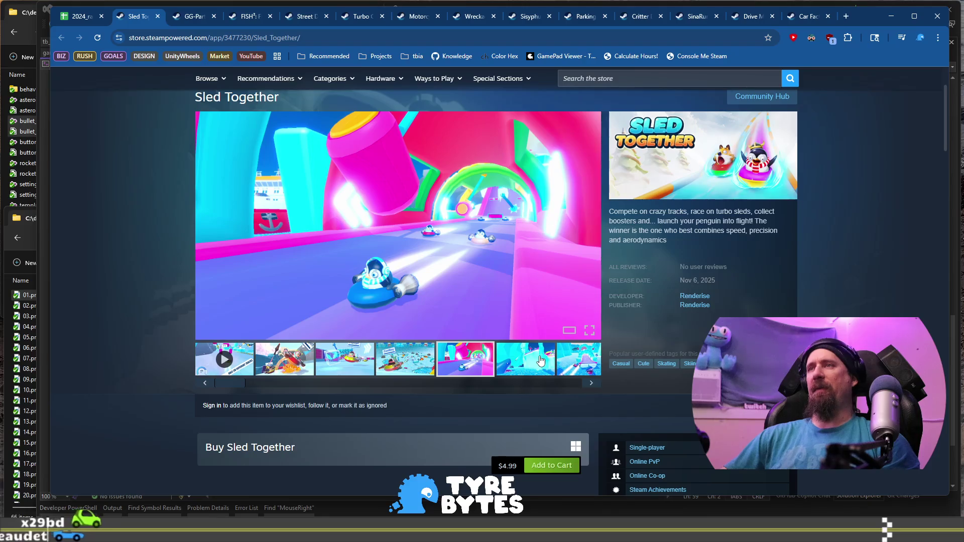
left_click(540, 360)
left_click(588, 366)
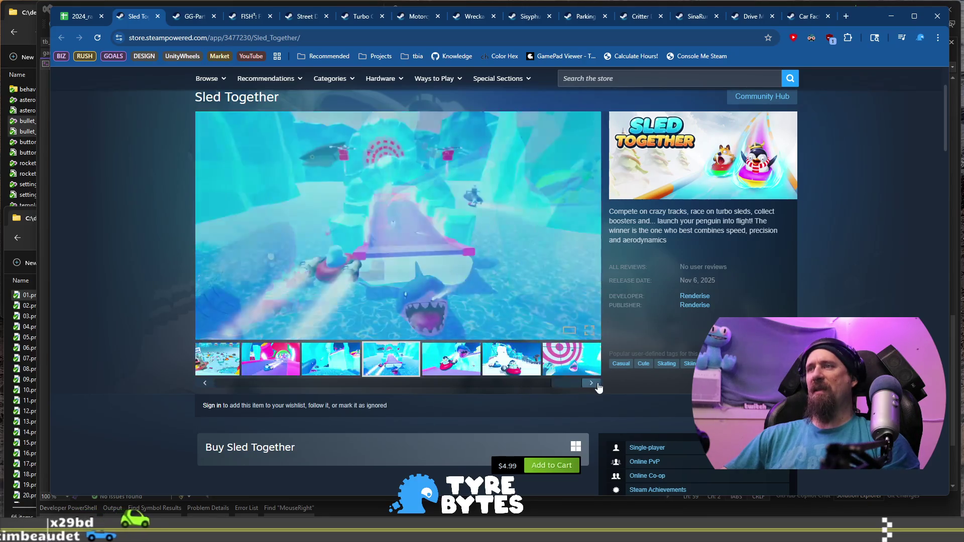
left_click(592, 384)
left_click(592, 383)
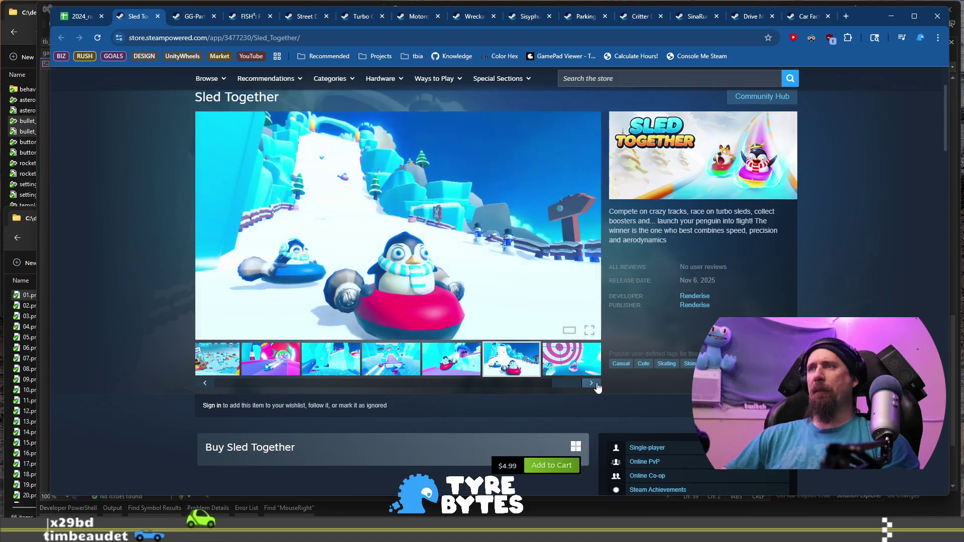
left_click(591, 383)
left_click(592, 383)
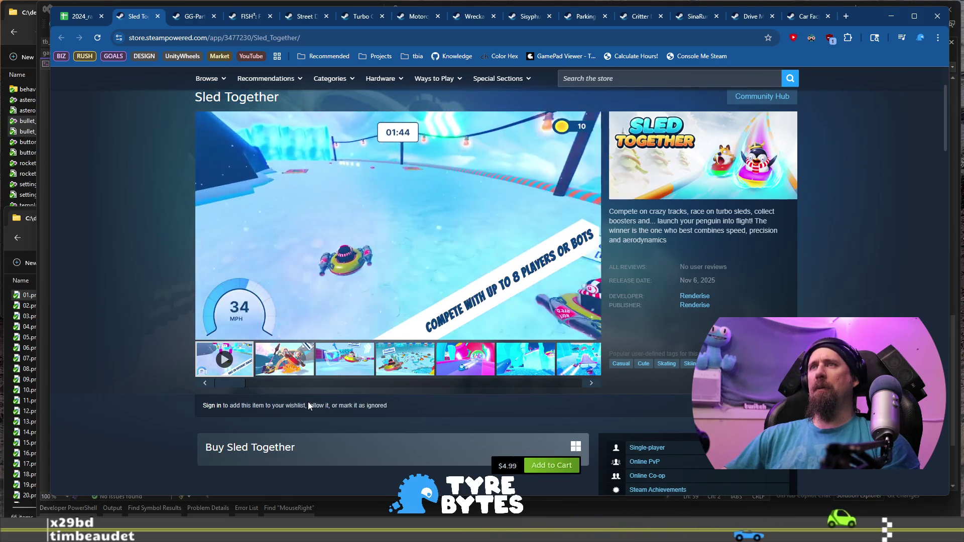
mouse_move(375, 264)
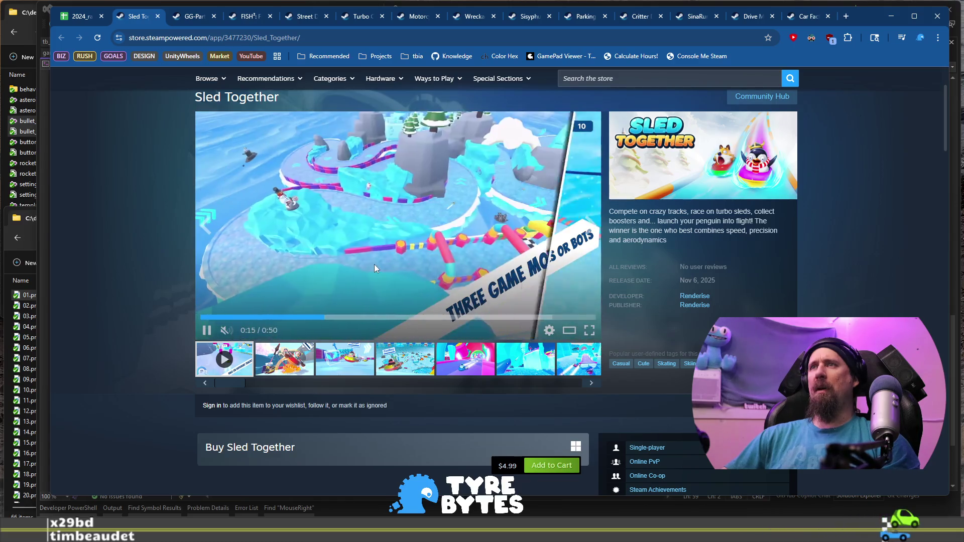
left_click(417, 212)
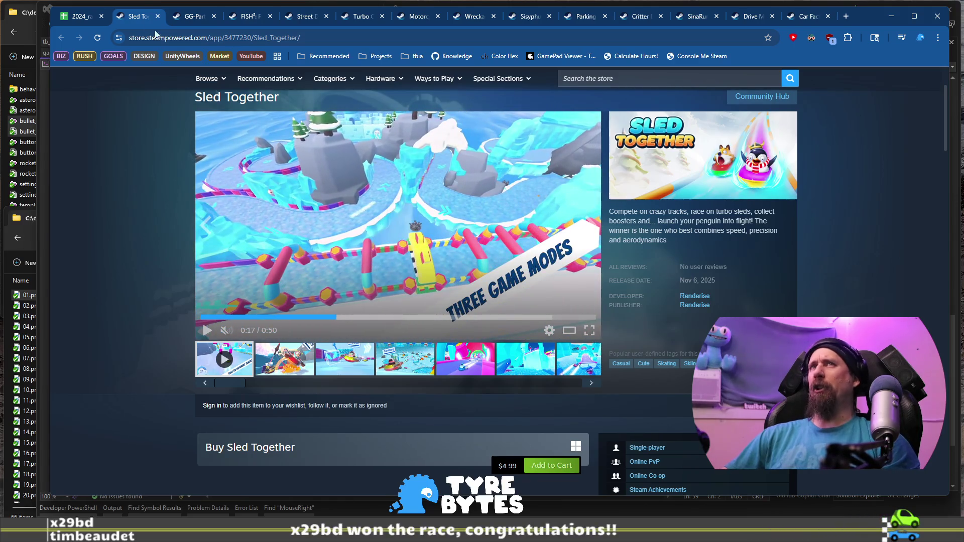
left_click(103, 7)
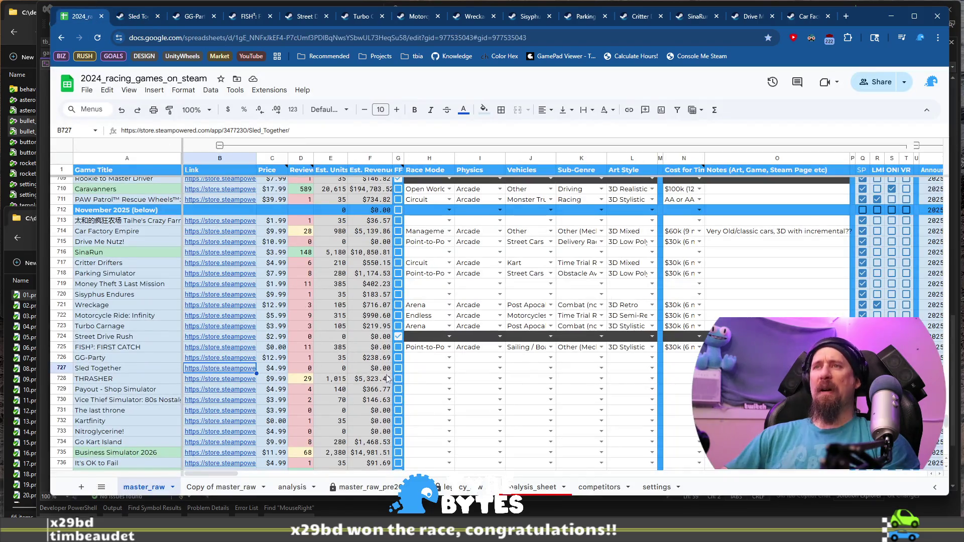
Step: Mark Sled Together as reviewed, then open THRASHER's Steam page and skip ahead in its trailer
left_click(398, 368)
left_click(118, 383)
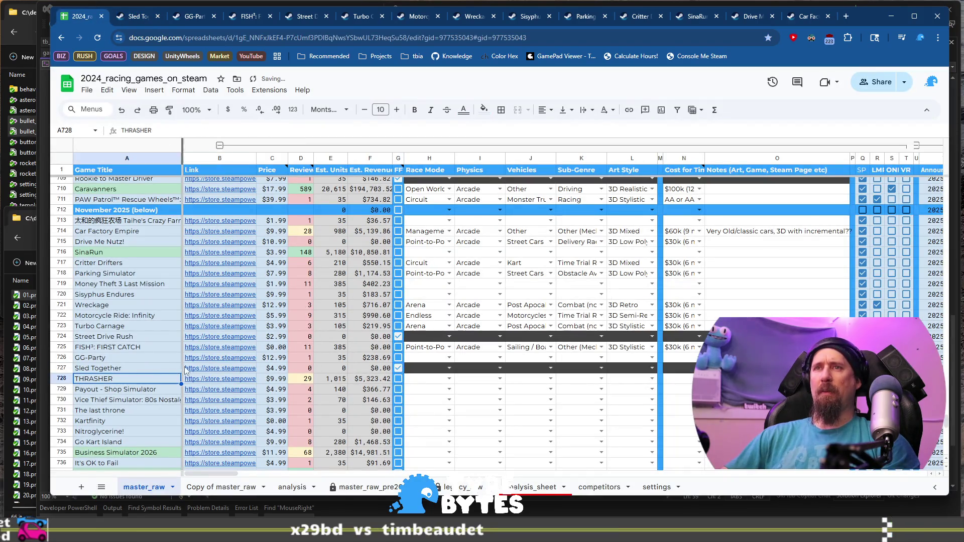
left_click(210, 381)
left_click(246, 395)
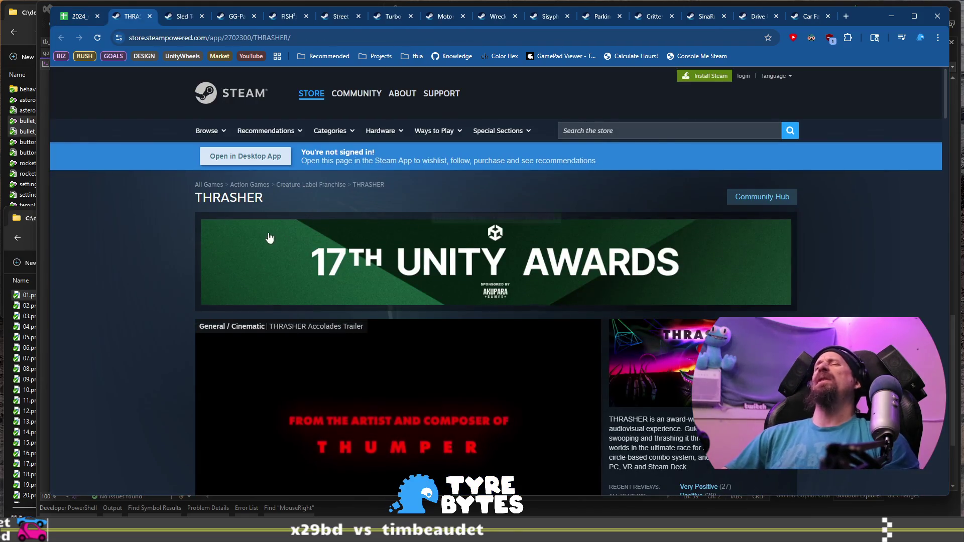
scroll(193, 222, "down", 2)
scroll(193, 223, "down", 2)
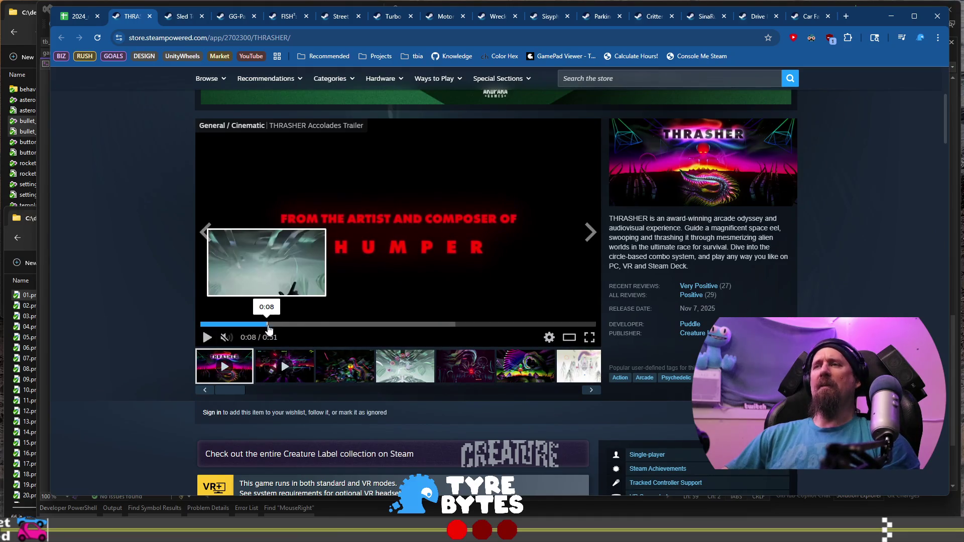
left_click(329, 323)
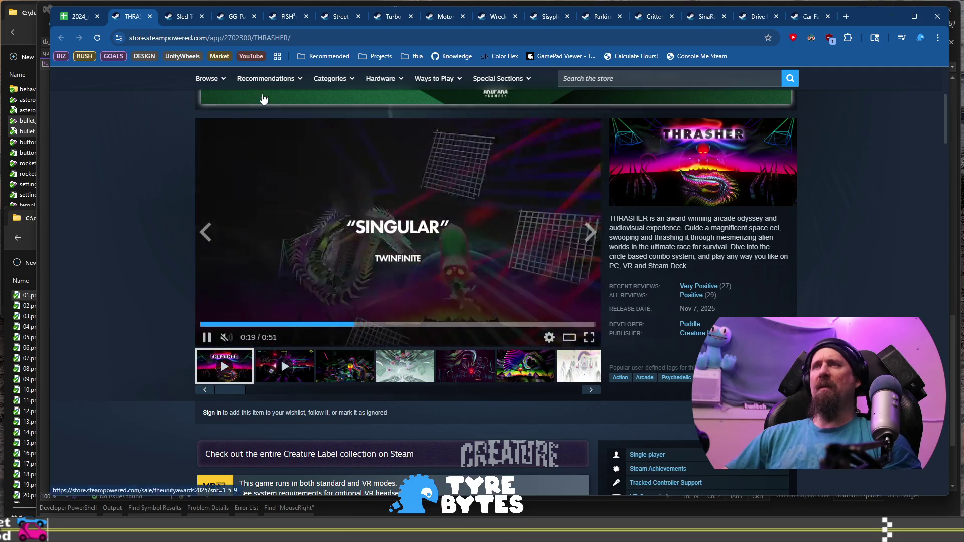
Step: Pass THRASHER's store link to the collector's ignore command, then rewind and pause its trailer
left_click(211, 38)
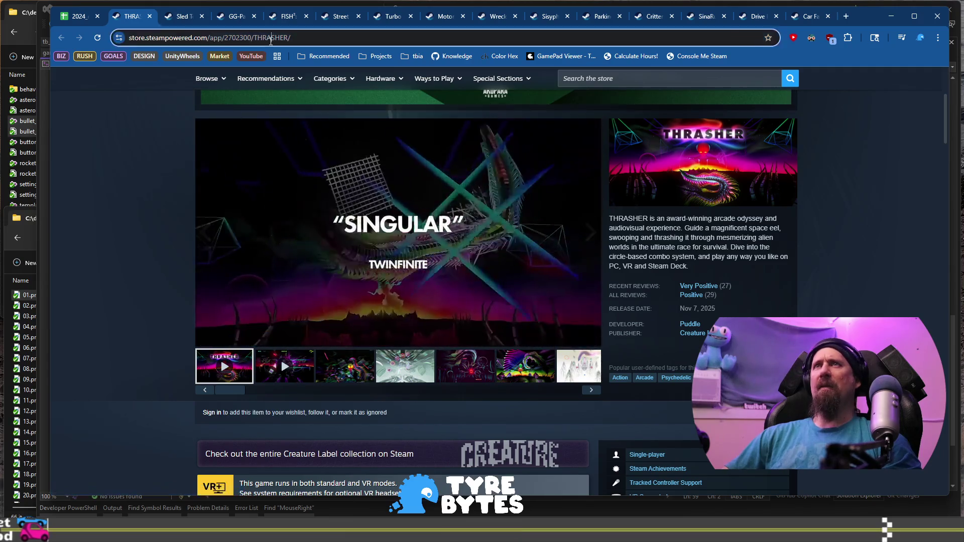
key("alt+Tab")
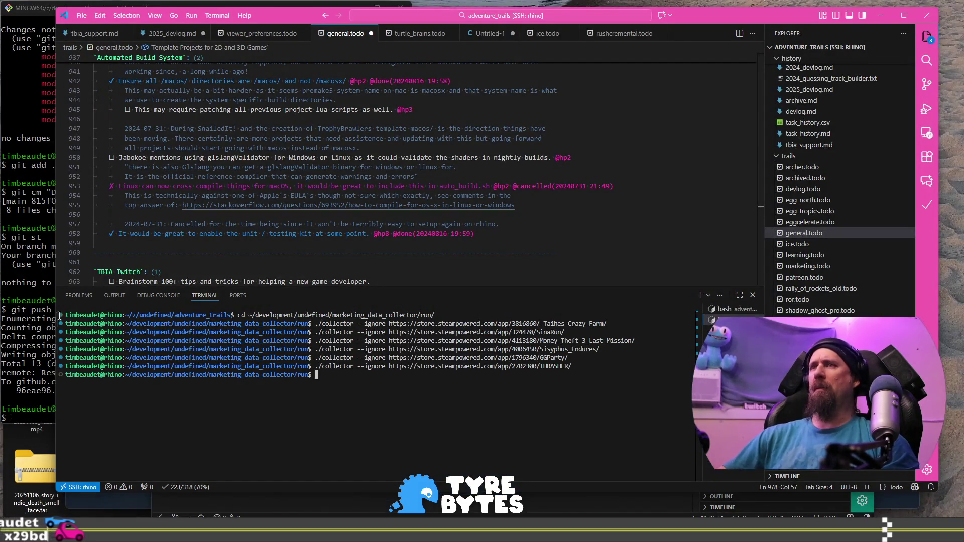
key("alt+Tab")
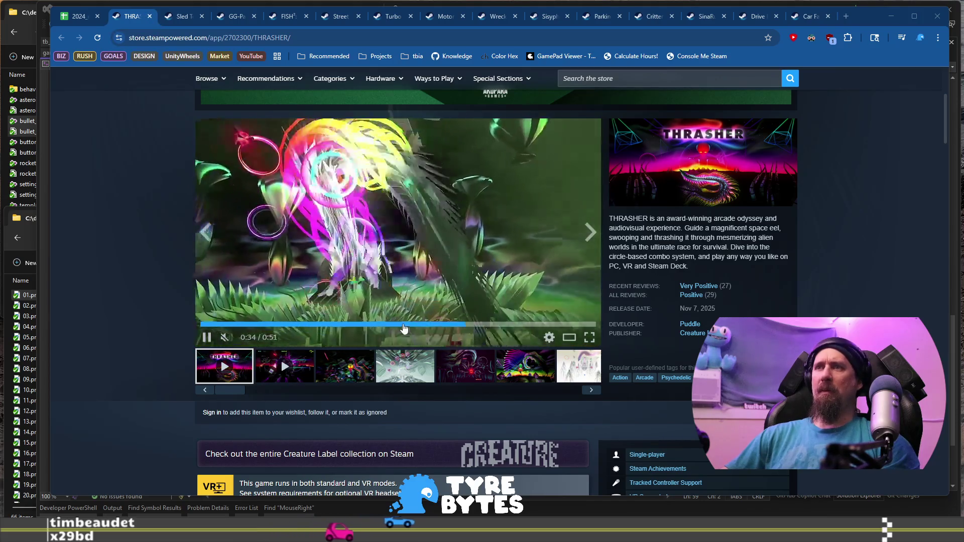
left_click(387, 326)
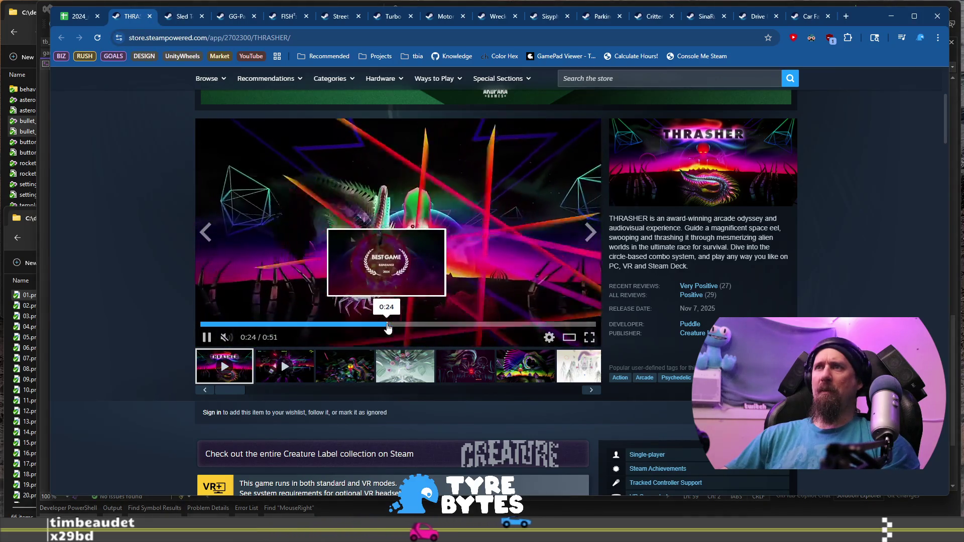
left_click(358, 325)
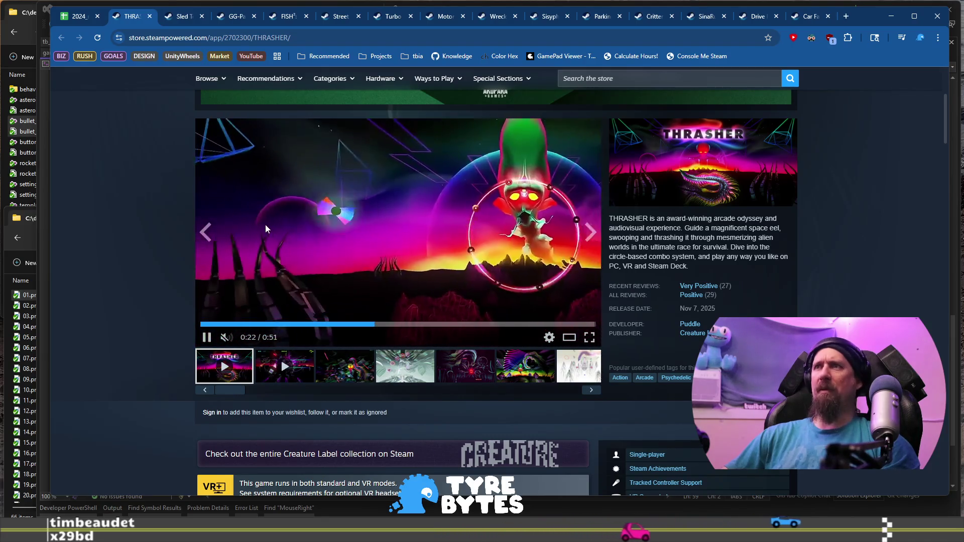
left_click(264, 222)
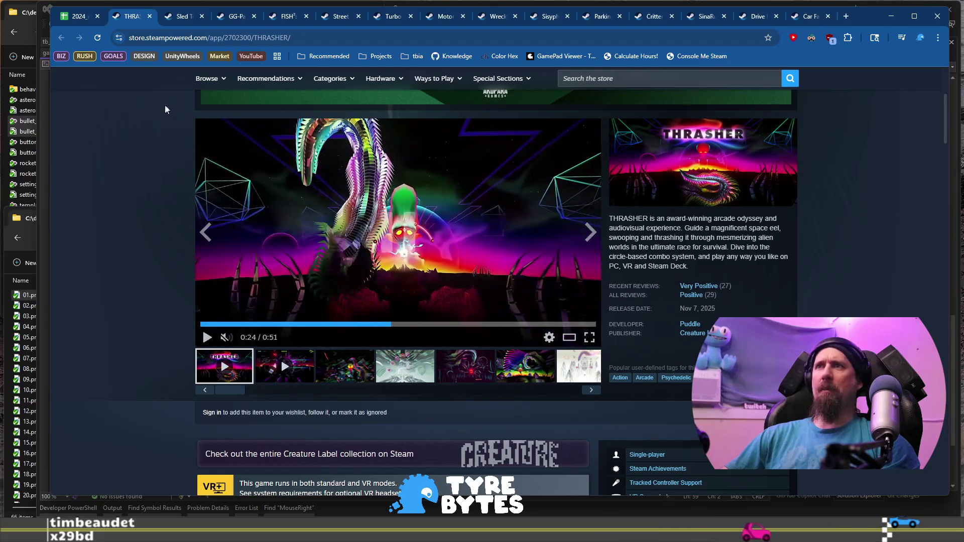
left_click(64, 19)
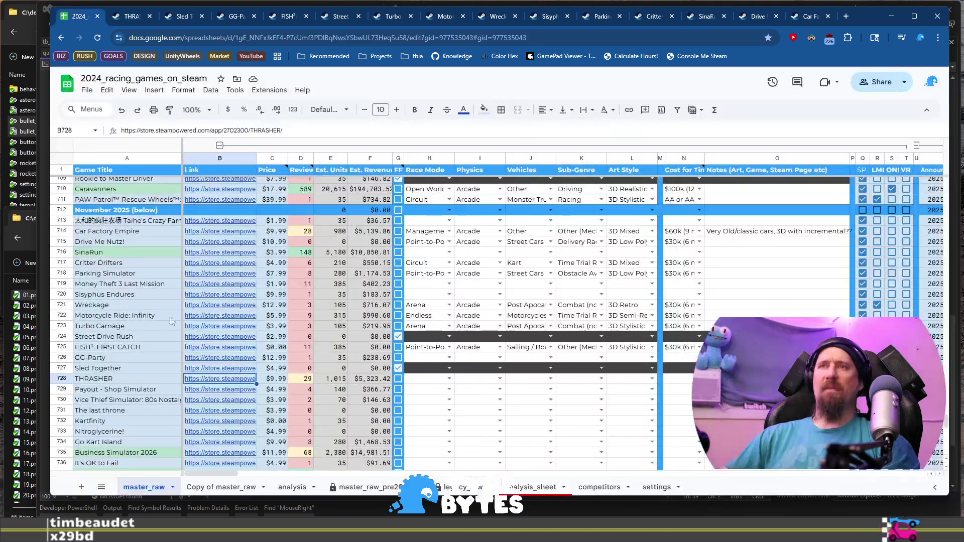
left_click(115, 391)
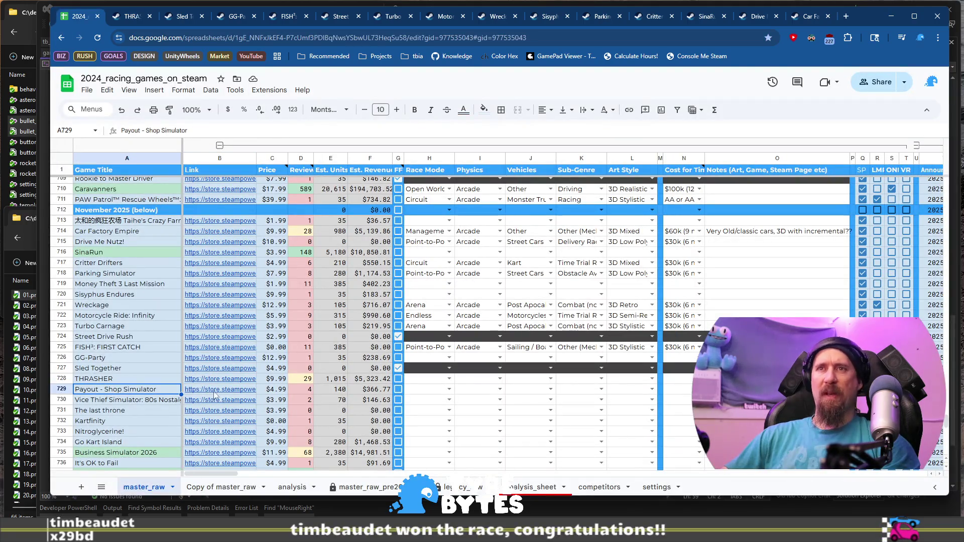
Step: Open Payout - Shop Simulator's Steam page and browse its screenshots
left_click(234, 406)
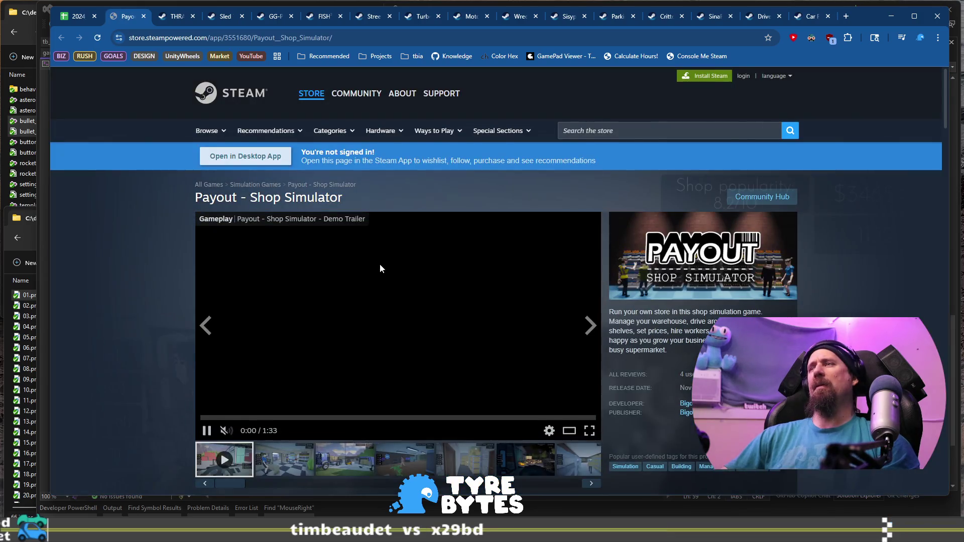
scroll(364, 279, "down", 3)
left_click(349, 301)
left_click(404, 308)
left_click(465, 309)
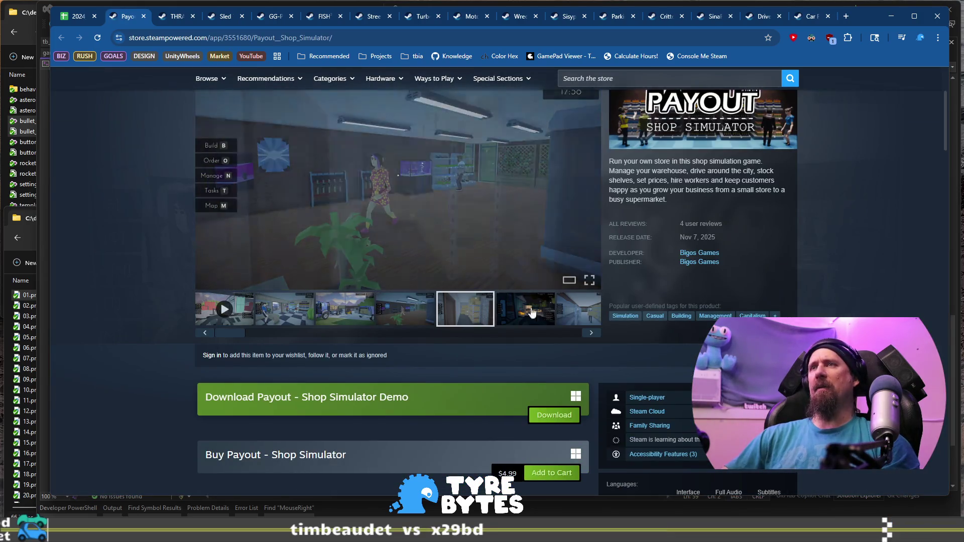
left_click(560, 314)
Step: Run the collector ignoring Payout's store link, then close the Payout tab and all tabs to its right
left_click(452, 38)
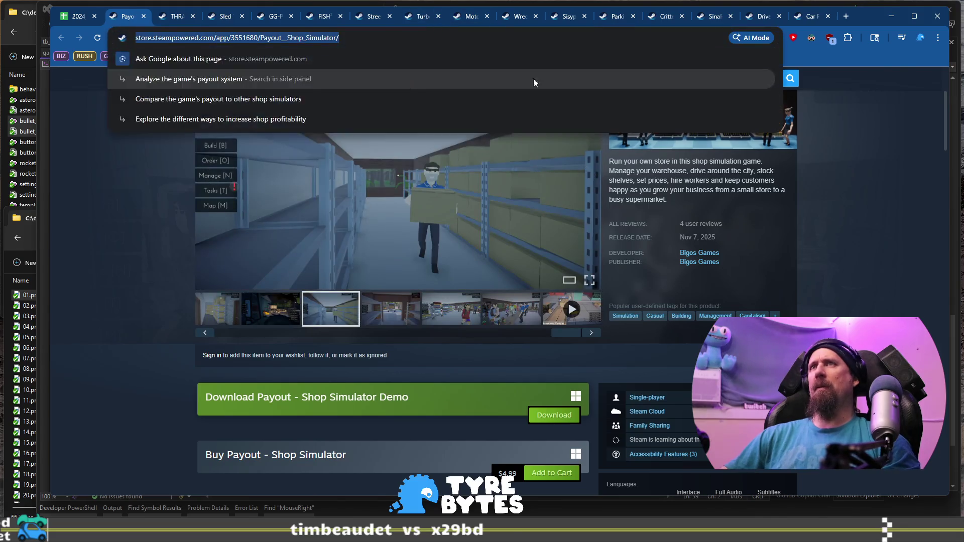
key("alt+Tab")
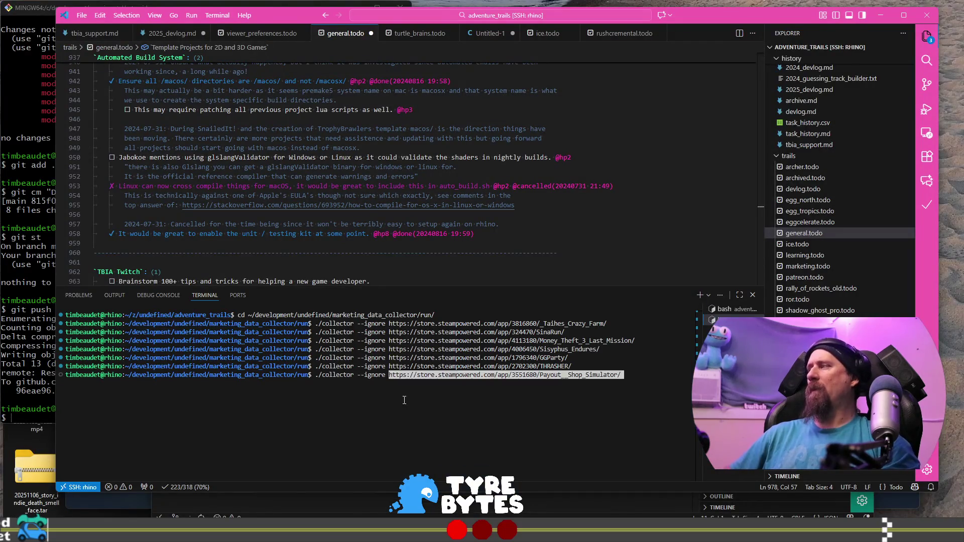
key("Return")
key("alt+Tab")
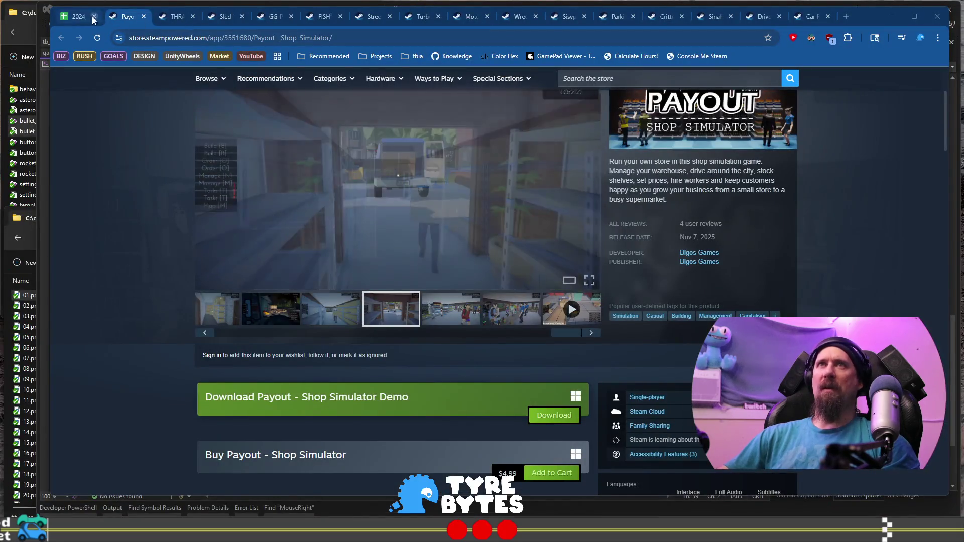
right_click(129, 17)
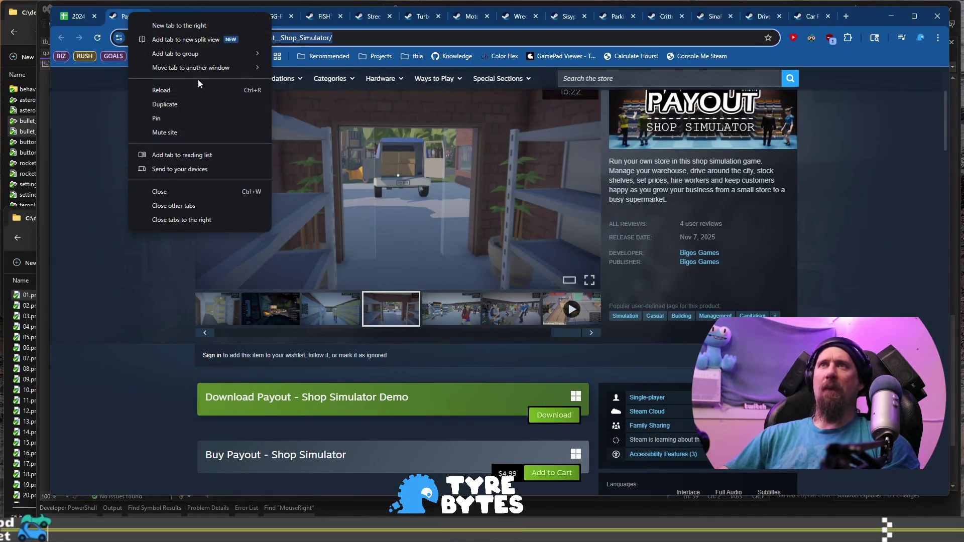
left_click(227, 219)
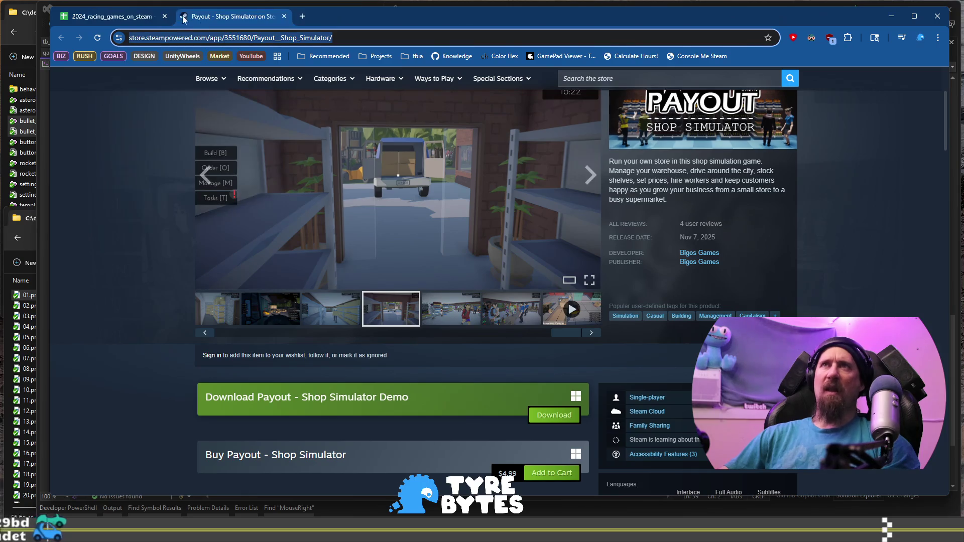
left_click(281, 18)
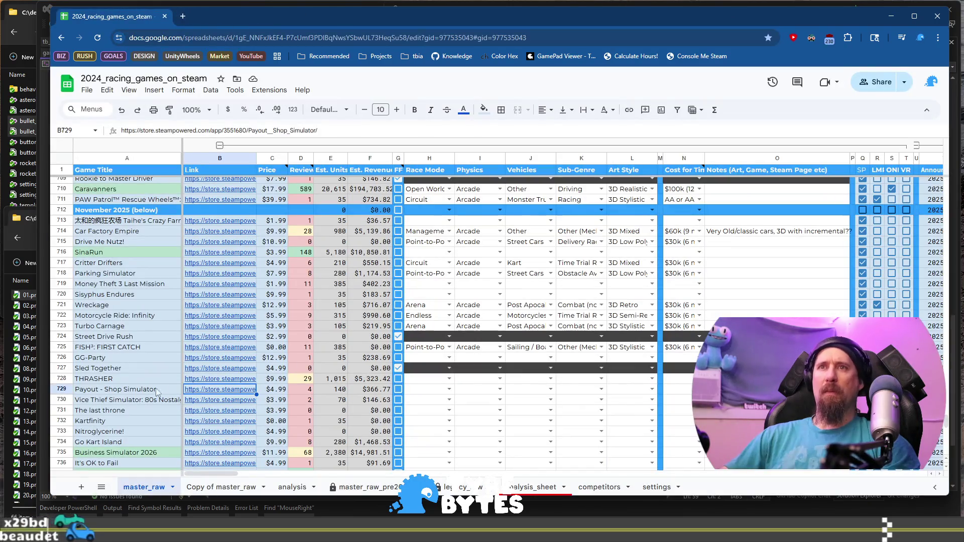
left_click(138, 402)
Step: Browse Vice Thief Simulator: 80s Nostalgia's Steam page and screenshots
mouse_move(219, 403)
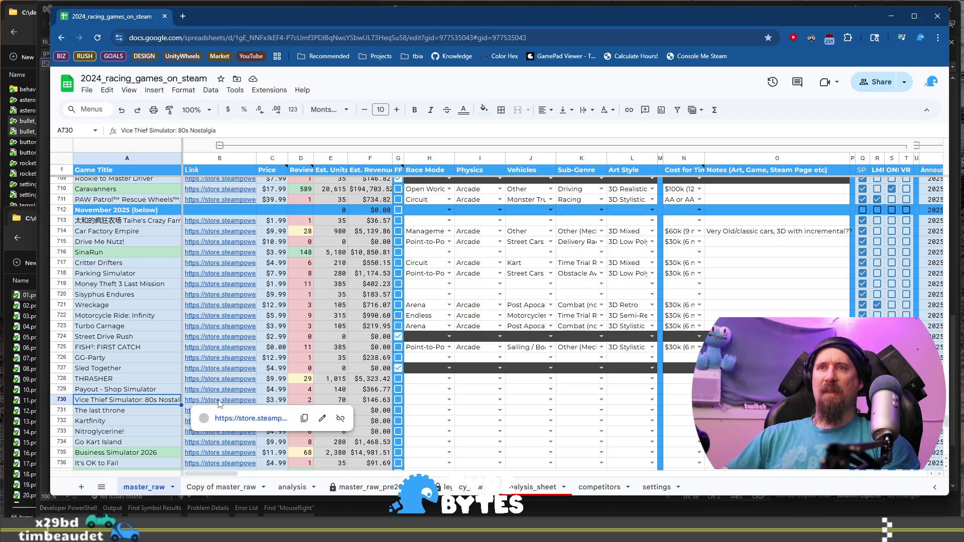
left_click(239, 419)
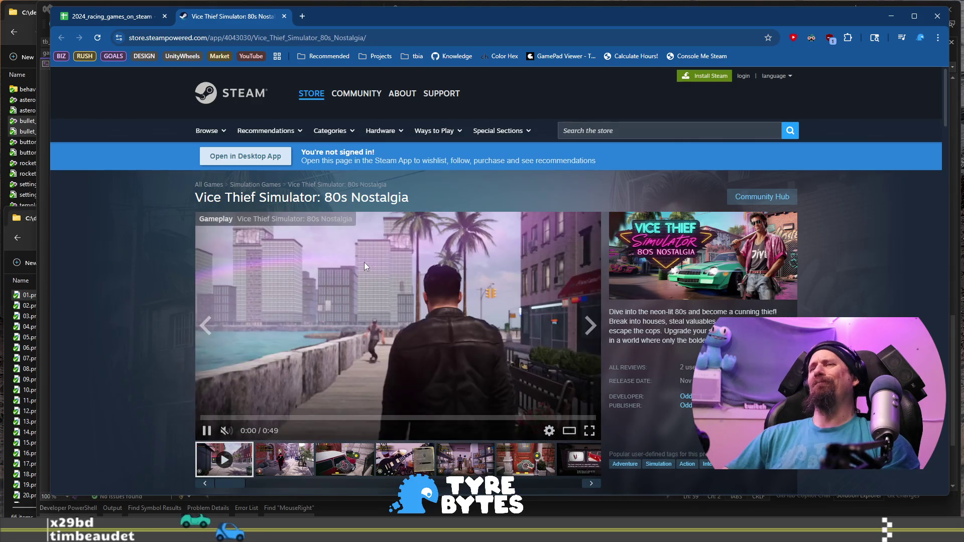
scroll(375, 355, "down", 4)
scroll(375, 326, "up", 2)
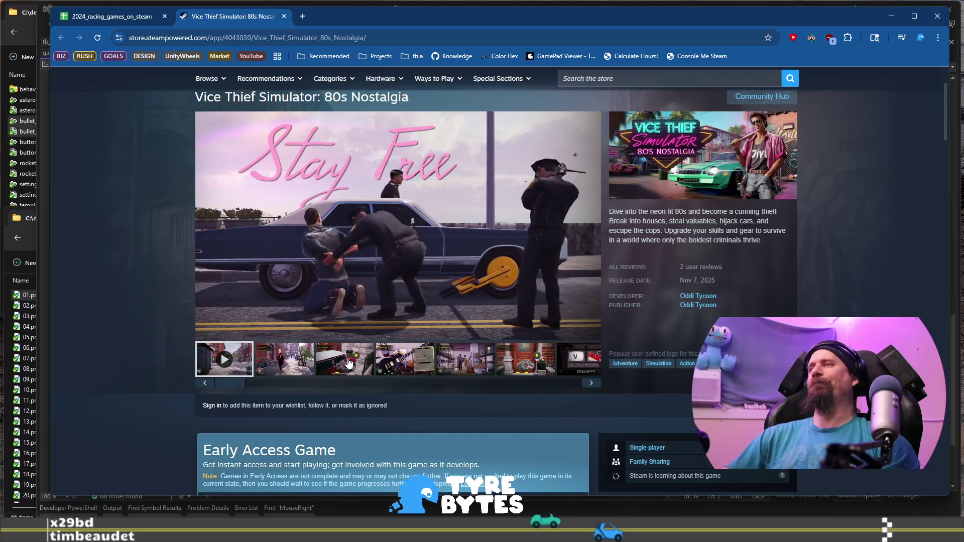
left_click(350, 361)
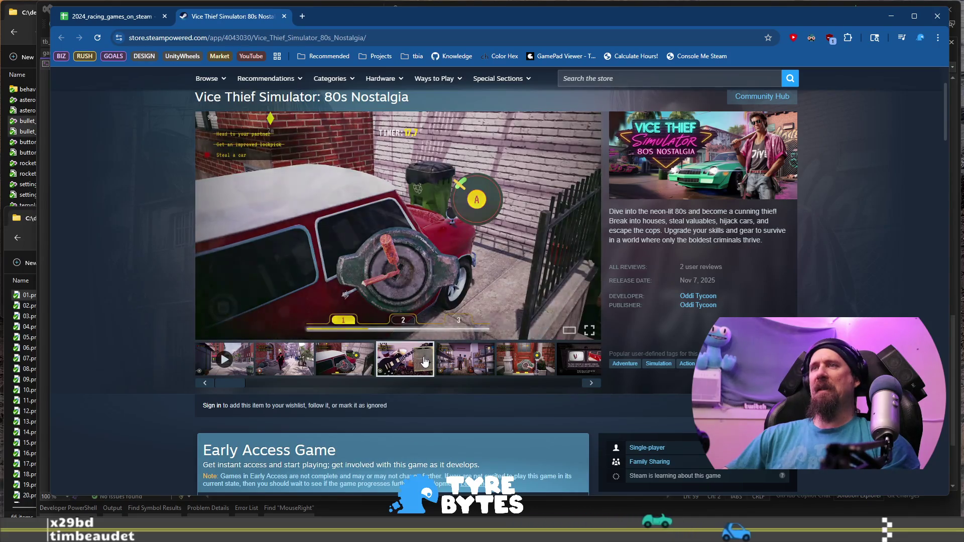
left_click(466, 360)
left_click(533, 365)
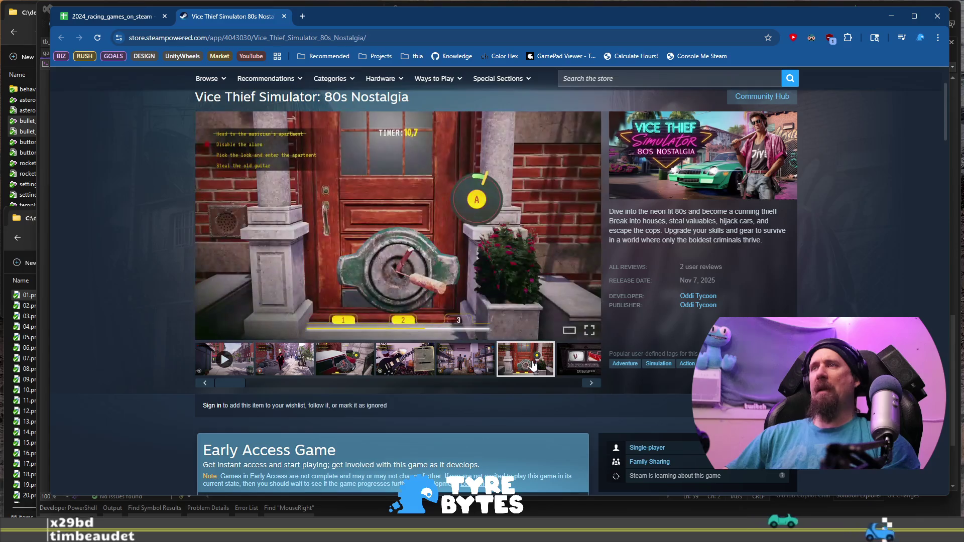
scroll(533, 365, "down", 2)
scroll(501, 350, "down", 6)
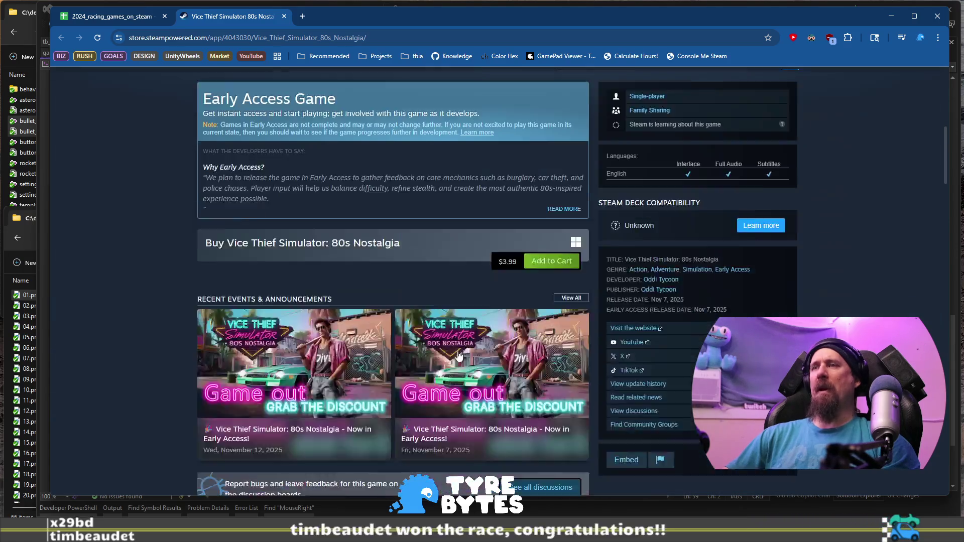
scroll(152, 305, "up", 8)
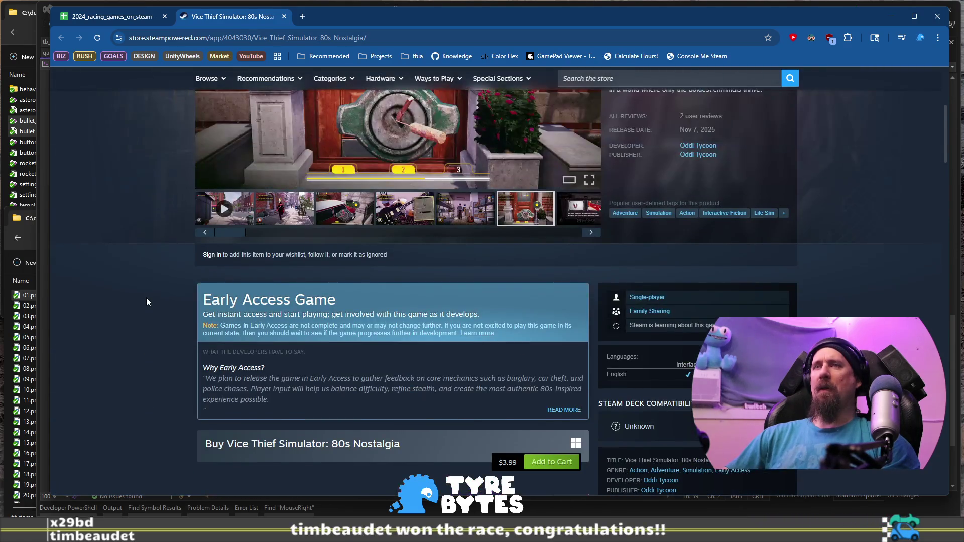
scroll(238, 371, "up", 2)
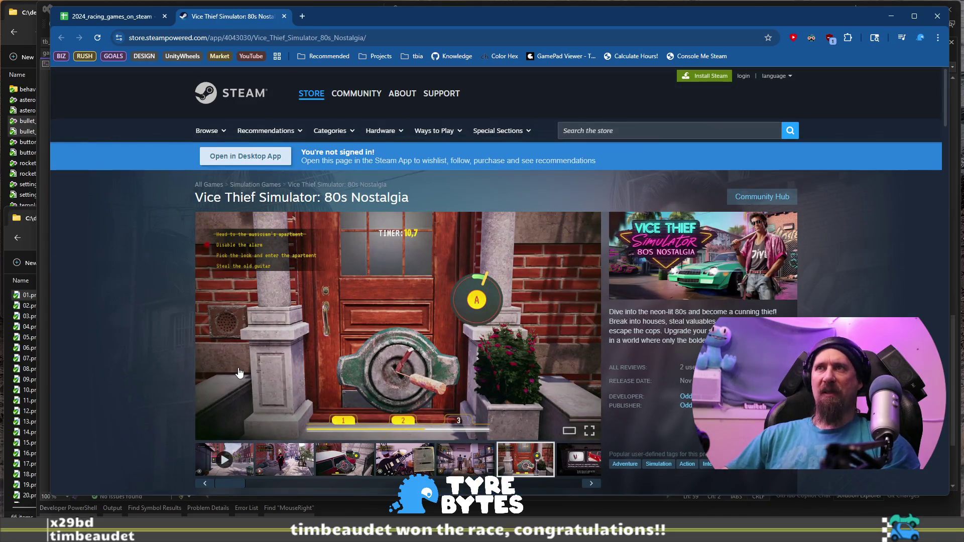
scroll(201, 339, "down", 3)
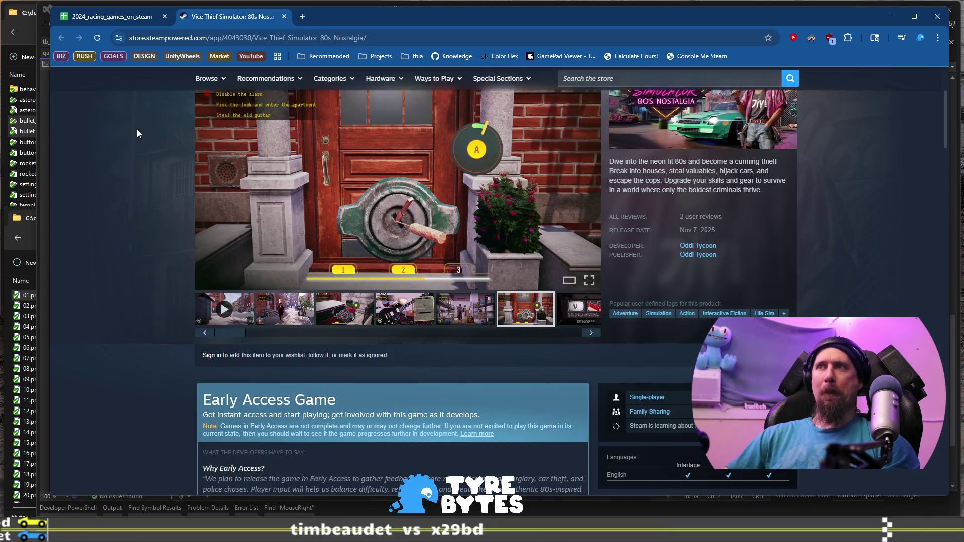
Step: Run ./collector --ignore with Vice Thief Simulator's store link, then return to the spreadsheet
left_click(219, 43)
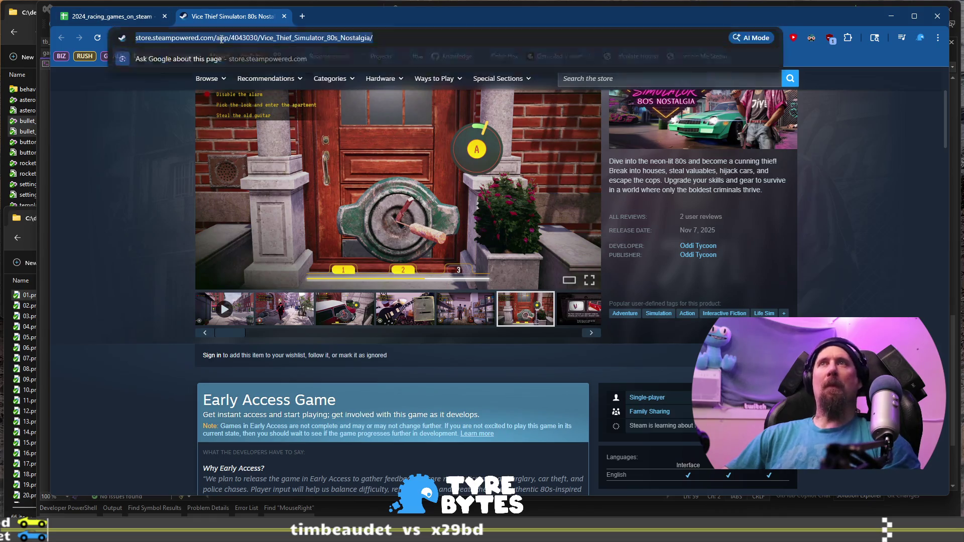
key("alt+Tab")
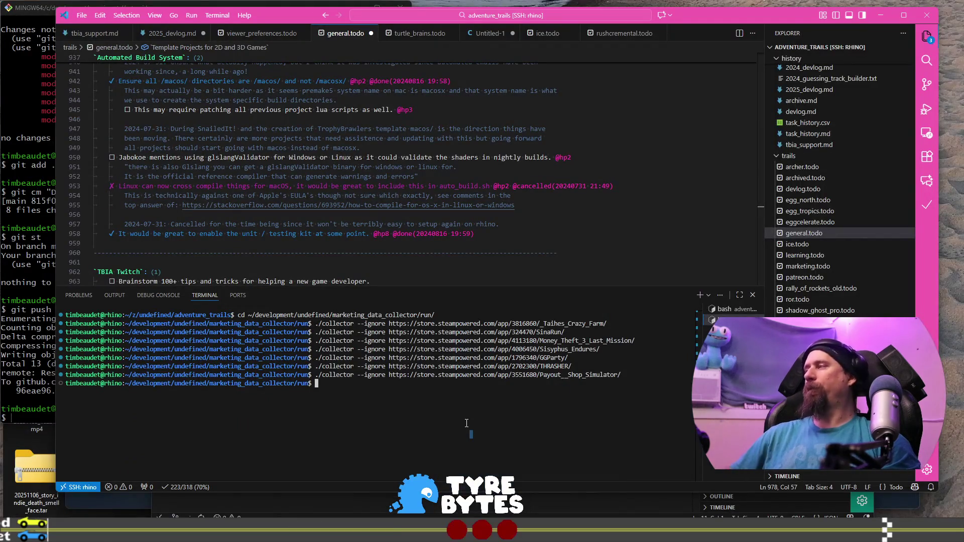
type("https://store.steampowered.com/app/4043030/Vice_Thief_Simulator_80s_Nostalgia/")
key("Return")
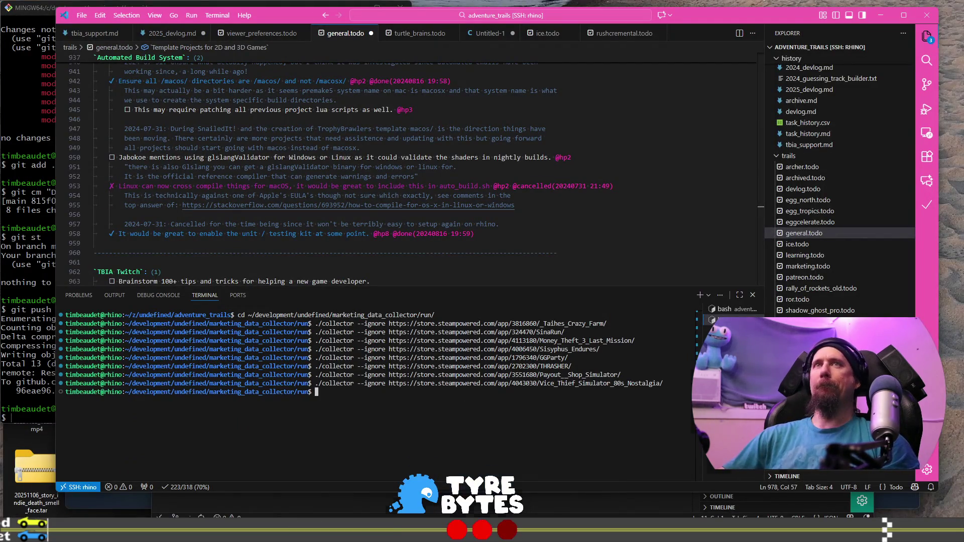
key("alt+Tab")
key("ctrl+Tab")
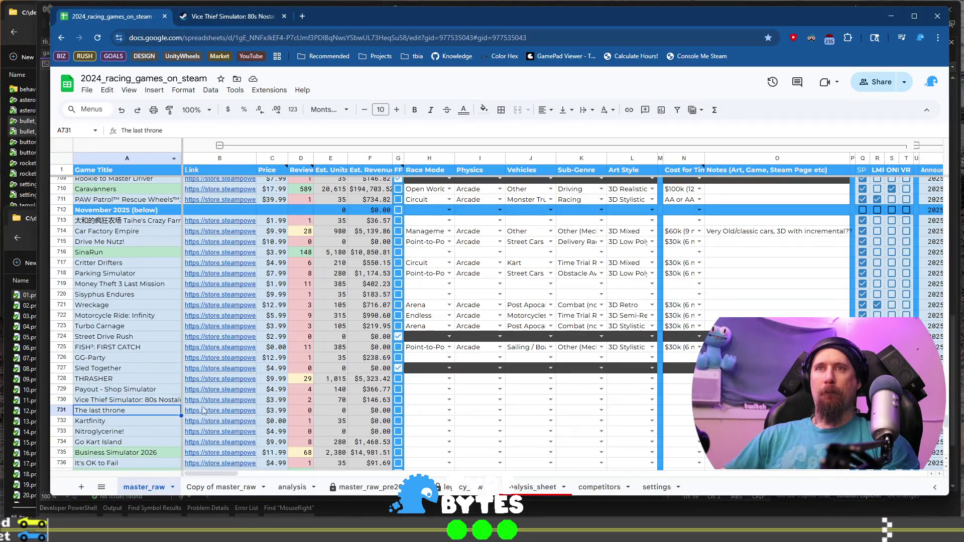
Step: Open The last throne's Steam page and skip ahead in its trailer
left_click(240, 411)
left_click(251, 429)
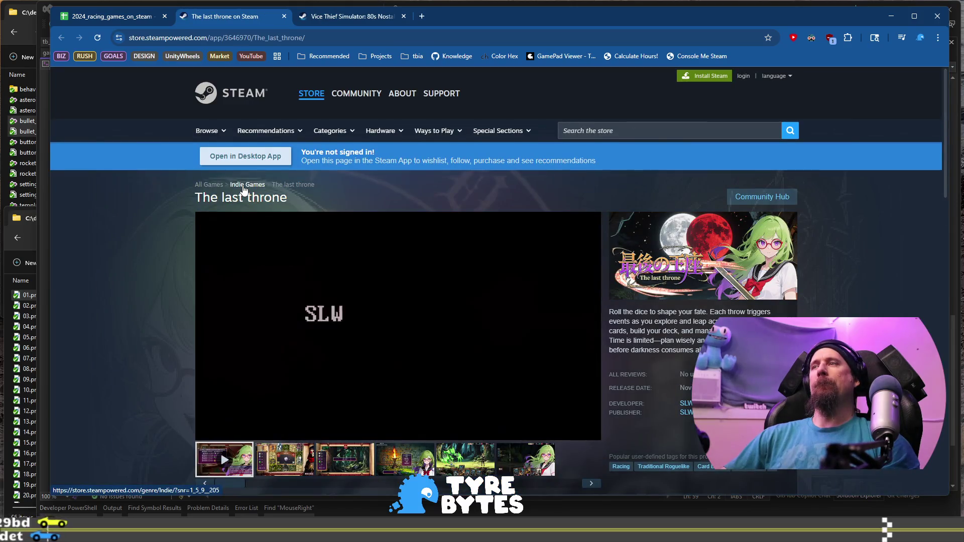
scroll(245, 188, "down", 3)
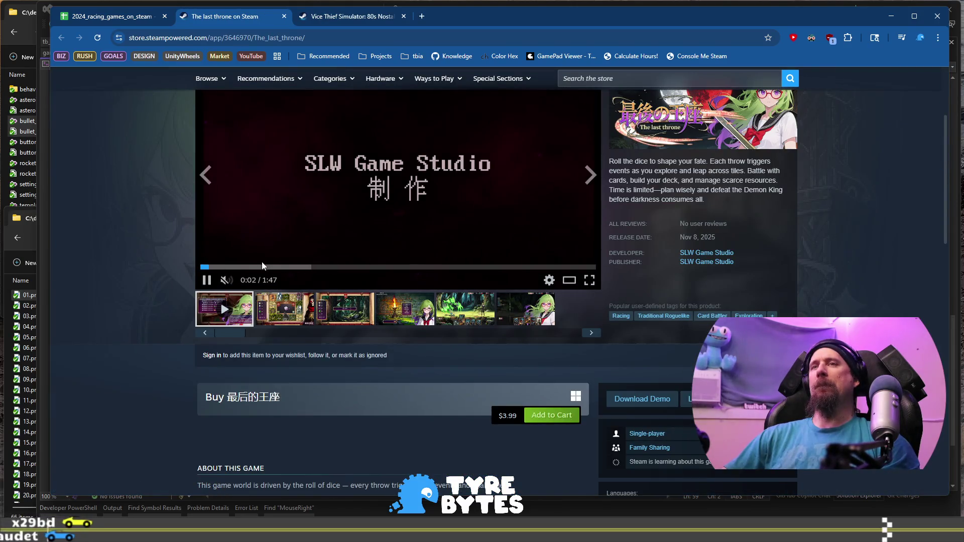
left_click(295, 265)
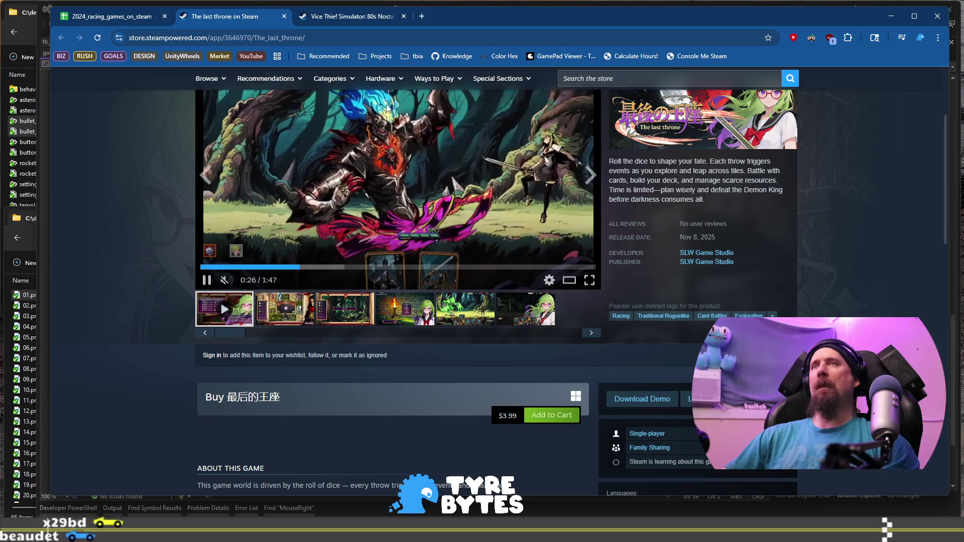
Step: Copy The last throne's store address, close its page, and select its title cell A731
left_click(389, 39)
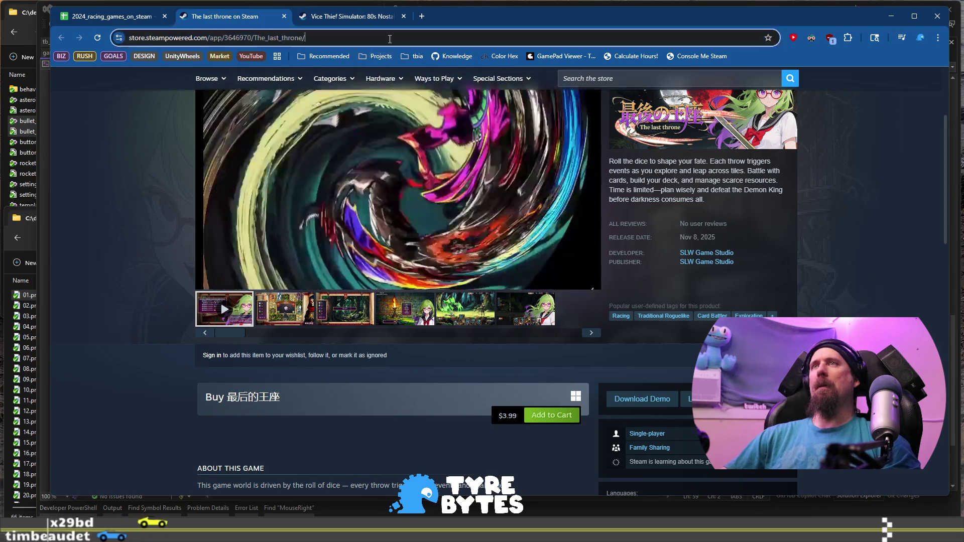
key("ctrl+a")
key("alt+Tab")
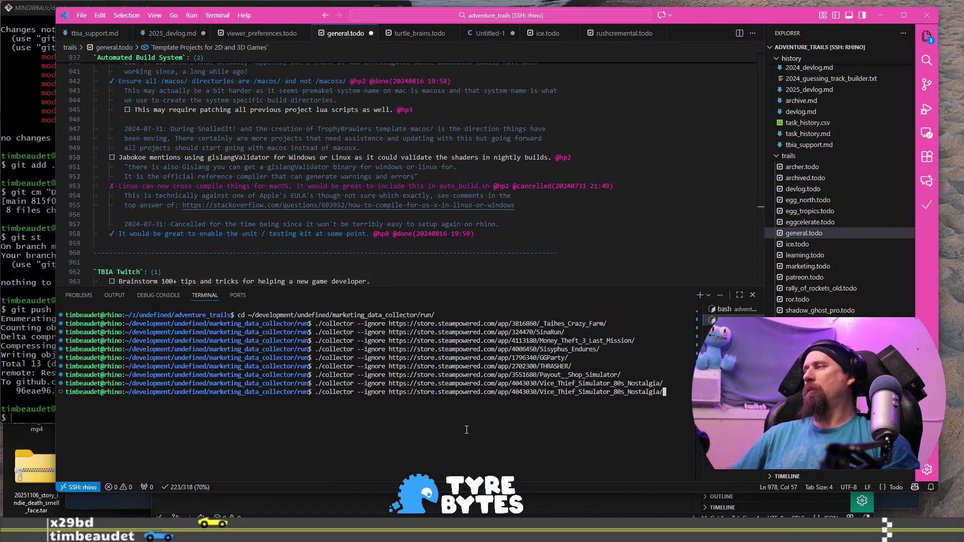
key("alt+Tab")
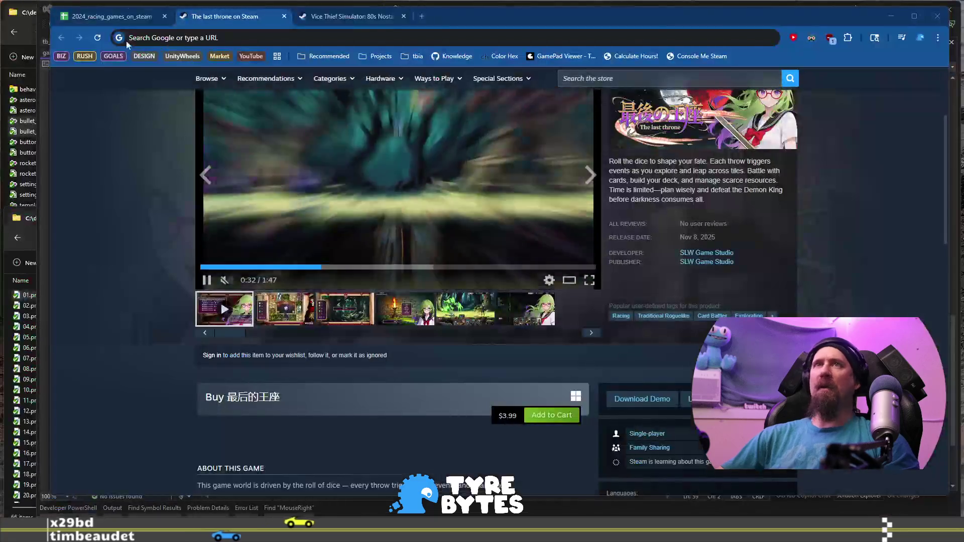
left_click(139, 18)
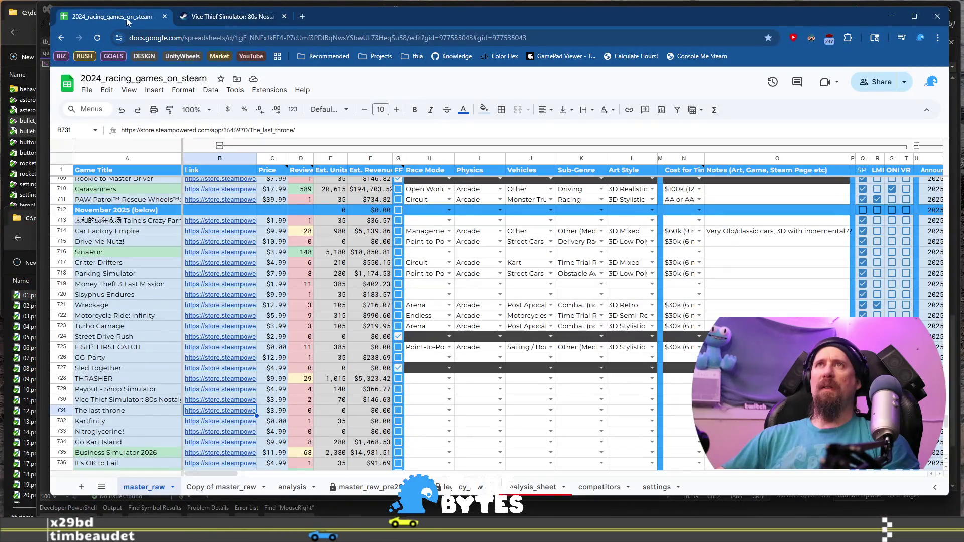
scroll(154, 422, "down", 3)
left_click(125, 264)
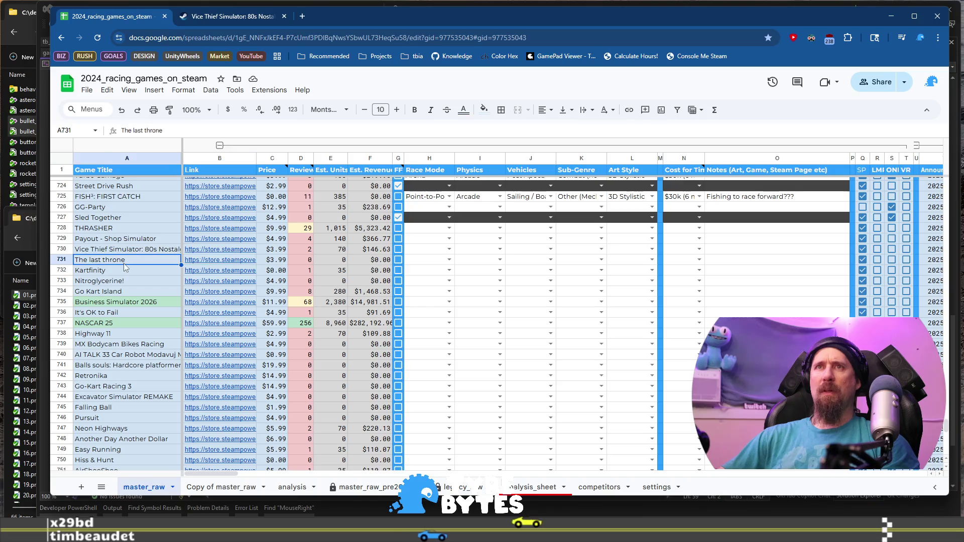
Step: Open Kartfinity's Steam store page from B732 and view its six screenshots
left_click(205, 272)
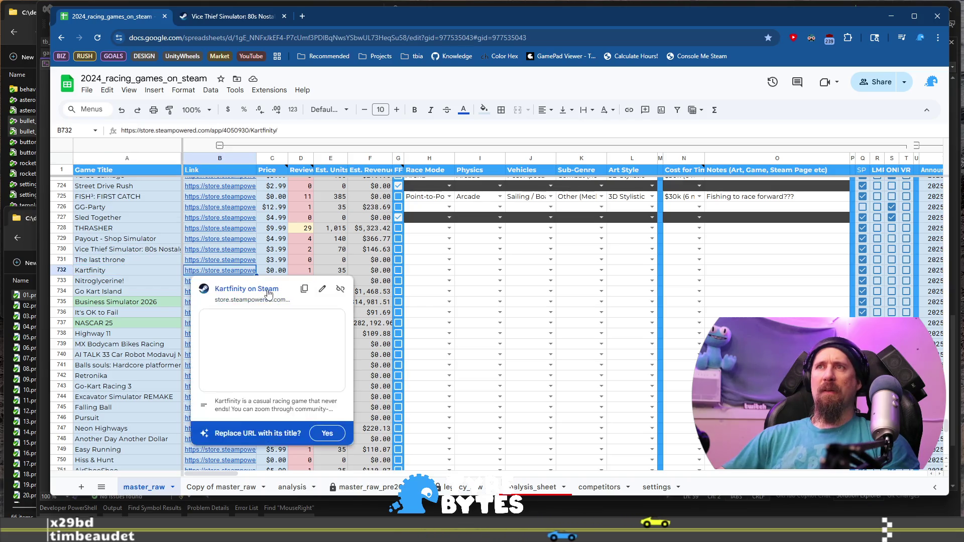
left_click(241, 286)
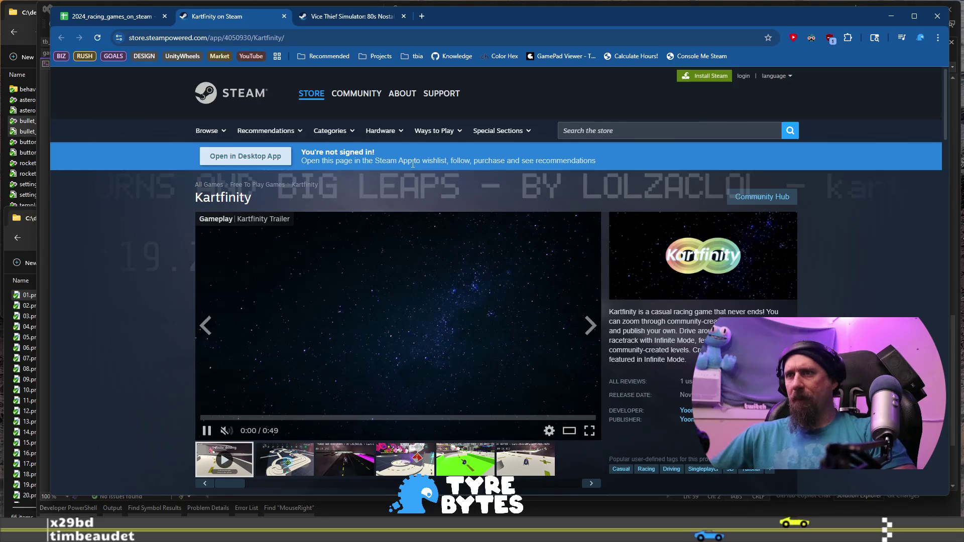
scroll(416, 155, "down", 1)
left_click(305, 398)
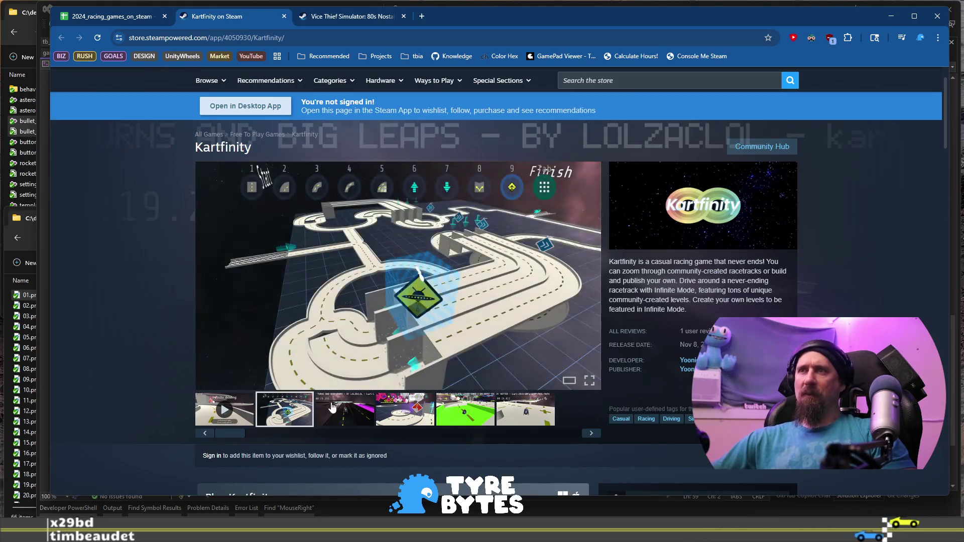
left_click(333, 409)
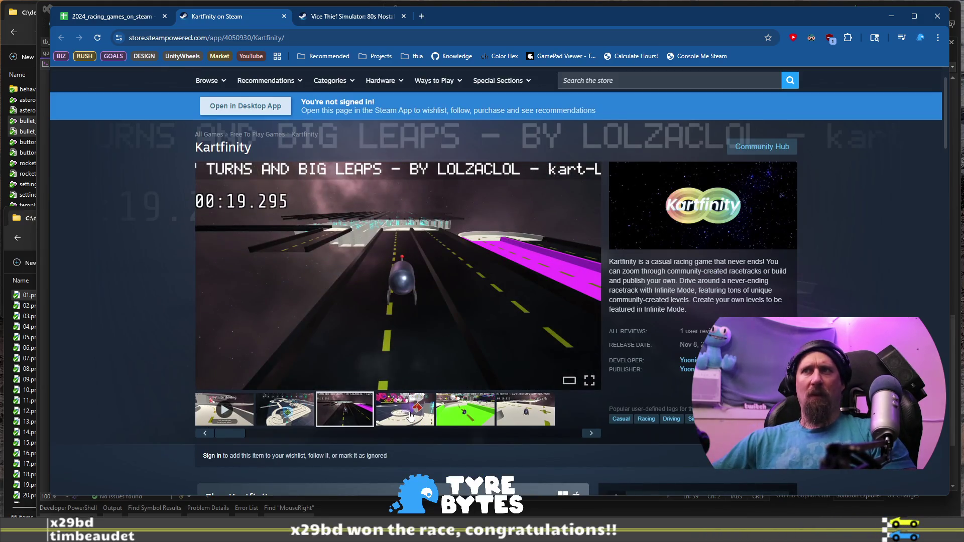
left_click(411, 414)
left_click(464, 411)
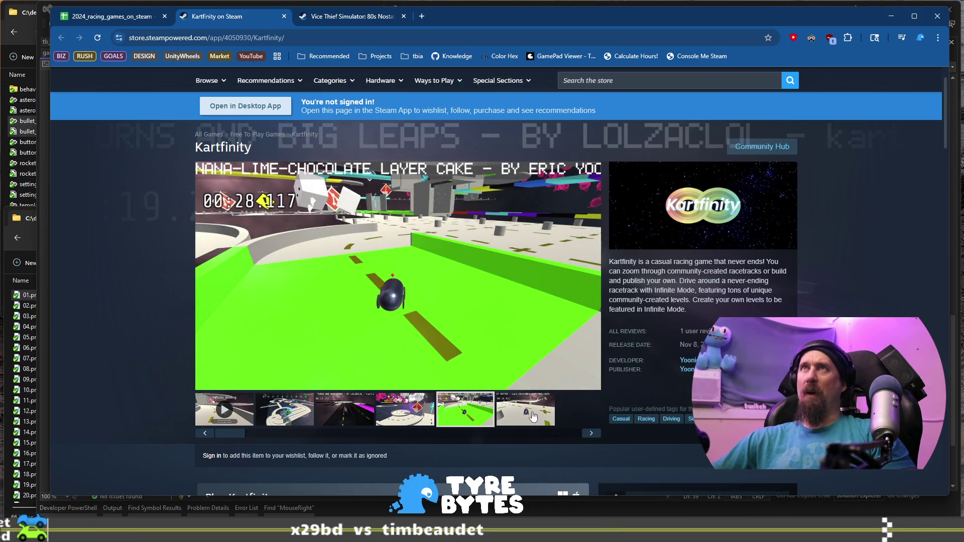
left_click(533, 416)
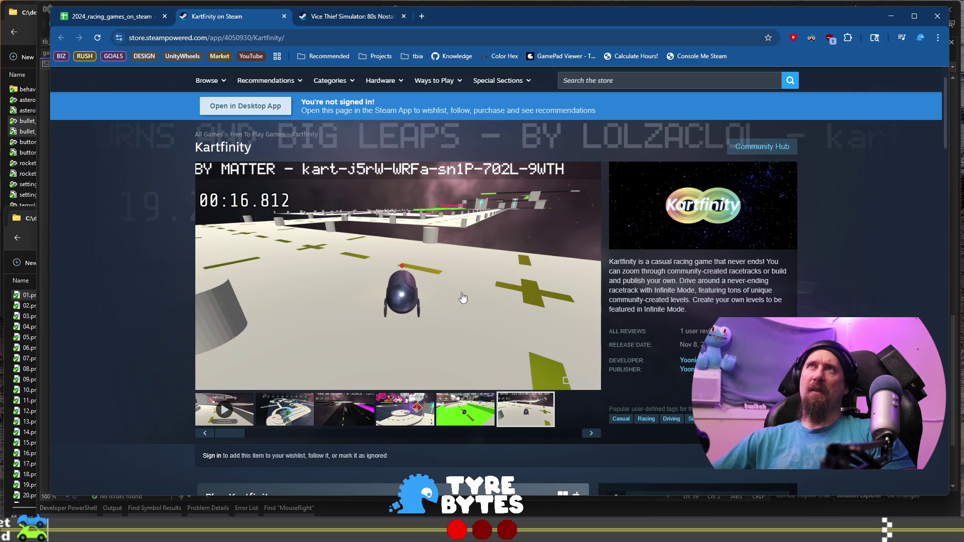
Step: Cycle through Kartfinity's trailer and screenshots with the gallery's next arrow
left_click(591, 437)
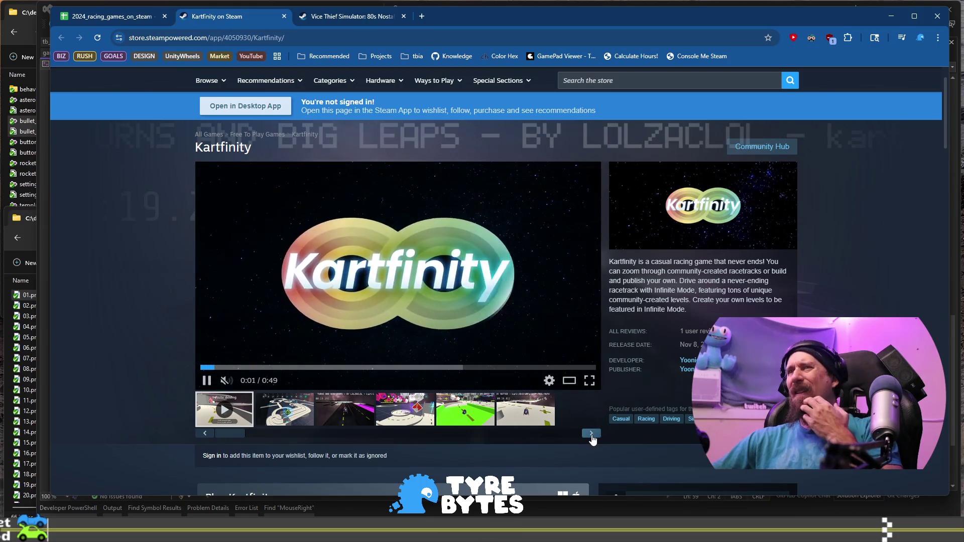
left_click(591, 434)
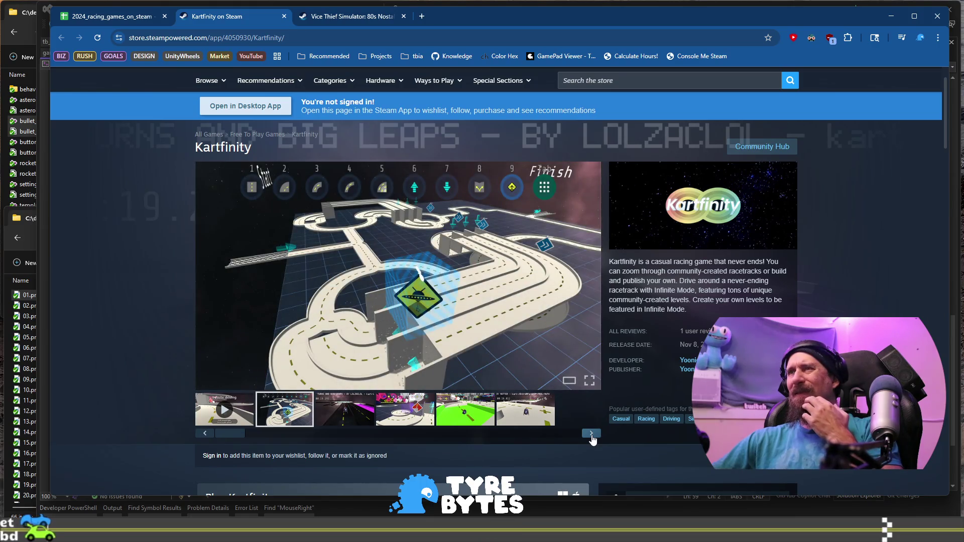
left_click(592, 435)
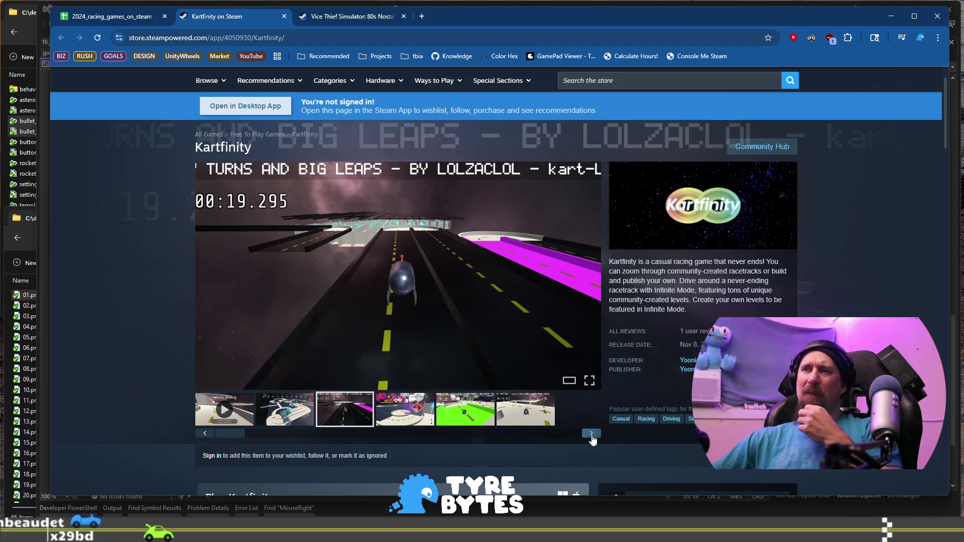
left_click(592, 435)
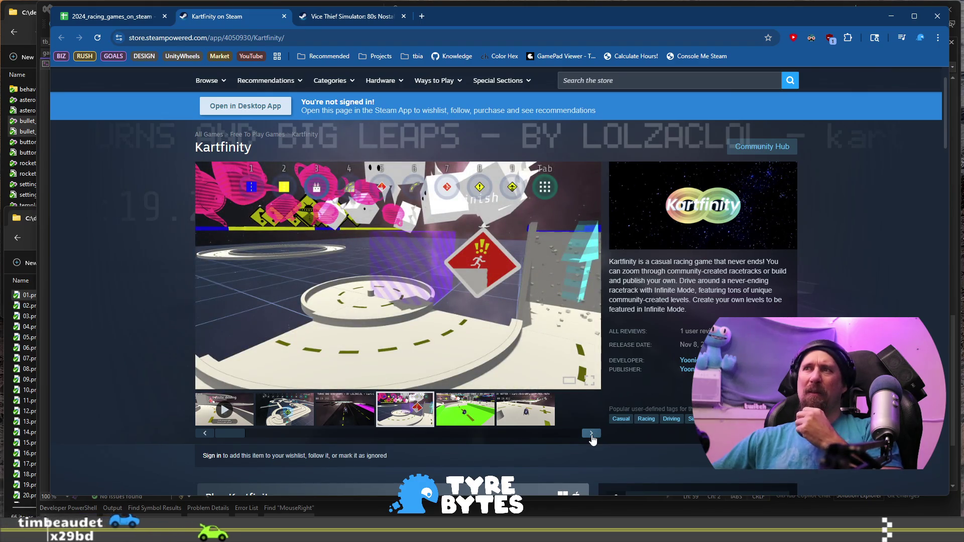
left_click(592, 435)
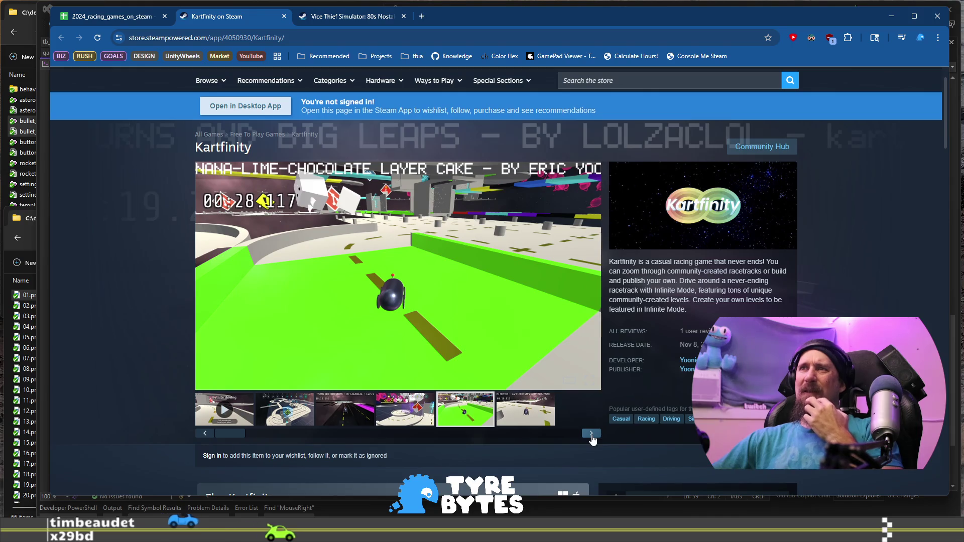
left_click(591, 434)
left_click(591, 435)
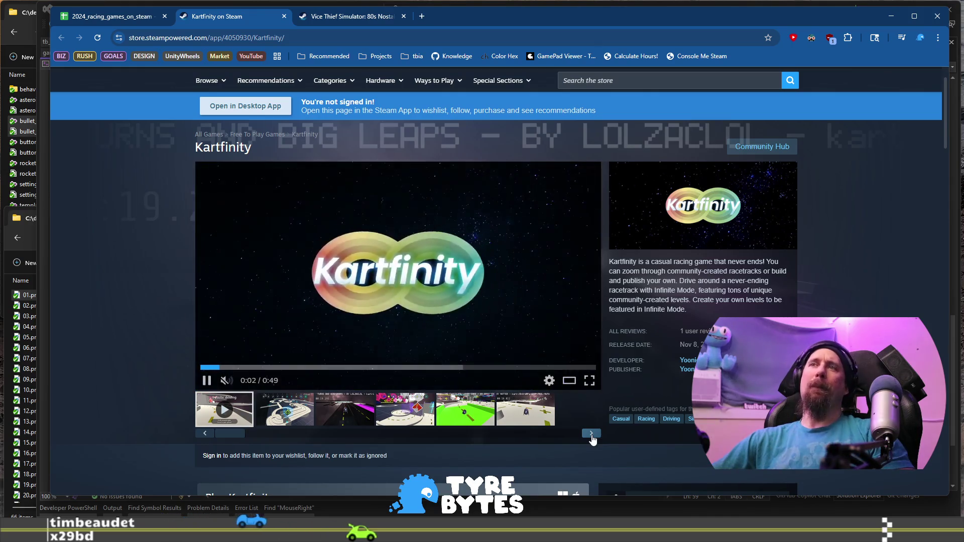
left_click(592, 435)
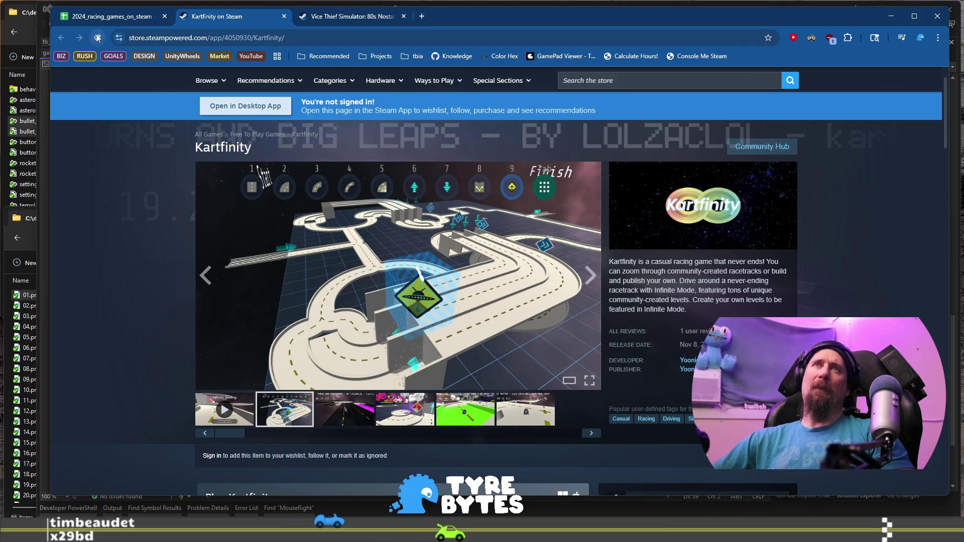
Step: Back in the spreadsheet, tick Kartfinity's FF checkbox in G732 and select A733
left_click(86, 18)
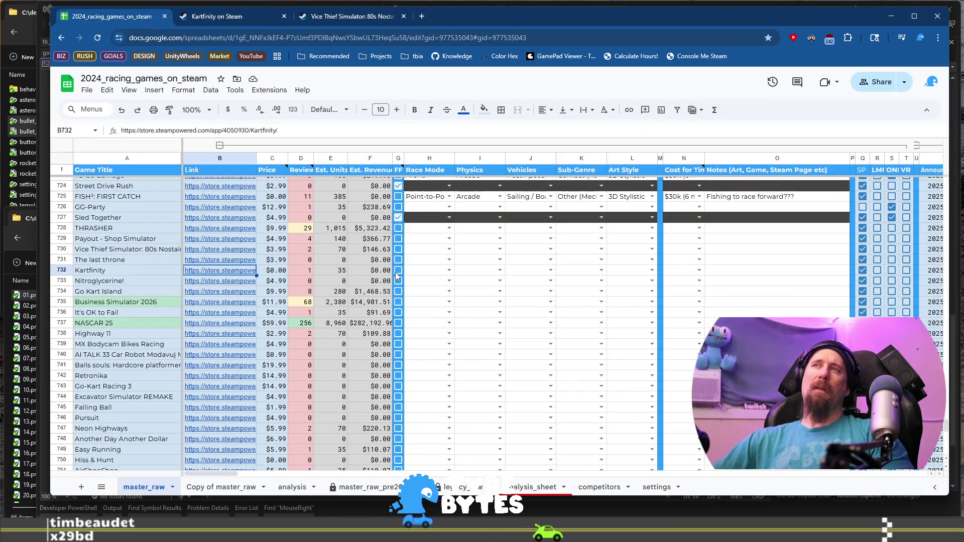
left_click(397, 271)
left_click(146, 283)
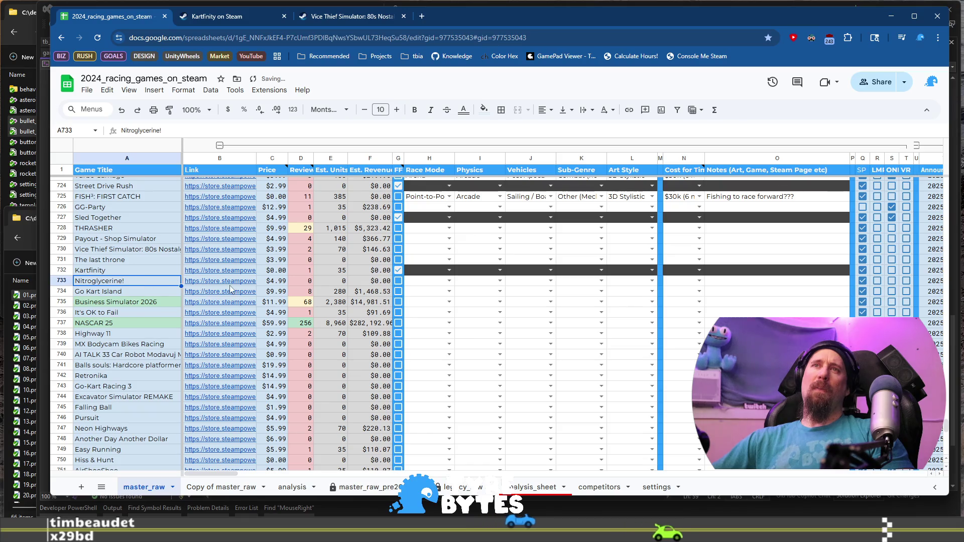
Step: Open Nitroglycerine!'s Steam store page and view its screenshots up to the sixth
left_click(240, 283)
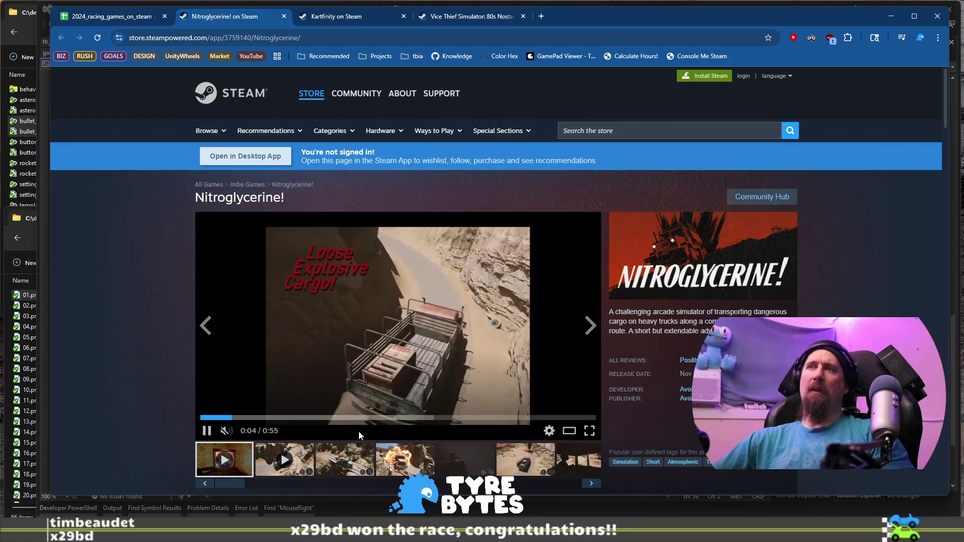
scroll(505, 314, "down", 1)
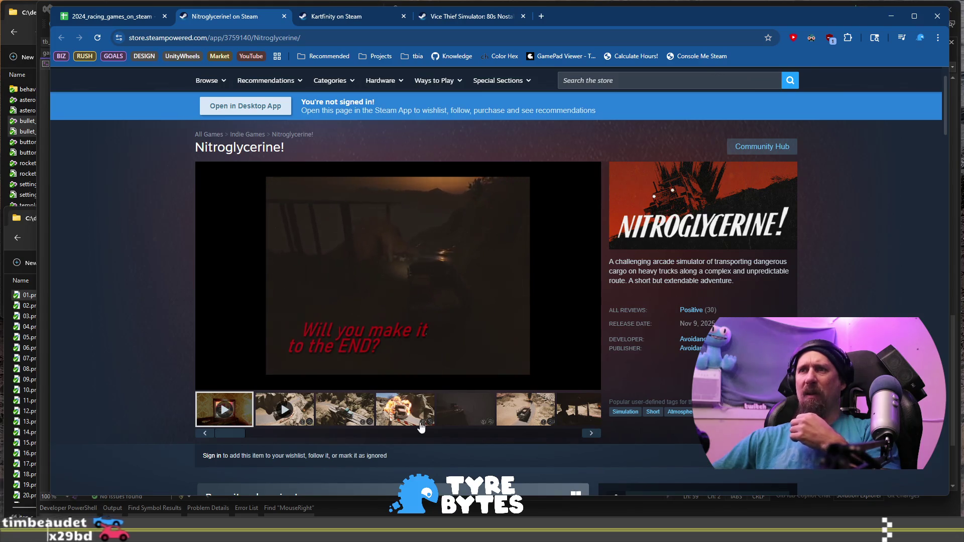
left_click(429, 404)
left_click(466, 409)
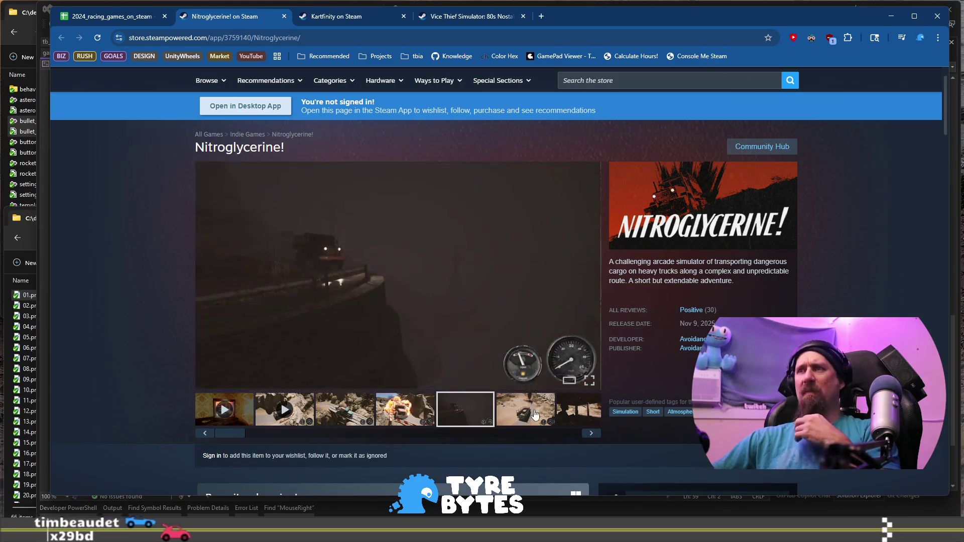
left_click(549, 413)
Step: Step through Nitroglycerine!'s cab, tunnel, desert and garage screenshots, then return to the spreadsheet
left_click(588, 431)
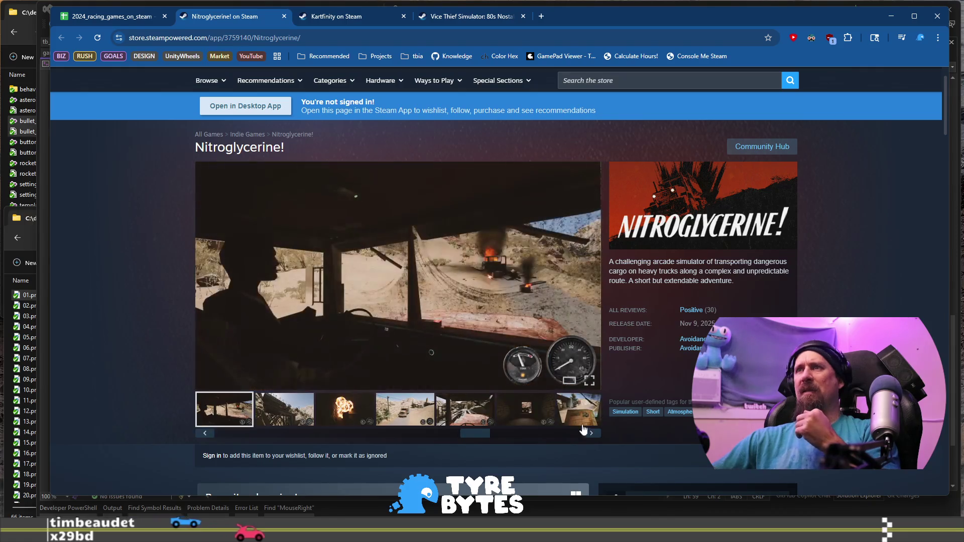
left_click(591, 436)
left_click(591, 436)
left_click(591, 436)
left_click(592, 436)
left_click(591, 436)
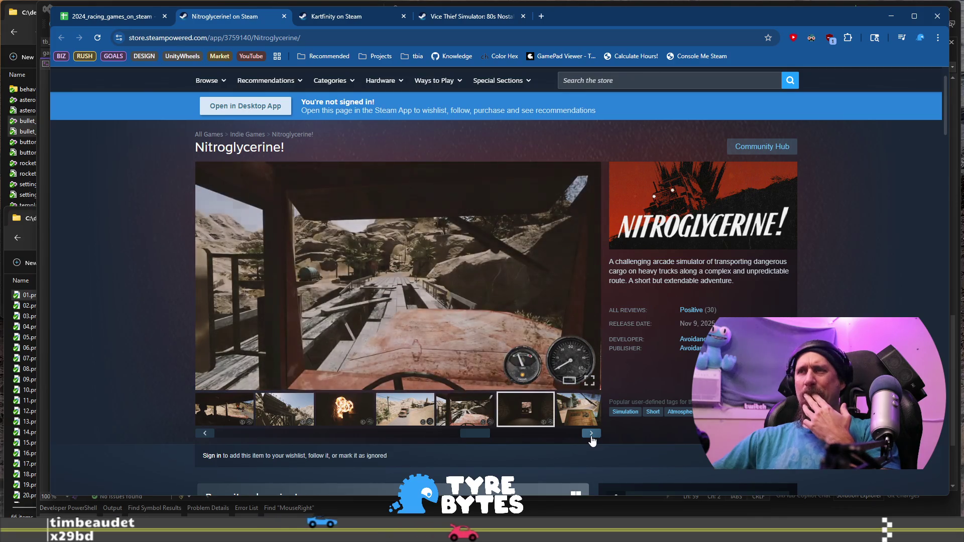
left_click(591, 436)
left_click(592, 436)
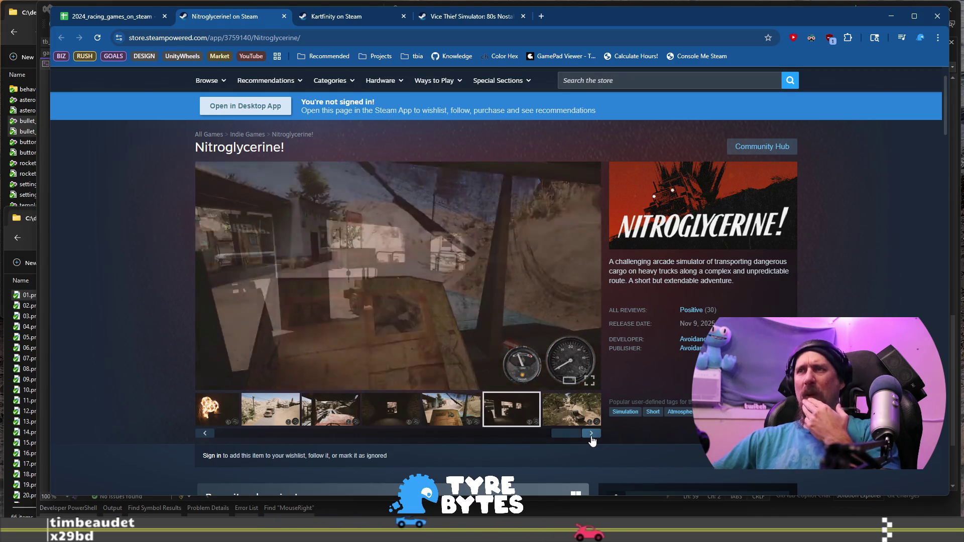
scroll(651, 409, "down", 5)
scroll(652, 409, "up", 4)
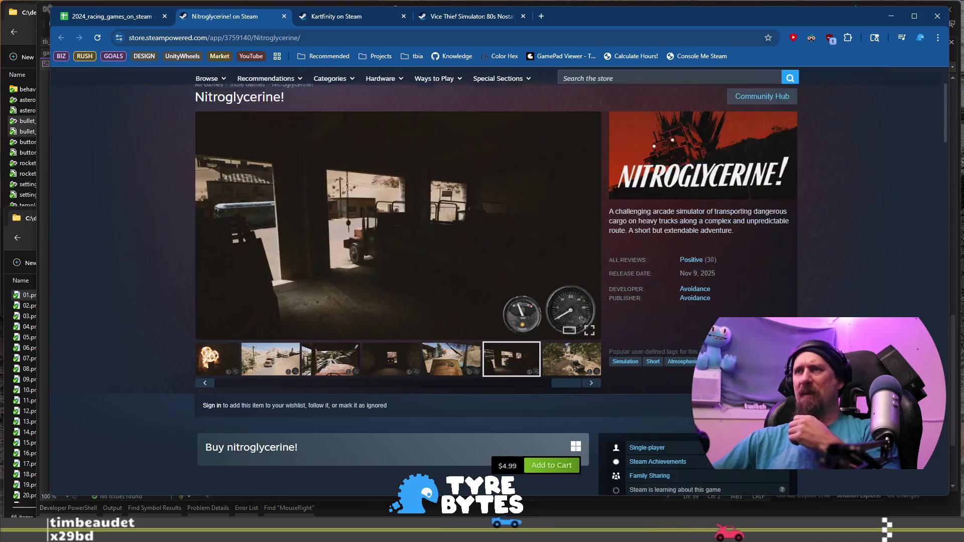
scroll(651, 409, "up", 2)
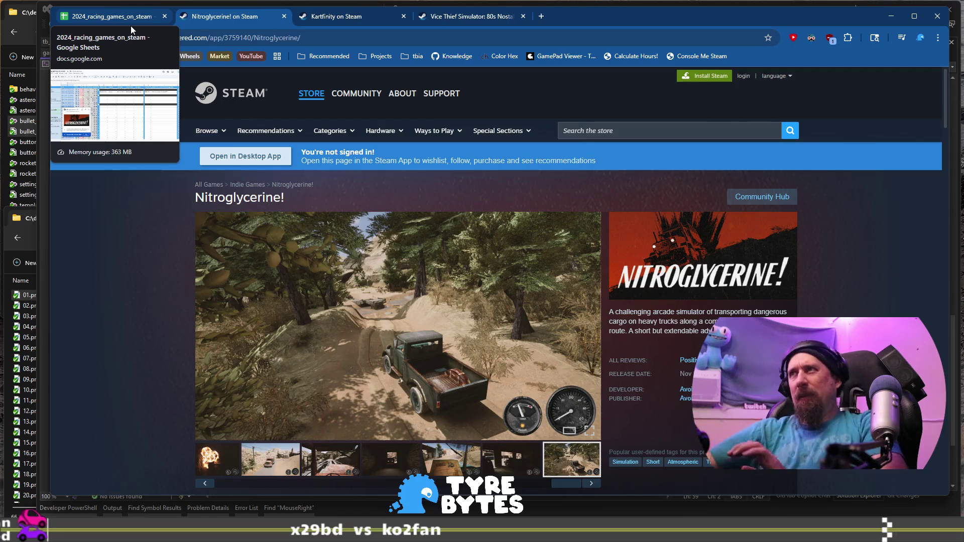
left_click(128, 19)
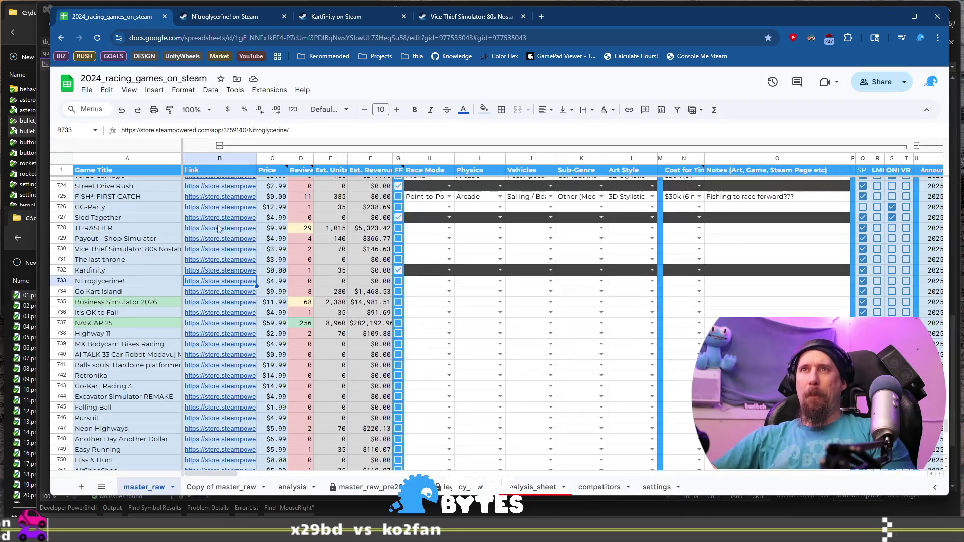
Step: Set Nitroglycerine!'s Race Mode to Point-to-Point, Physics to Arcade and Vehicles to Big Trucks
left_click(129, 285)
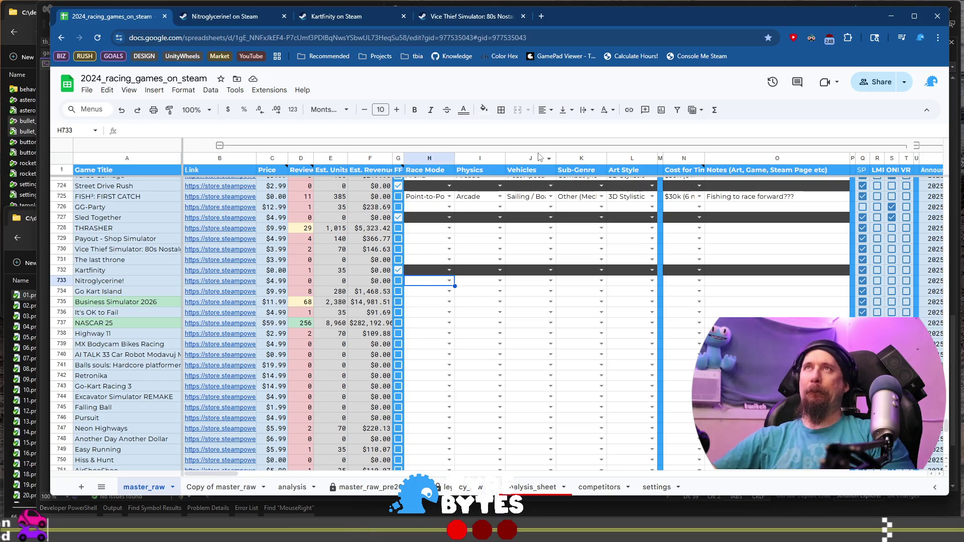
key("Return")
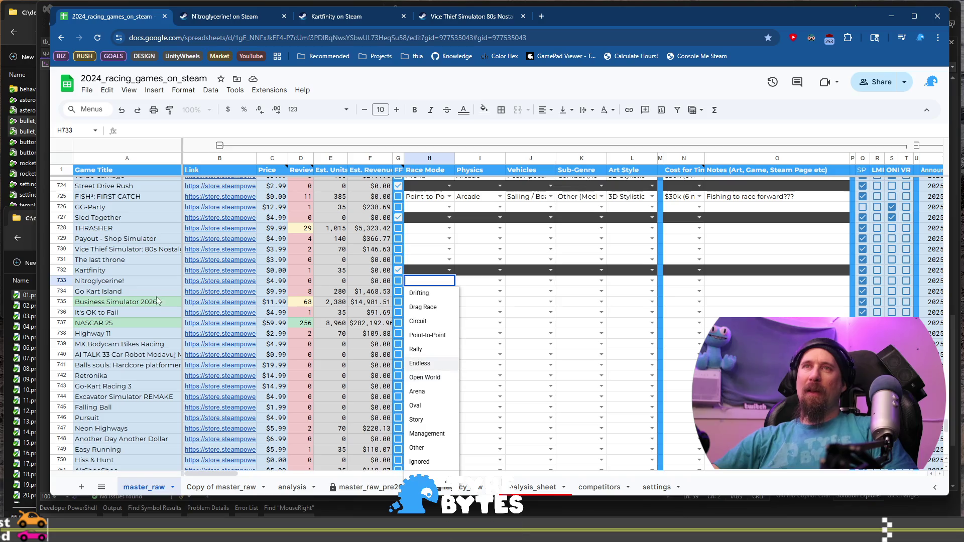
left_click(439, 336)
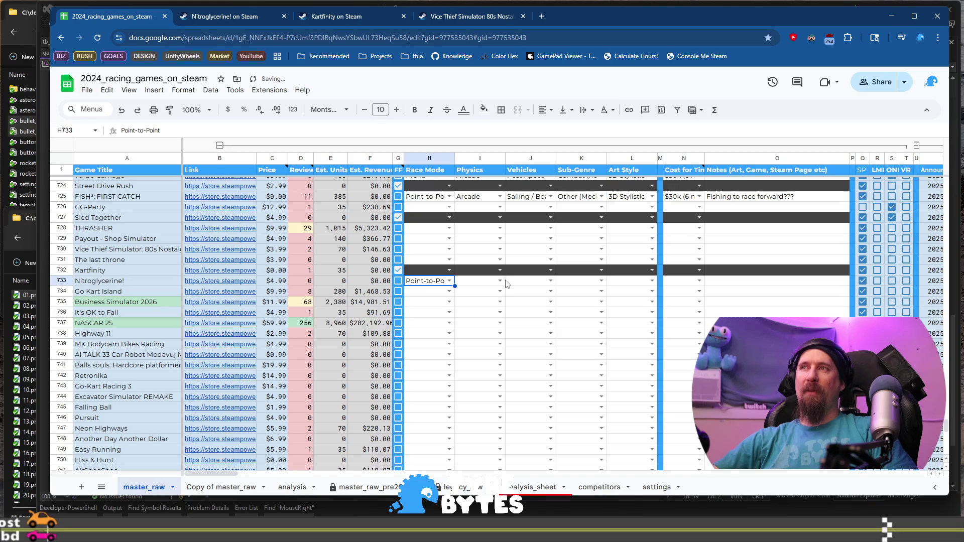
left_click(499, 281)
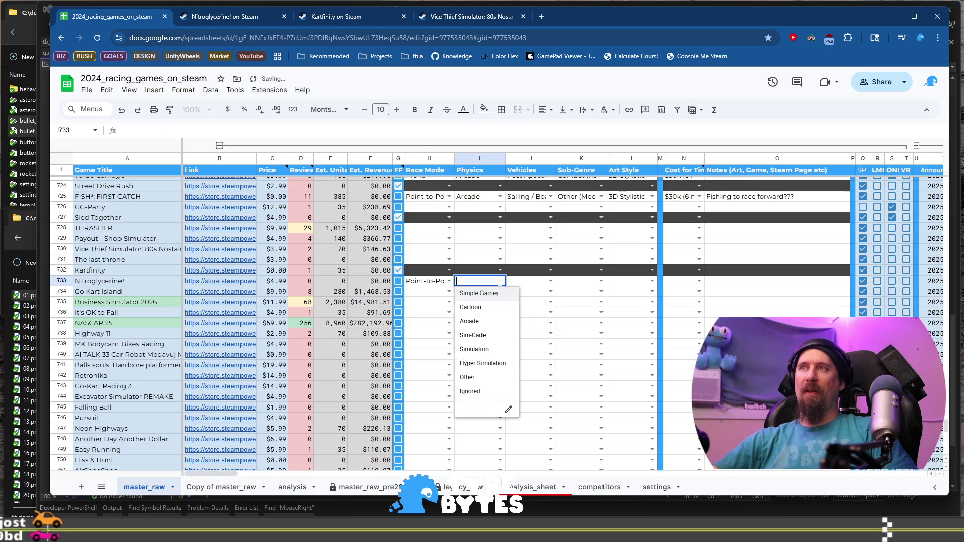
left_click(500, 322)
left_click(551, 281)
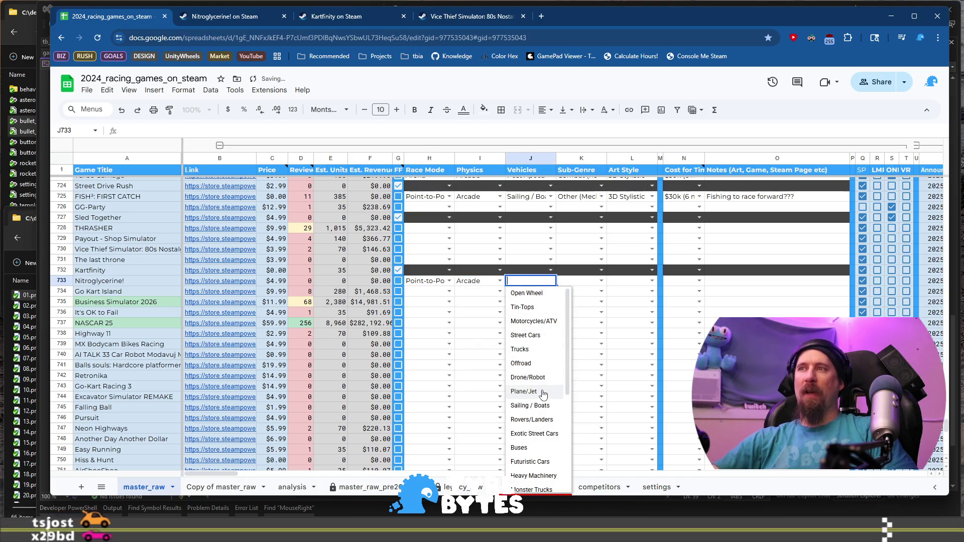
type("t")
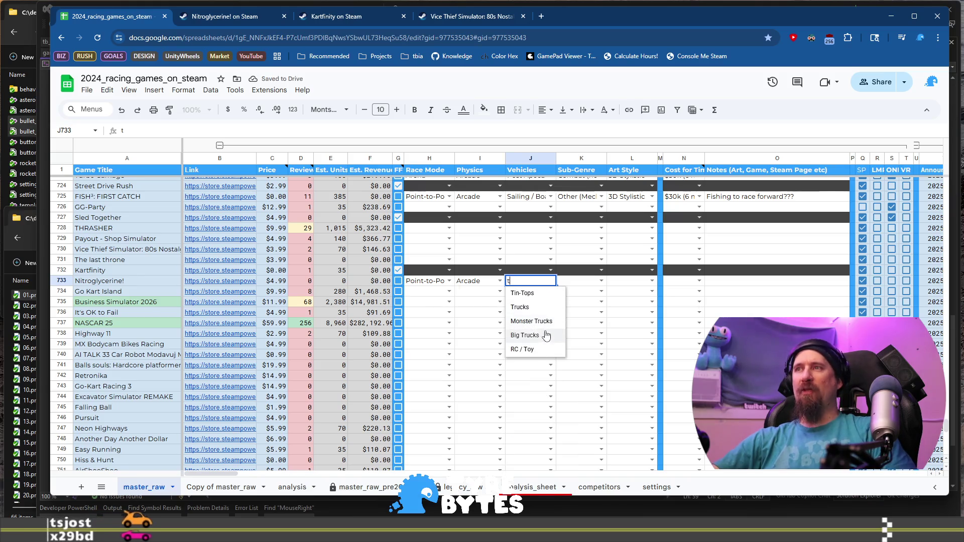
left_click(547, 337)
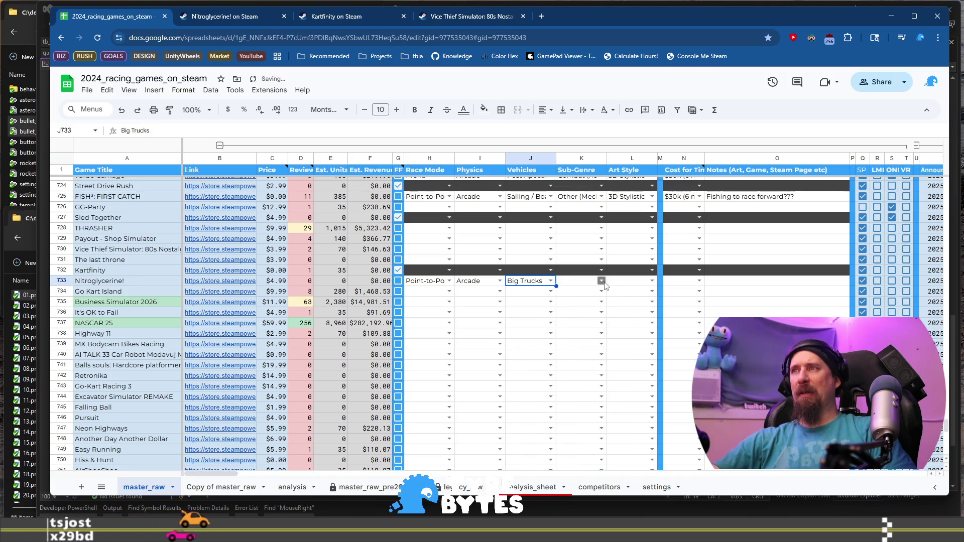
Step: Set its Sub-Genre to Obstacle Avoidance, Art Style to 3D Mixed and cost to $15k (3 month)
left_click(602, 281)
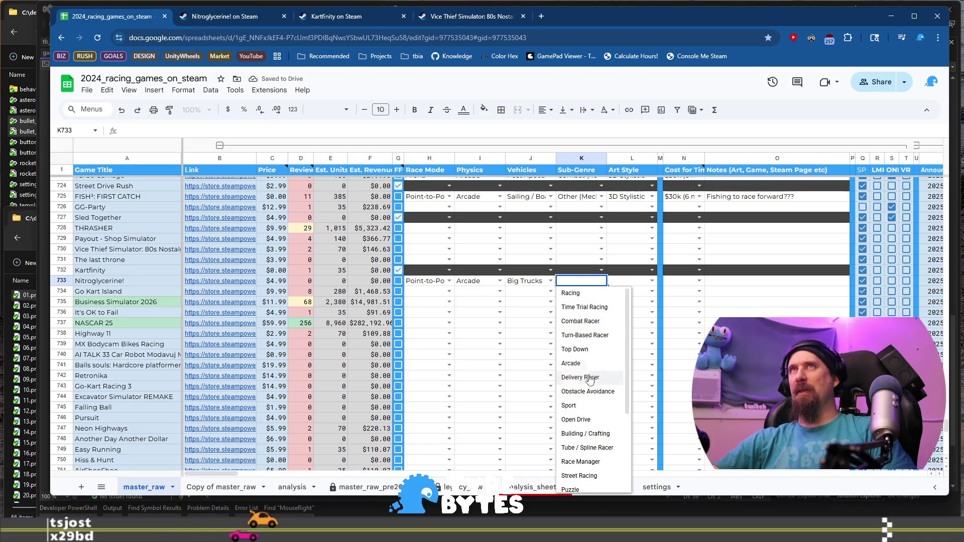
scroll(600, 397, "down", 1)
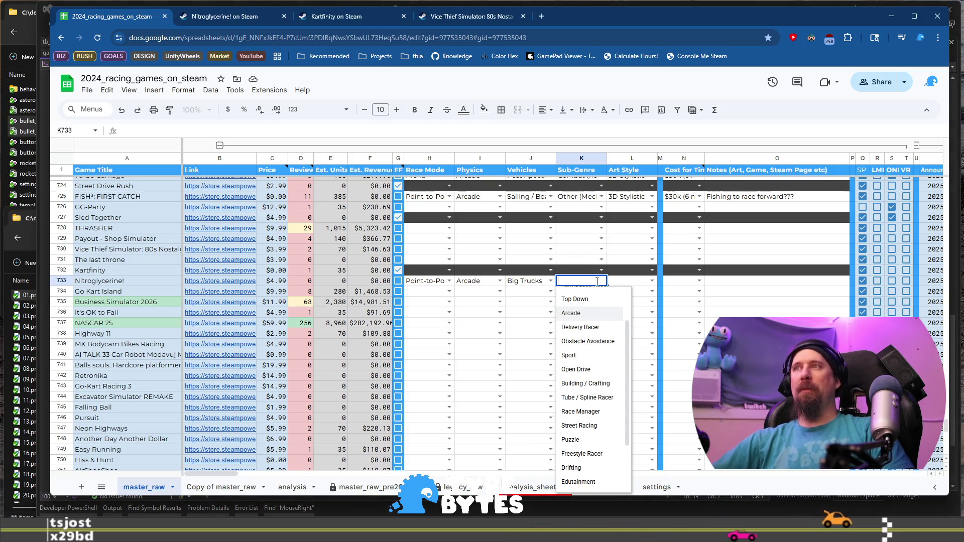
scroll(601, 345, "up", 1)
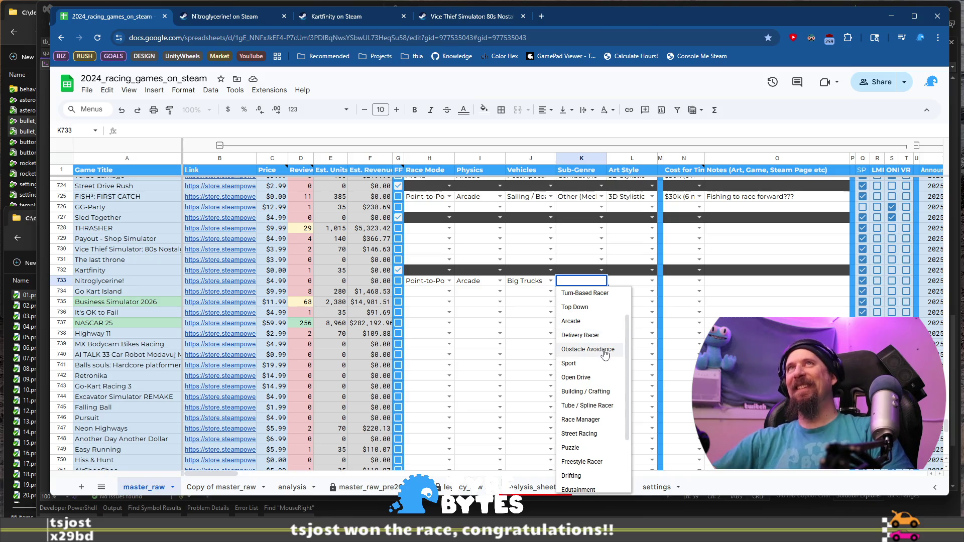
scroll(609, 361, "down", 1)
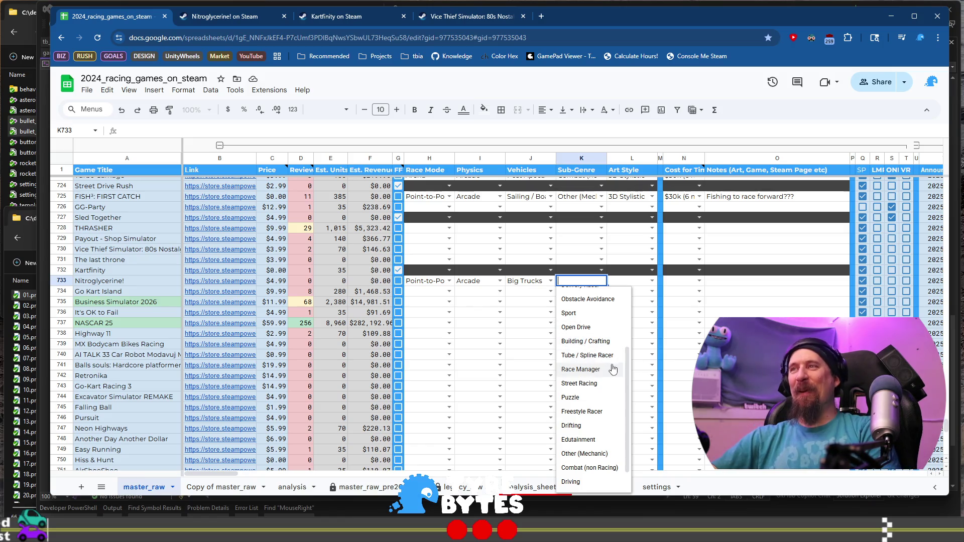
scroll(597, 364, "up", 1)
scroll(594, 337, "up", 3)
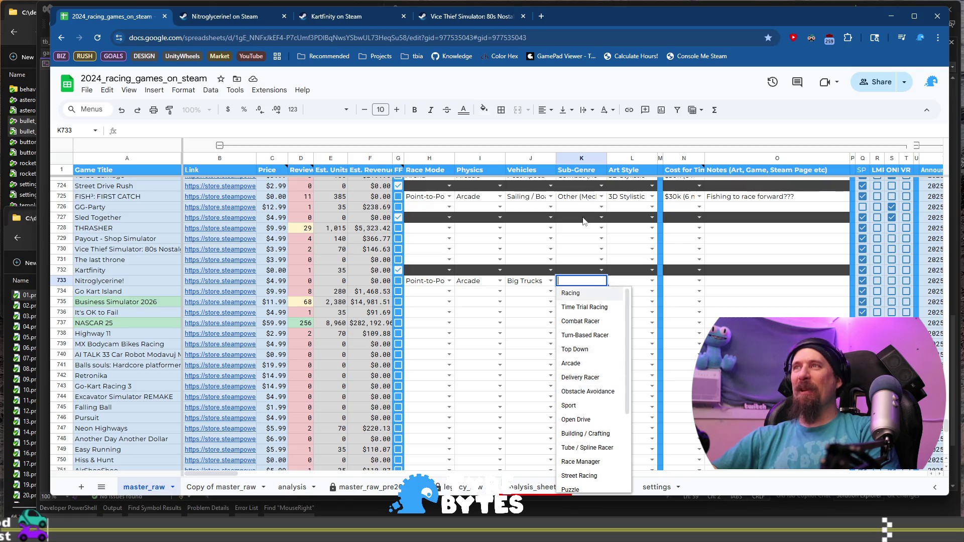
scroll(593, 352, "down", 2)
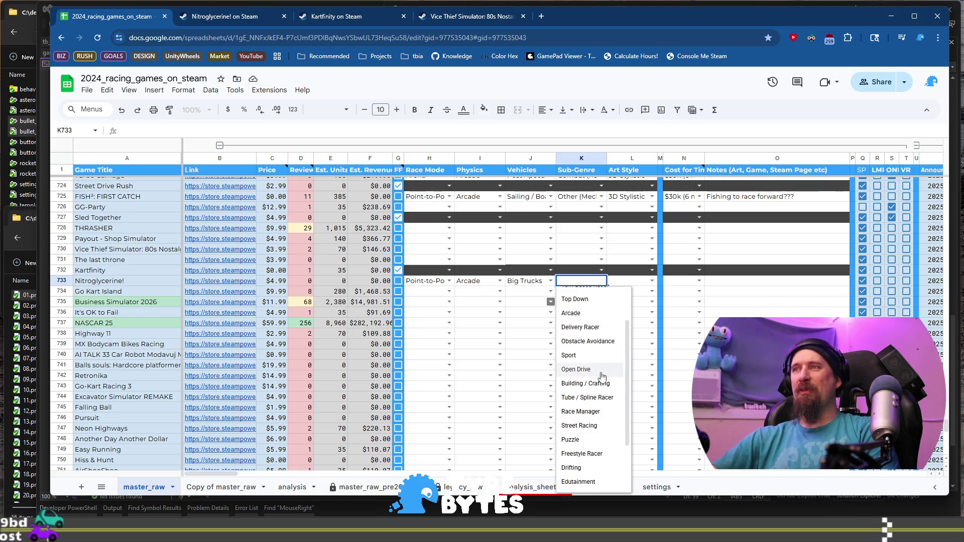
left_click(594, 341)
double_click(609, 282)
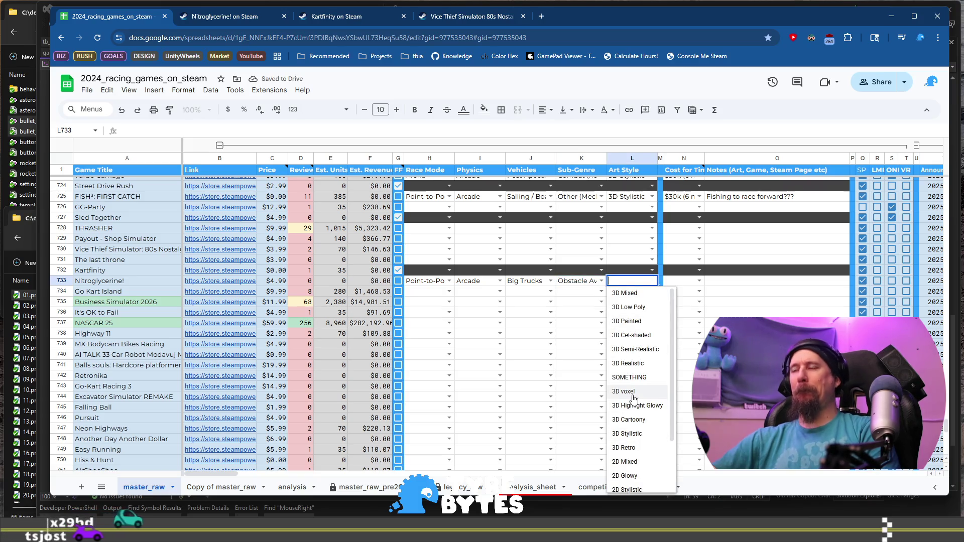
left_click(630, 293)
left_click(699, 282)
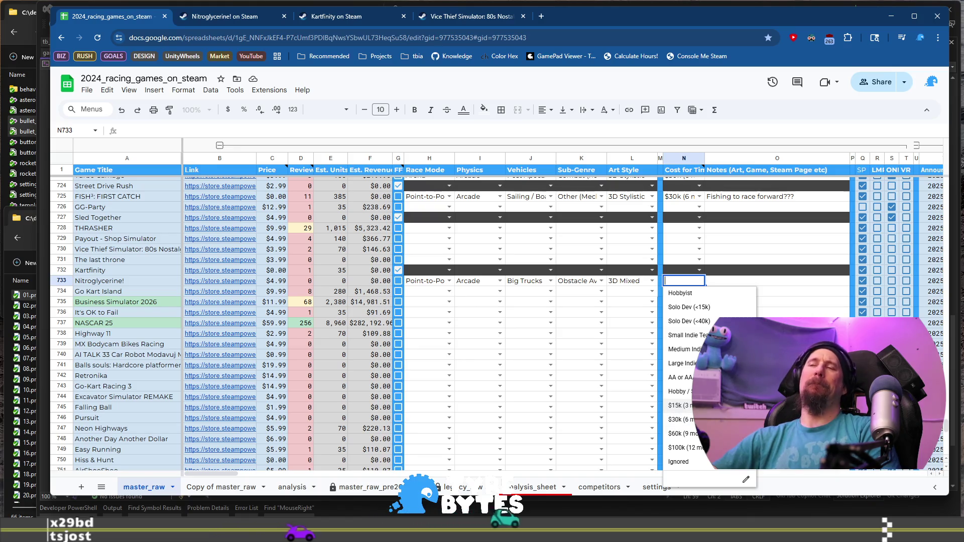
key("Return")
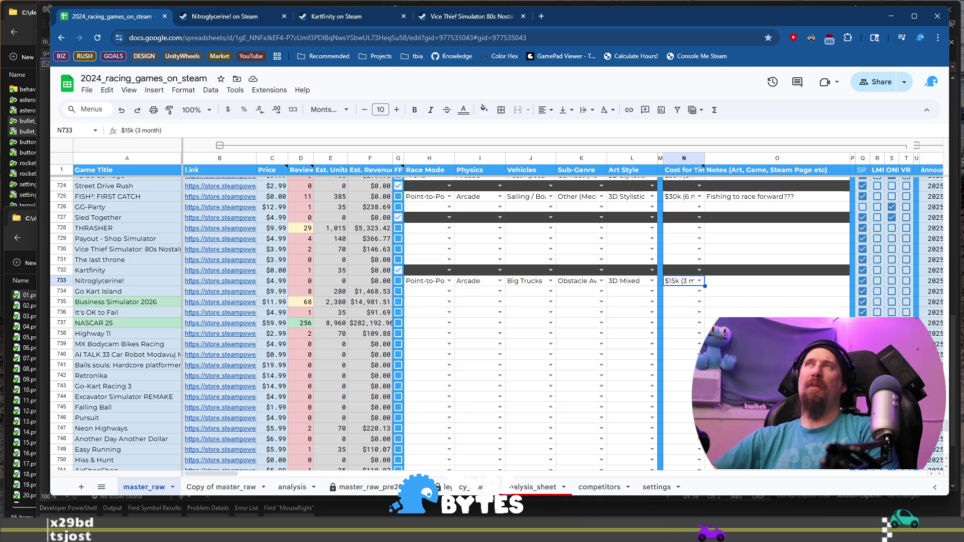
Step: Open Go Kart Island's Steam store page from its row 734 link
left_click(100, 292)
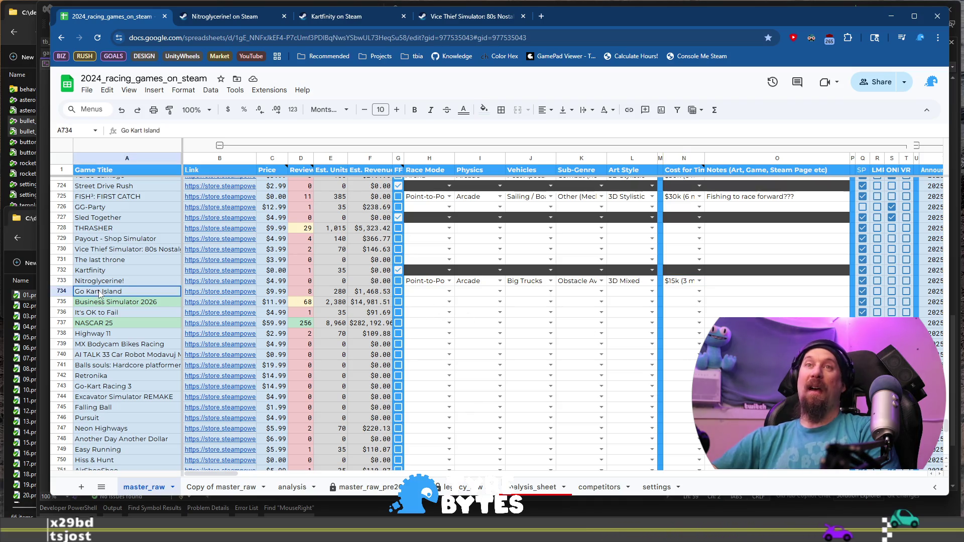
mouse_move(240, 293)
left_click(263, 311)
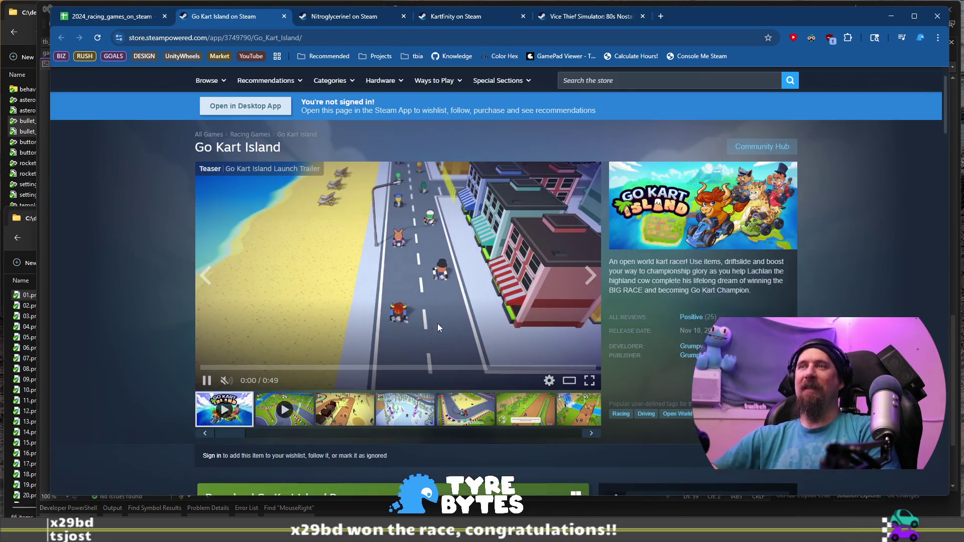
Step: View Go Kart Island's snowy, palm-tree, bridge, castle and train crossing screenshots
left_click(344, 407)
left_click(405, 408)
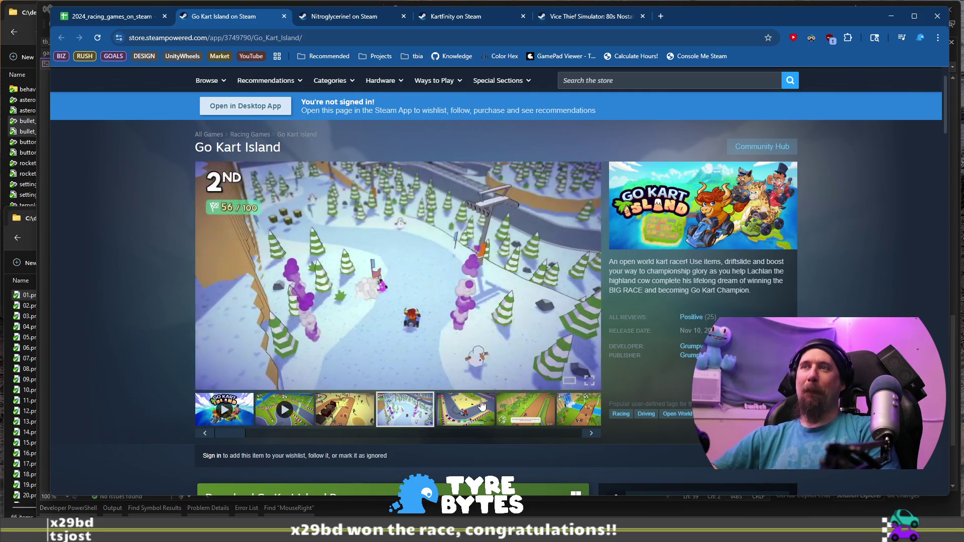
left_click(481, 404)
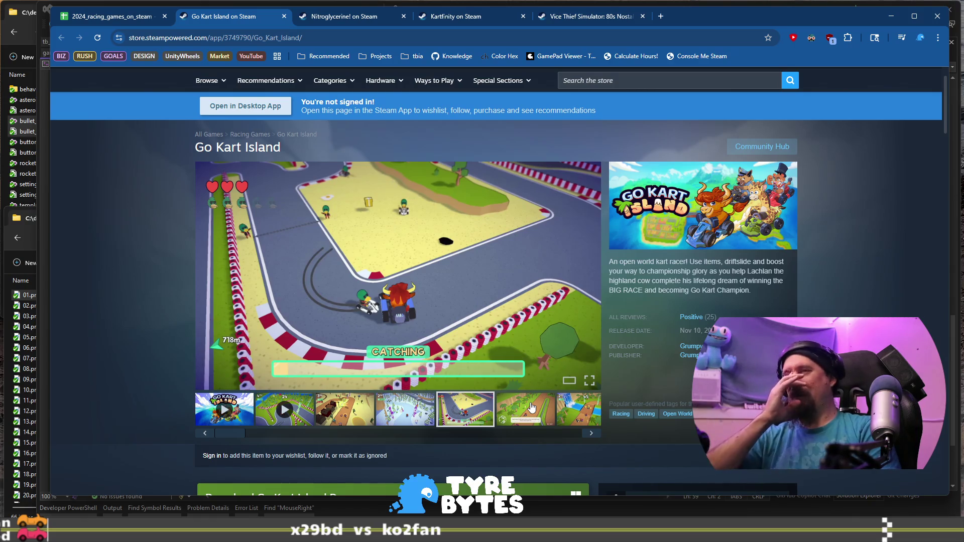
left_click(531, 407)
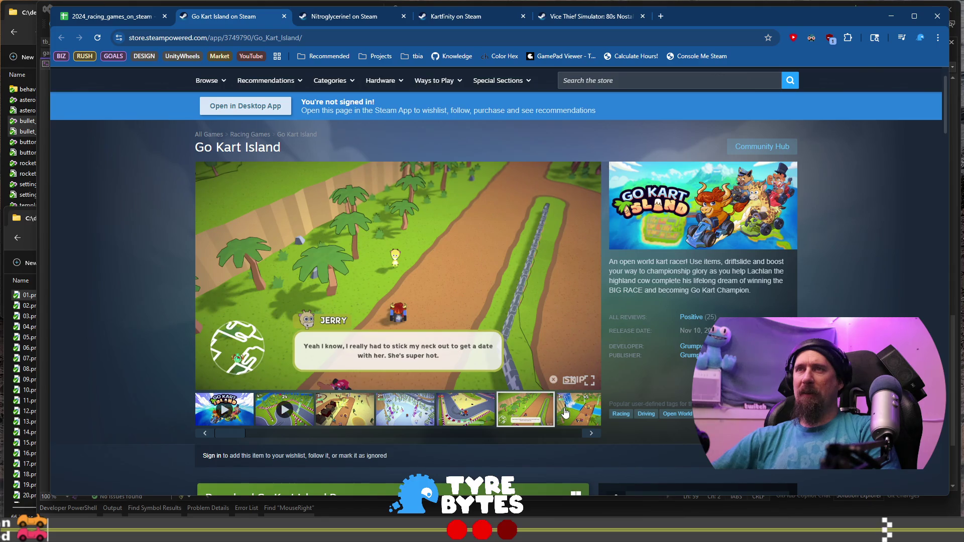
left_click(591, 433)
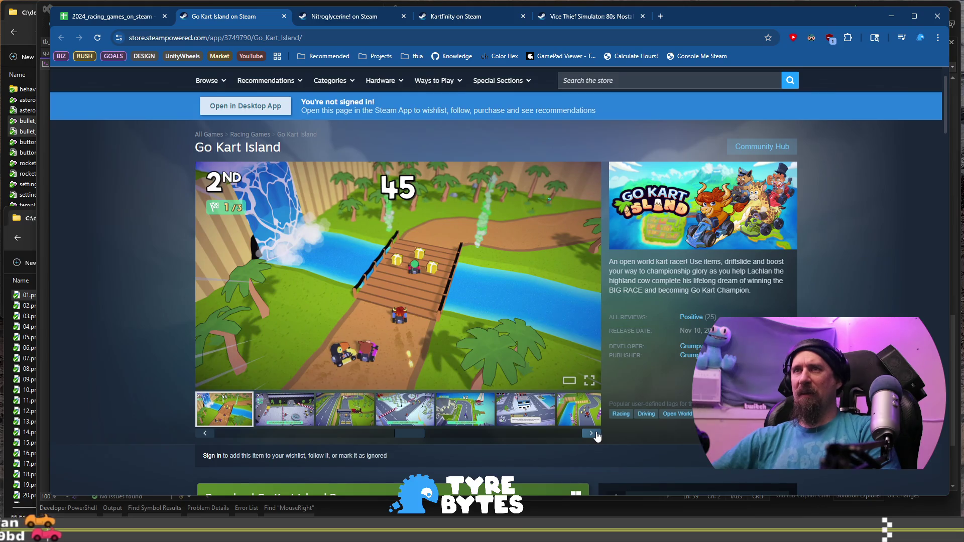
left_click(595, 433)
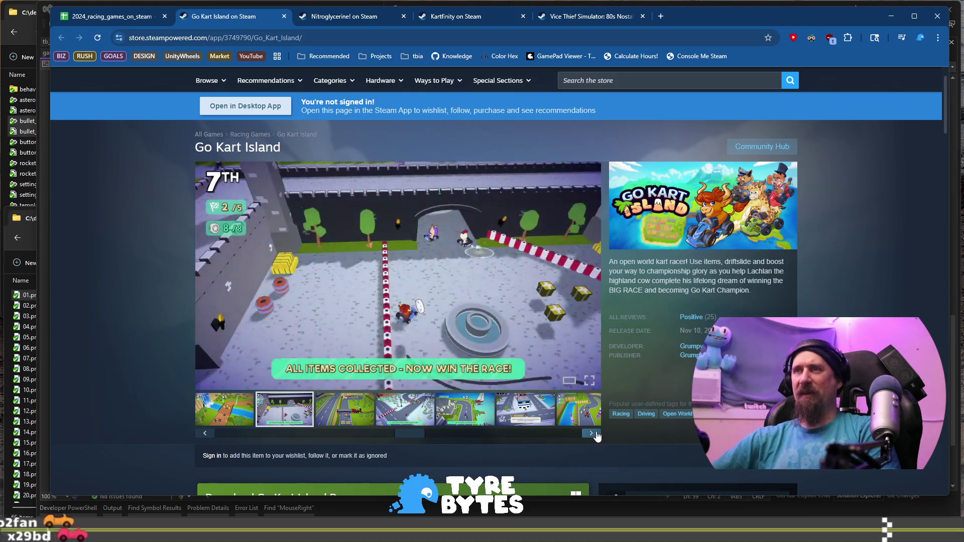
left_click(595, 433)
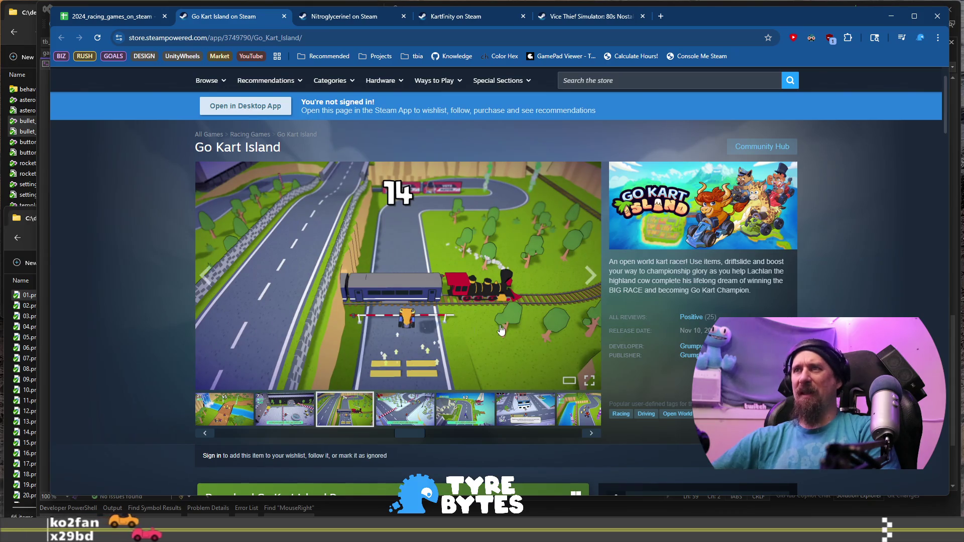
left_click(592, 435)
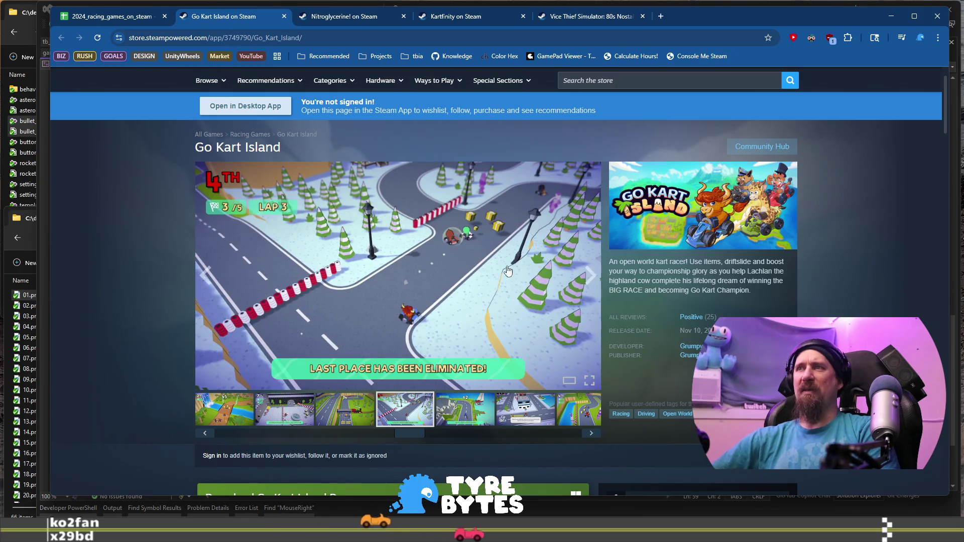
Step: Step through the mayor's house, police station, plane and pirate-ship screenshots, then return to the spreadsheet
left_click(591, 434)
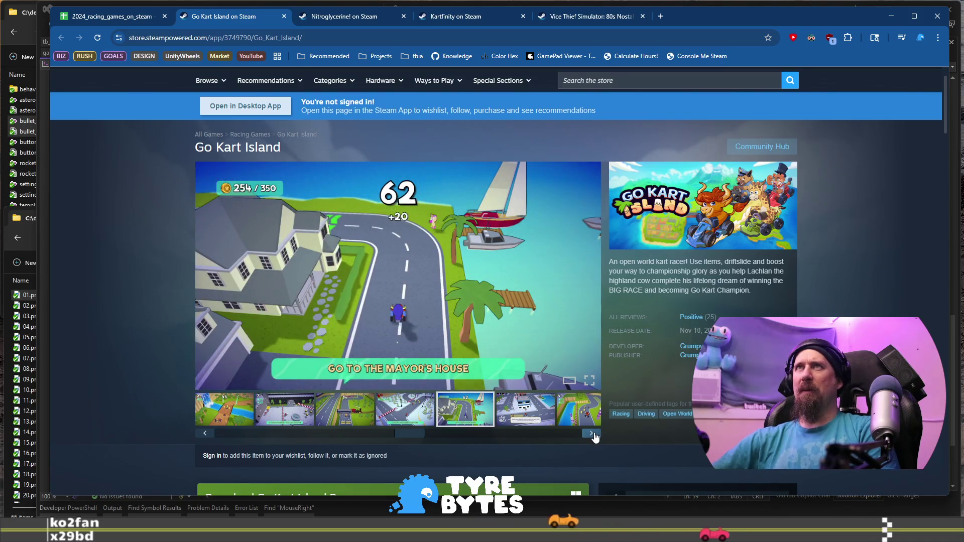
left_click(593, 435)
left_click(592, 435)
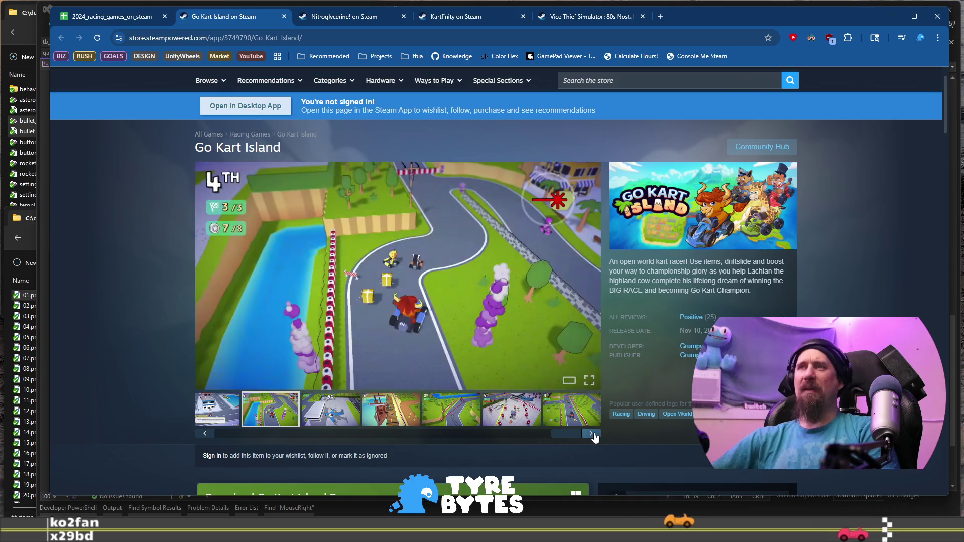
left_click(592, 435)
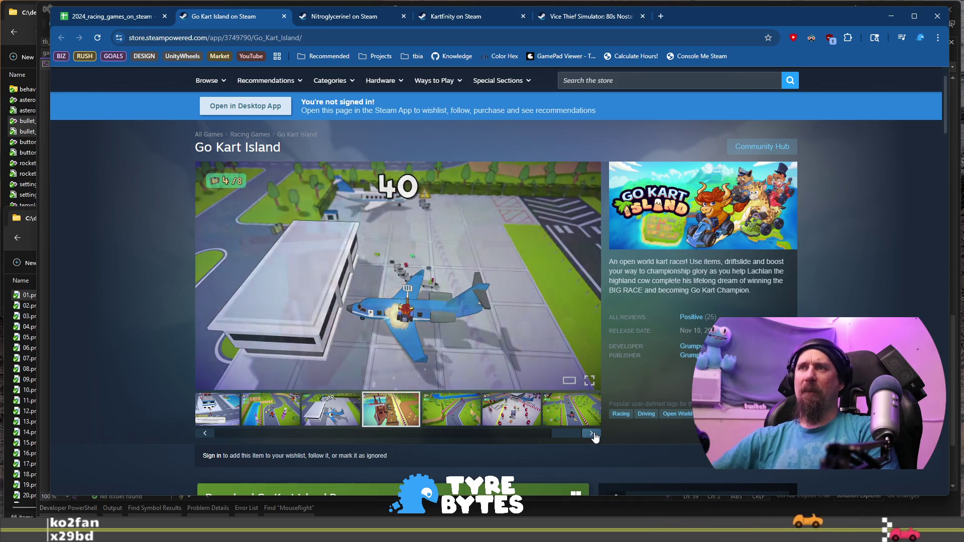
left_click(593, 435)
left_click(592, 435)
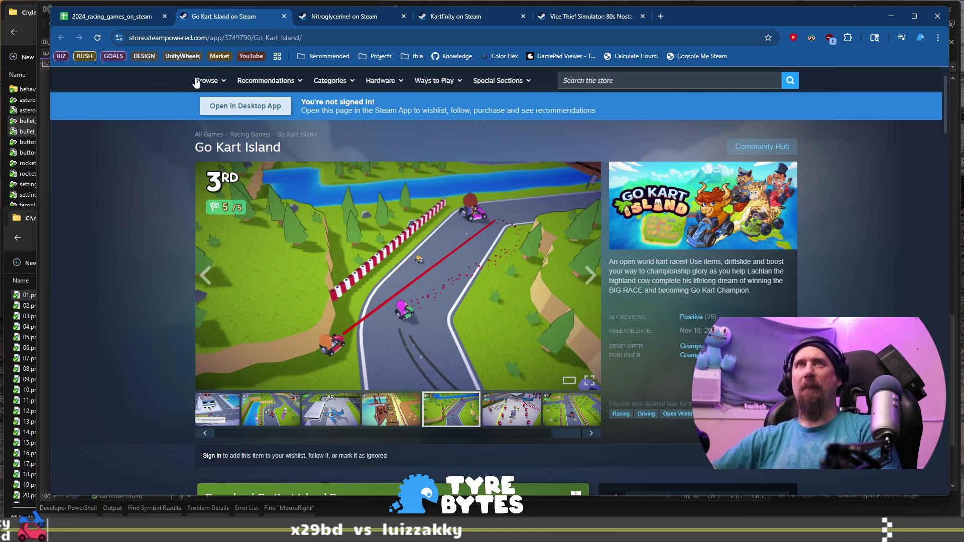
left_click(116, 16)
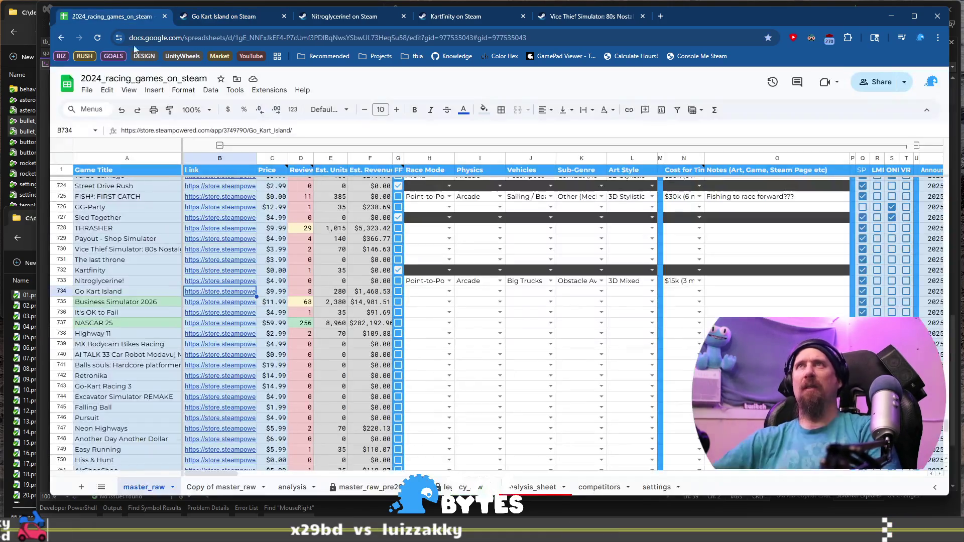
Step: Fill Go Kart Island's row with Circuit, Arcade, Kart and Combat Racing via autocomplete
left_click(429, 295)
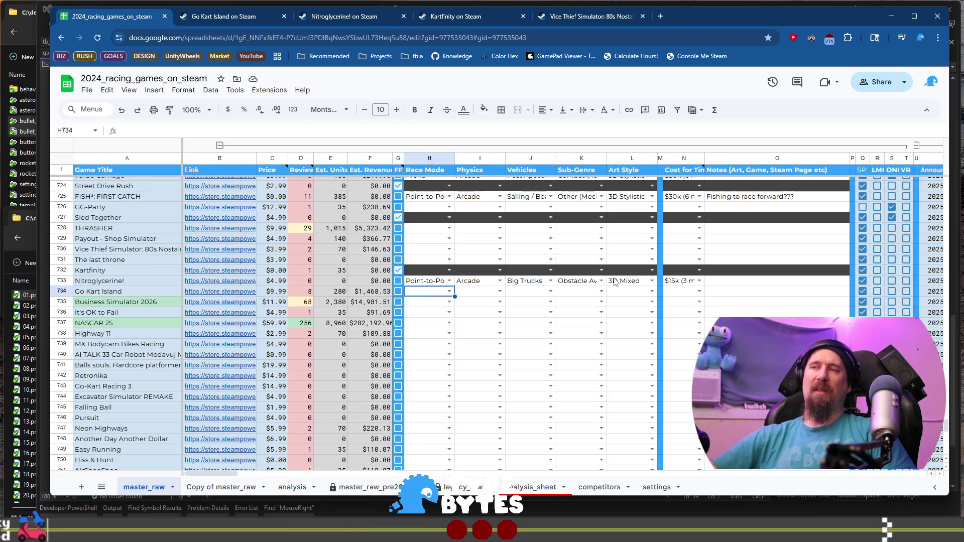
type("ci")
key("Tab")
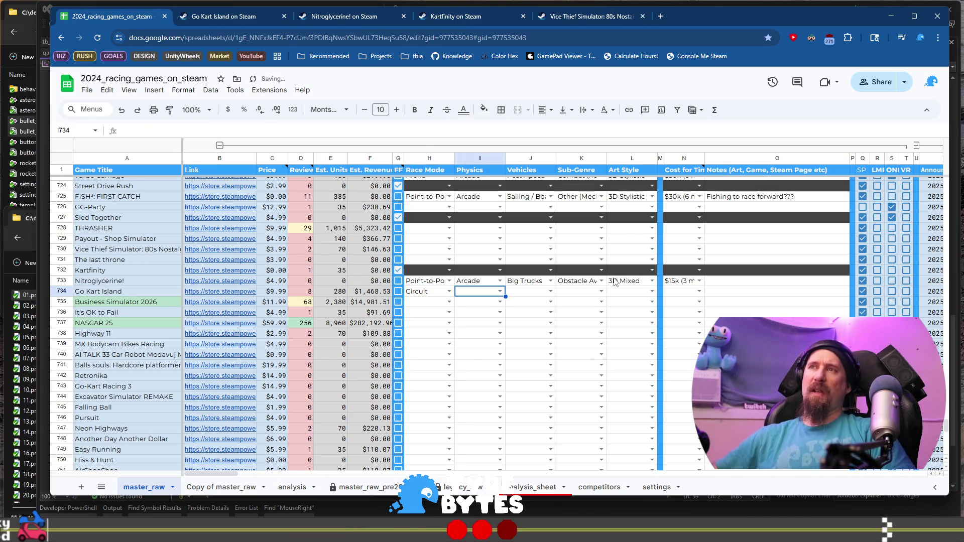
type("ar")
key("Tab")
type("ka")
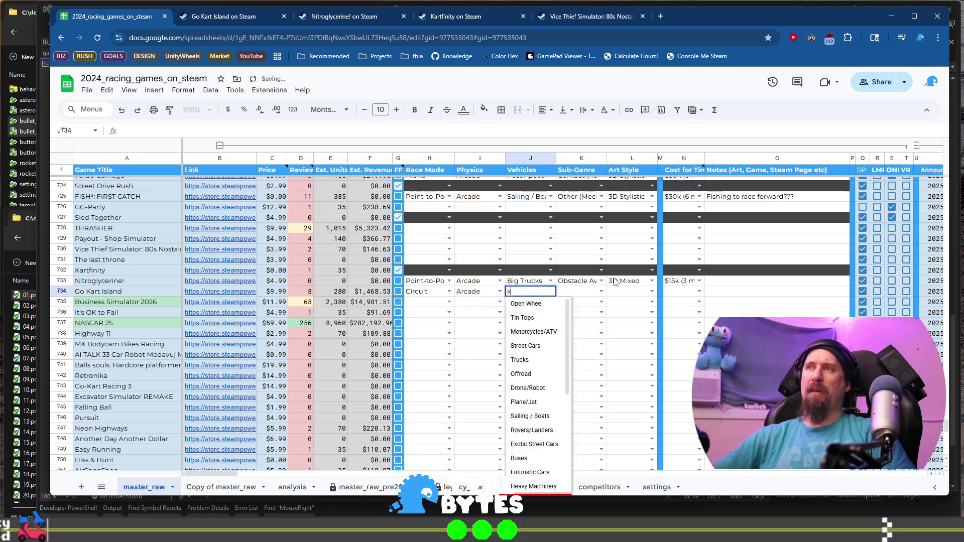
key("Tab")
type("co")
key("Tab")
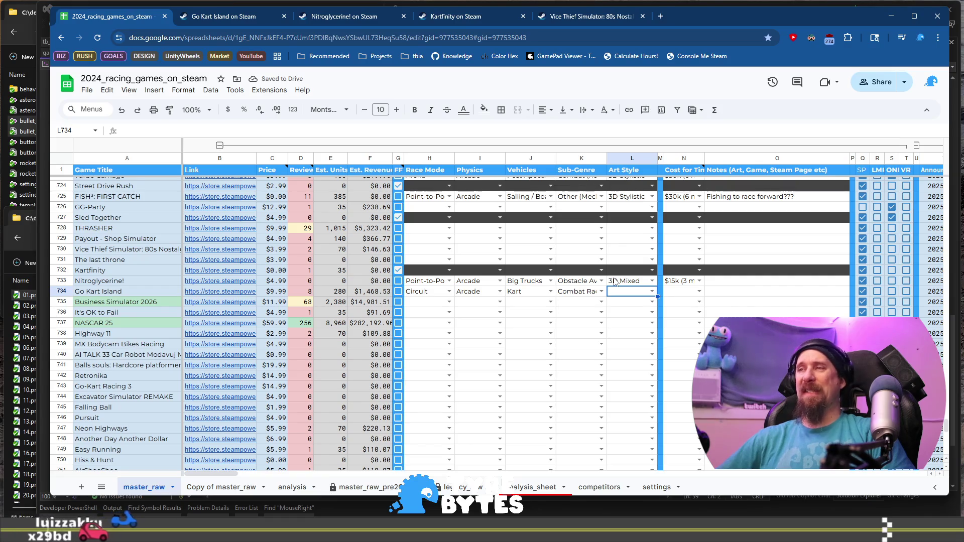
Step: Set its Art Style to 3D Stylistic and cost estimate to $15k (3 month)
type("s")
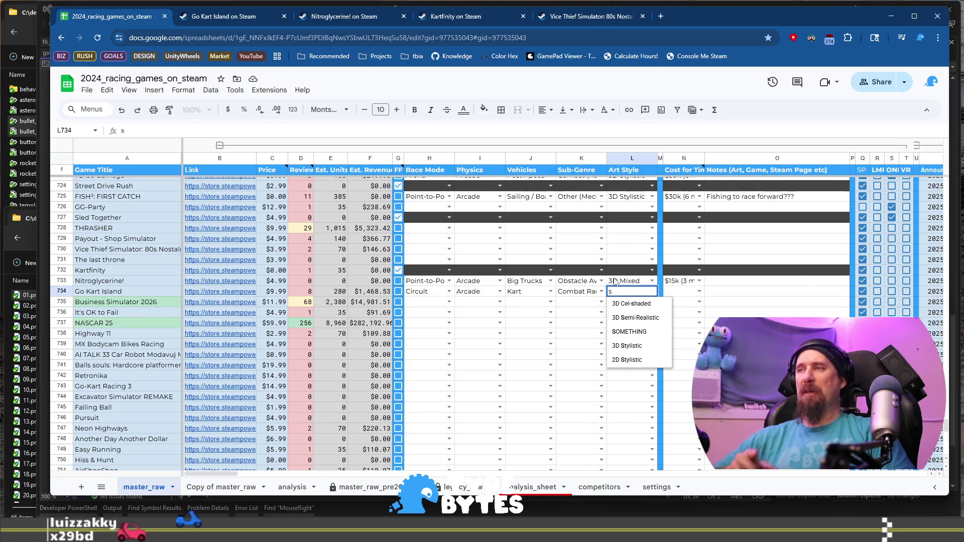
key("Down")
key("Down")
key("Down")
key("Tab")
key("Tab")
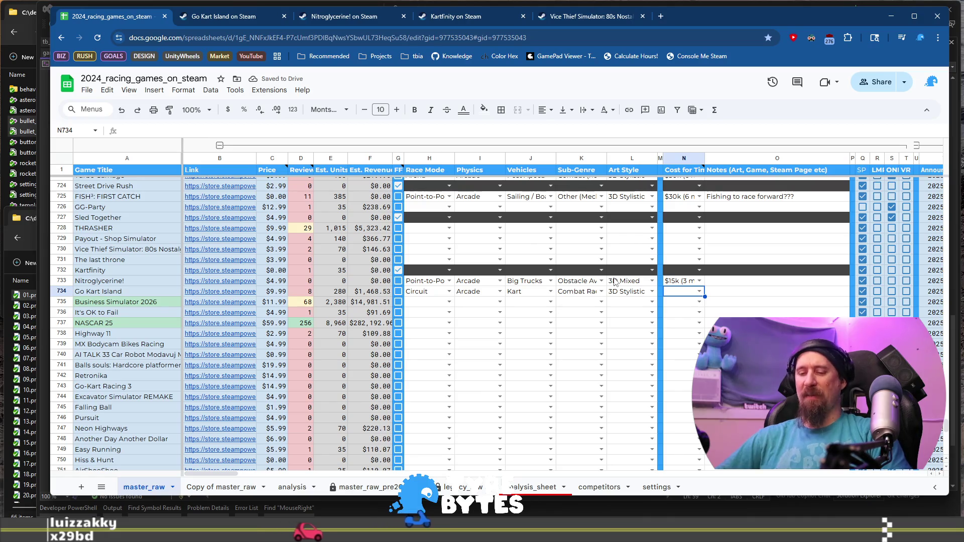
key("Return")
key("Down")
key("Down")
key("Down")
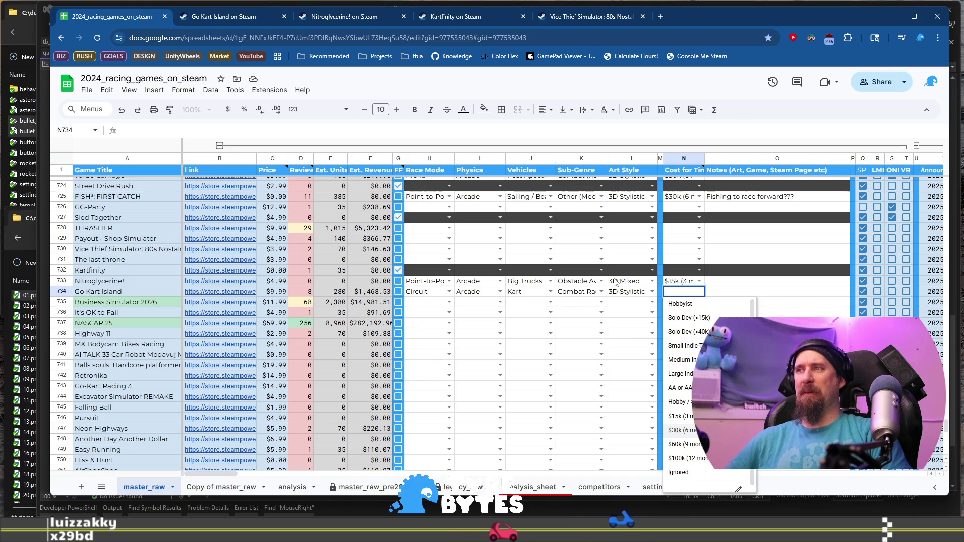
key("Up")
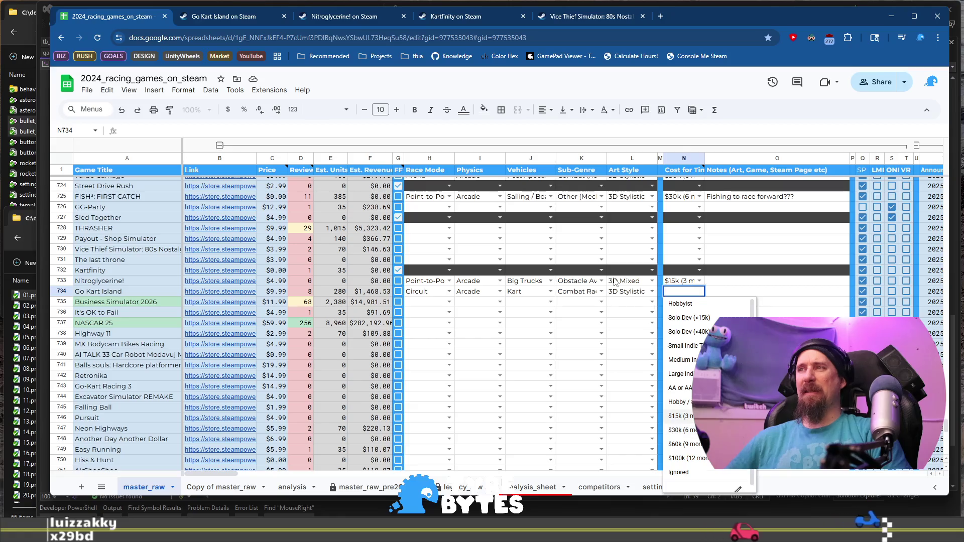
key("Return")
key("Tab")
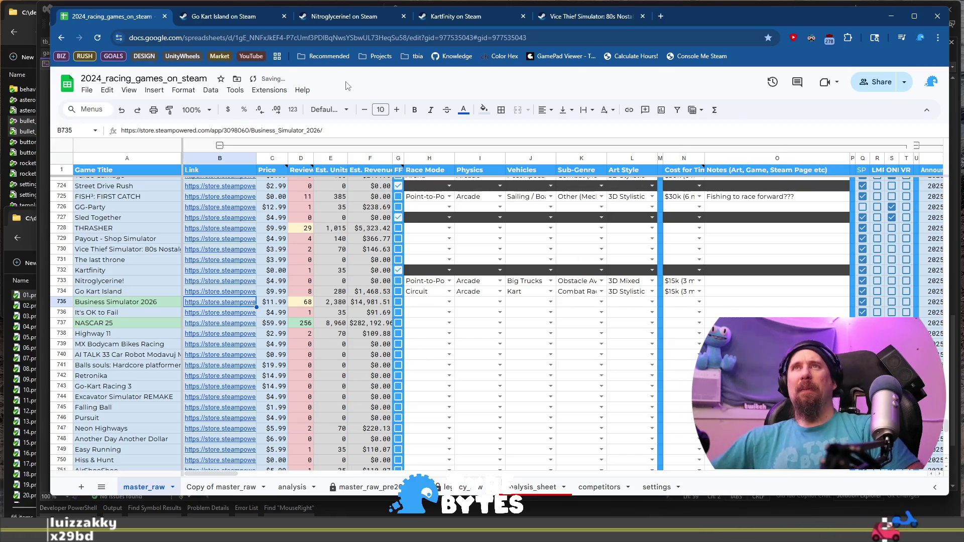
left_click(233, 19)
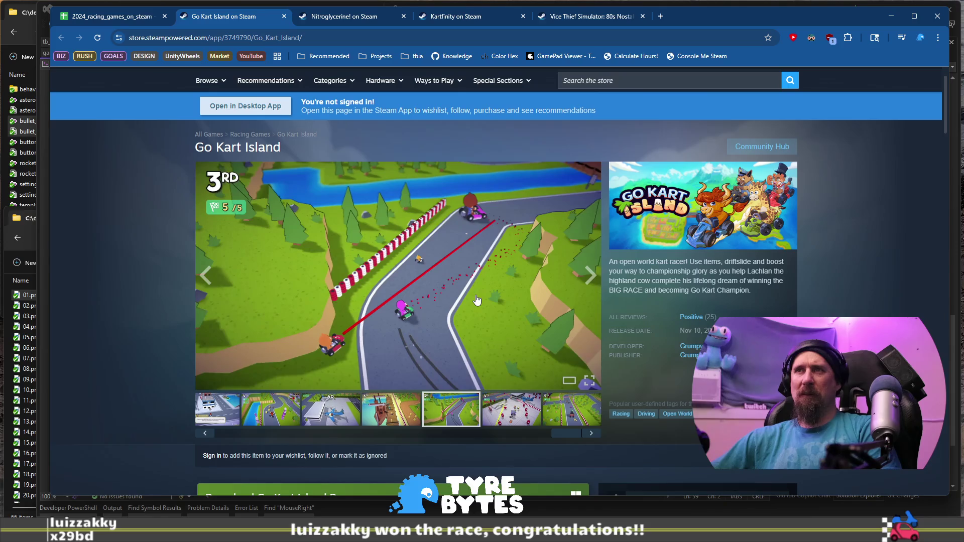
Step: View more Go Kart Island screenshots: airport, green track and pirate-ship bridge
left_click(527, 419)
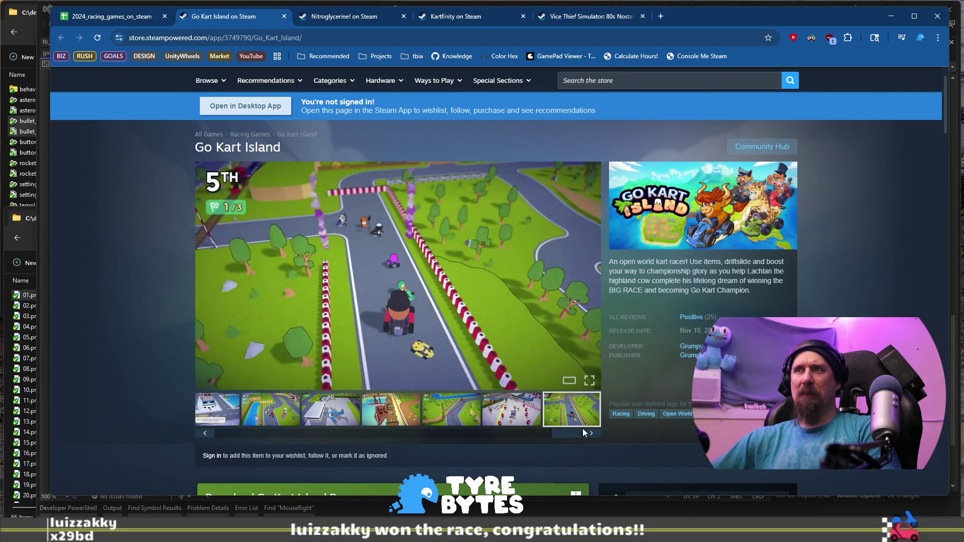
scroll(586, 441, "down", 5)
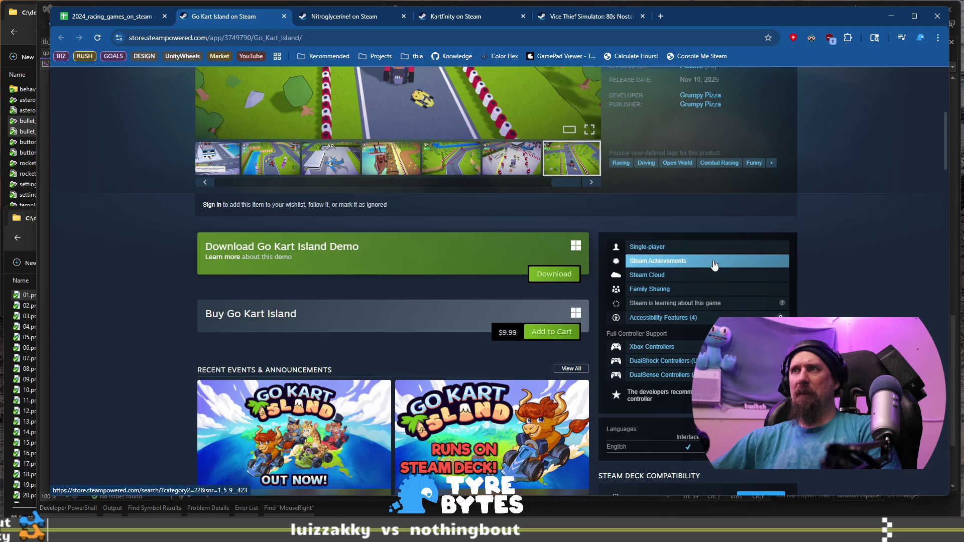
scroll(406, 309, "up", 4)
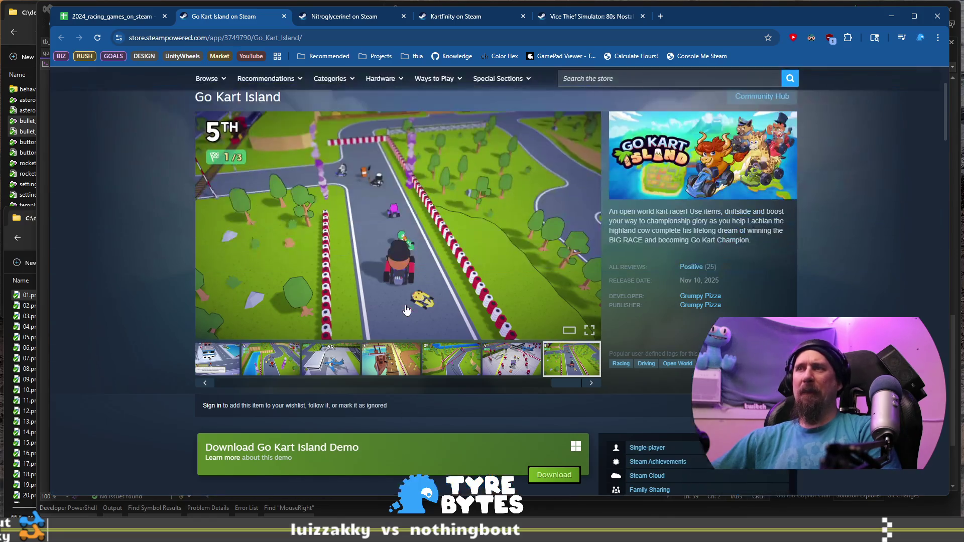
left_click(517, 362)
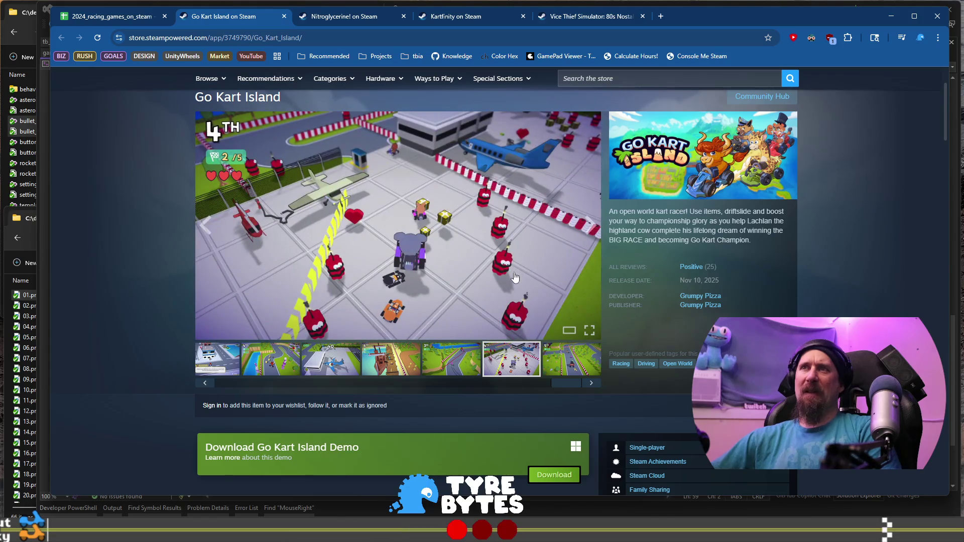
left_click(447, 356)
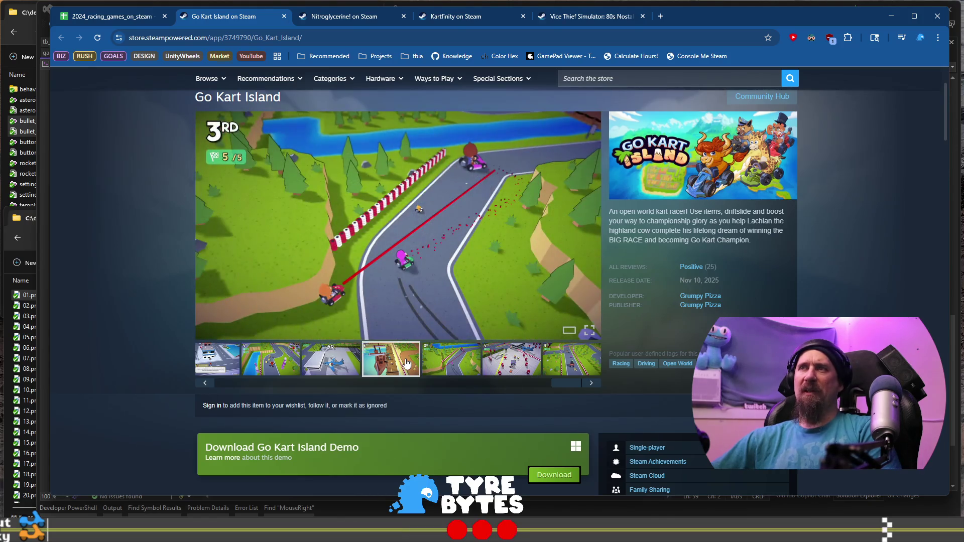
left_click(405, 359)
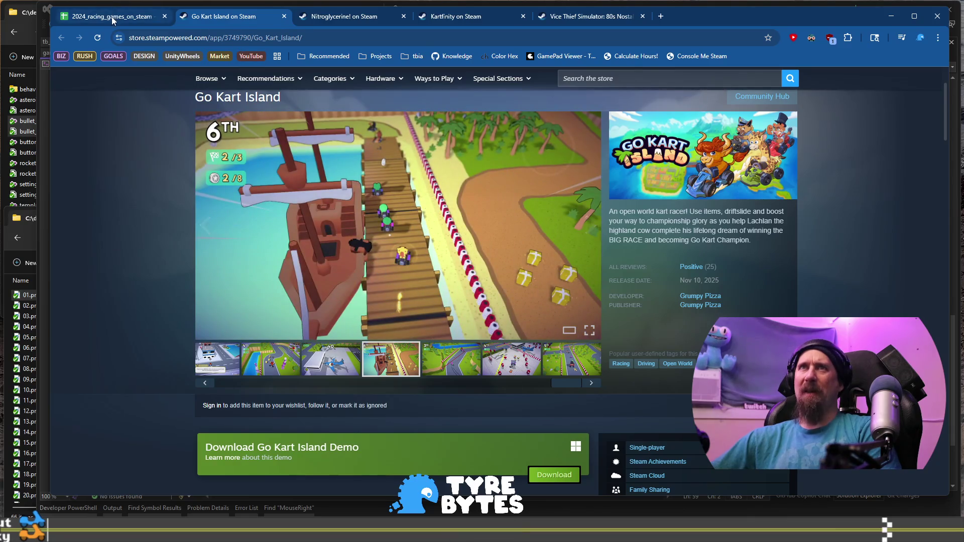
Step: Change Go Kart Island's cost estimate in N734 to $30k (6 month)
left_click(113, 19)
double_click(703, 291)
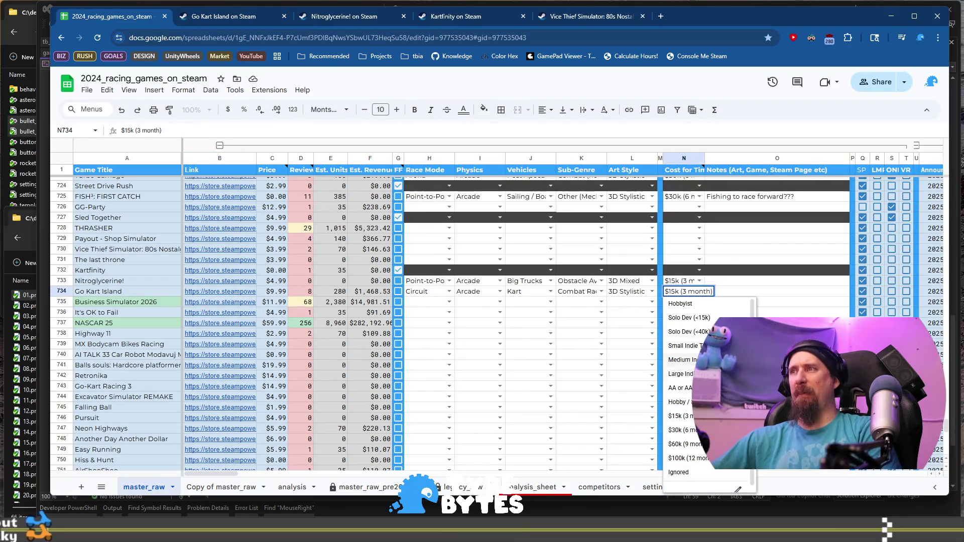
left_click(688, 431)
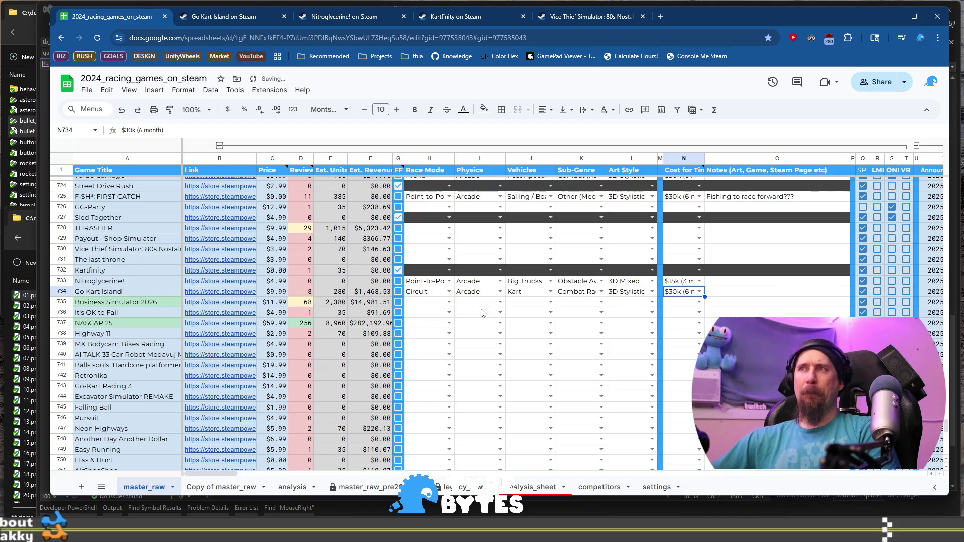
left_click(146, 303)
left_click(251, 305)
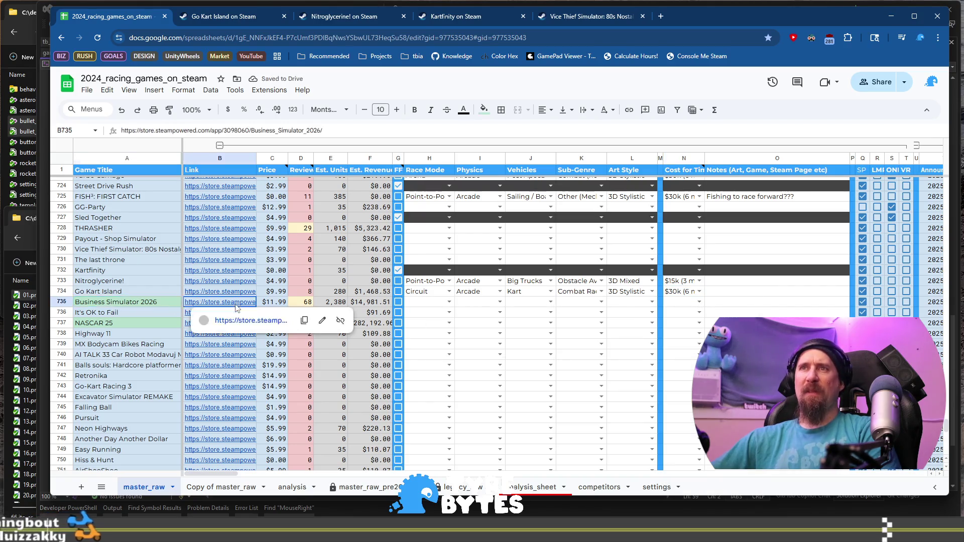
Step: Open Business Simulator 2026's Steam page and flip through its screenshots
left_click(264, 325)
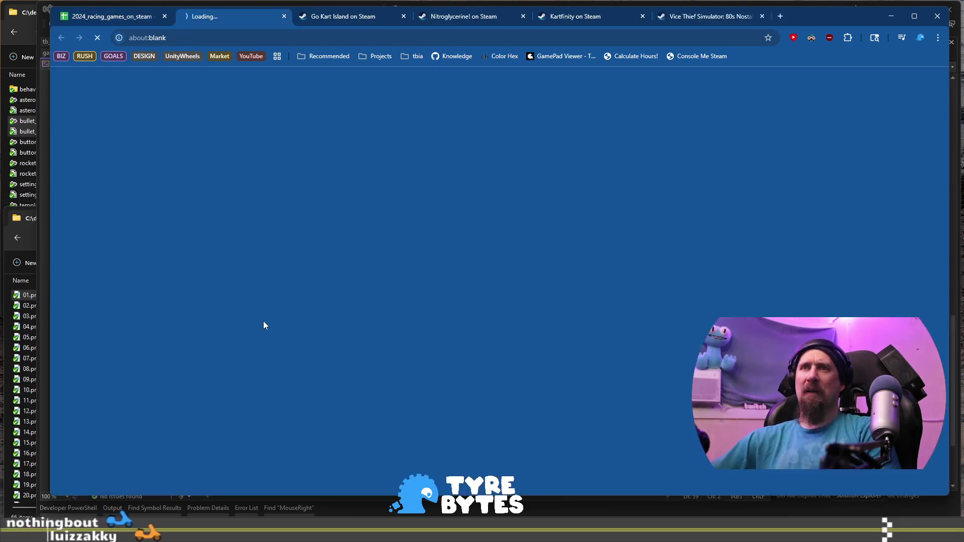
scroll(356, 374, "down", 5)
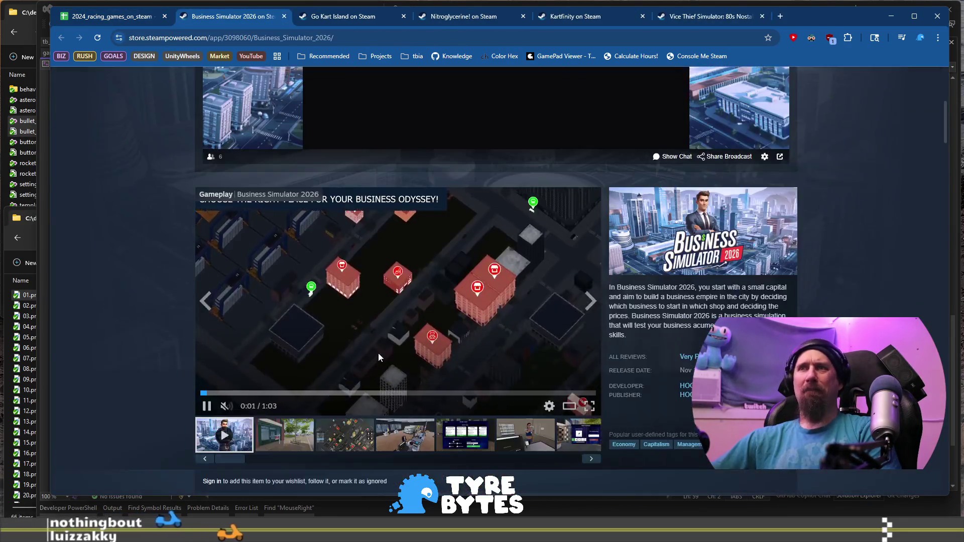
left_click(404, 234)
left_click(465, 234)
left_click(525, 234)
scroll(526, 234, "up", 5)
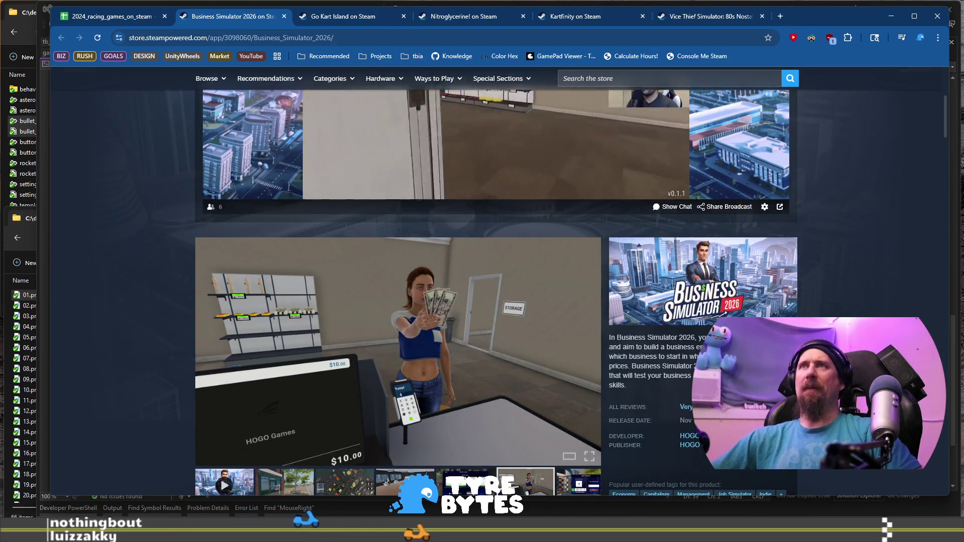
Step: Run ./collector --ignore with the copied store URL, then return to the spreadsheet
left_click(402, 38)
key("alt+Tab")
key("Up")
key("ctrl+w")
type("https://store.steampowered.com/app/3098060/Business_Simulator_2026/")
key("Return")
key("alt+Tab")
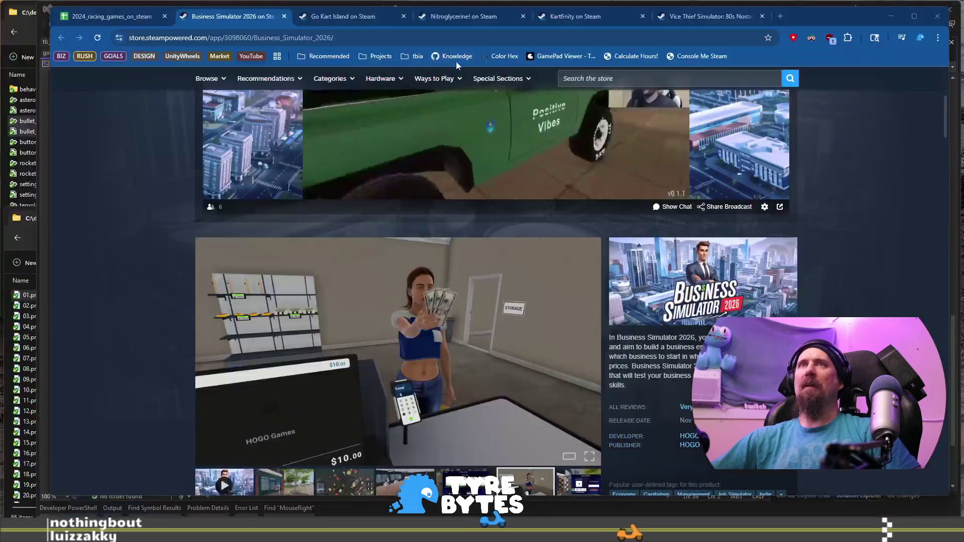
key("ctrl+shift+Tab")
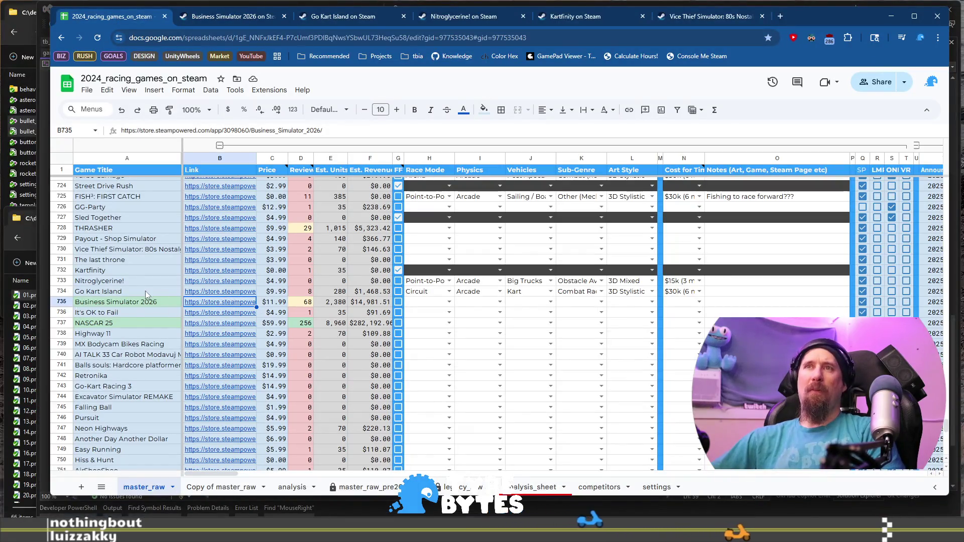
Step: Select the game titles from row 713 to 735 and scroll through them
left_click(140, 304)
scroll(140, 304, "up", 6)
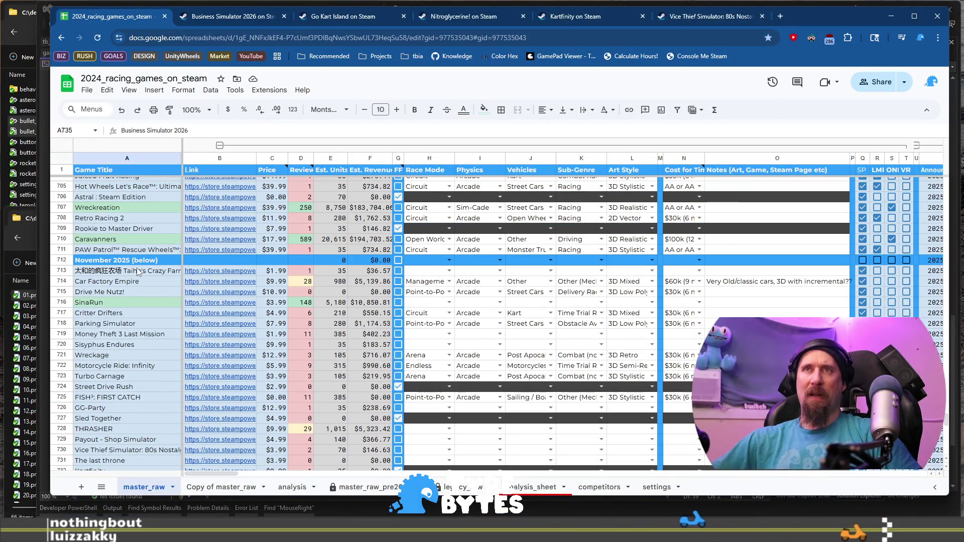
left_click(140, 271, "shift")
scroll(166, 316, "down", 10)
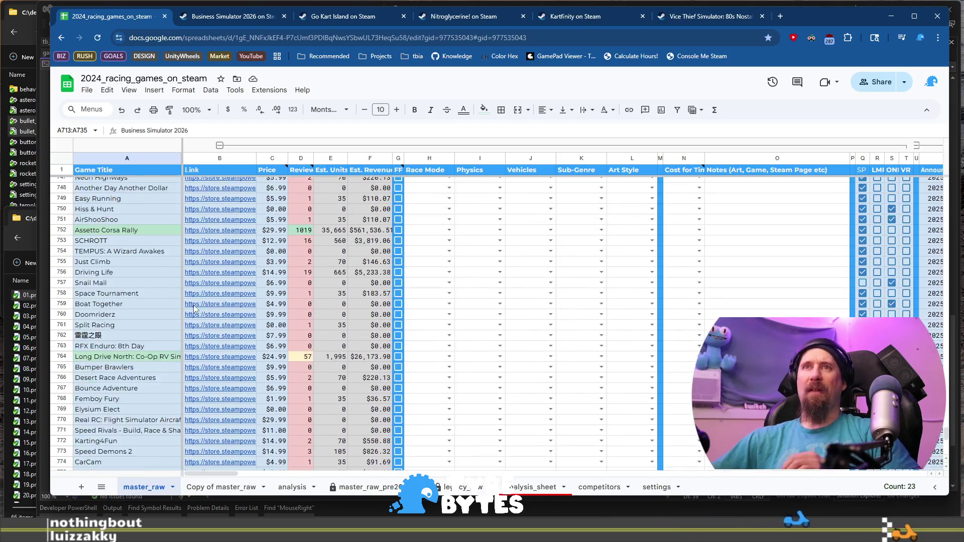
scroll(195, 309, "down", 4)
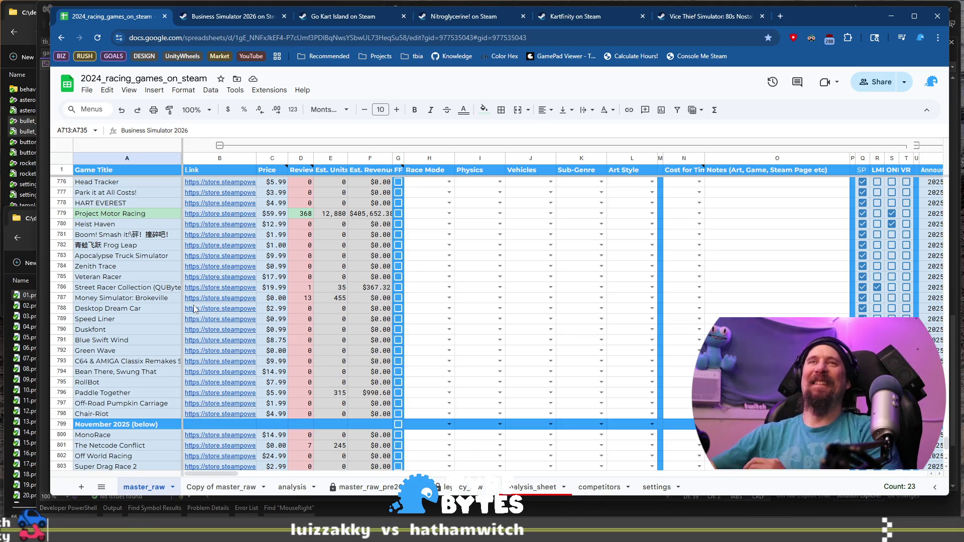
scroll(194, 308, "up", 15)
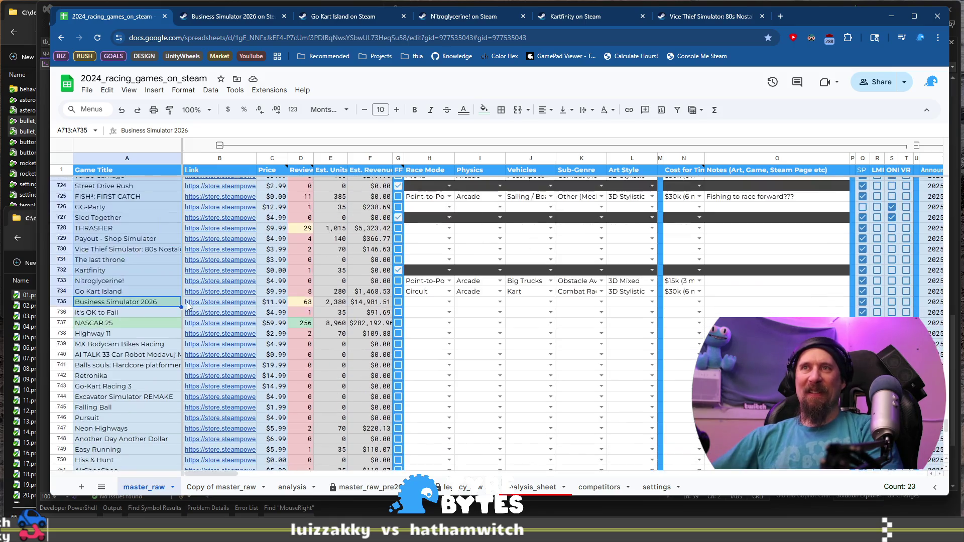
Step: Open It's OK to Fail's Steam page from B736 and view a screenshot
left_click(153, 314)
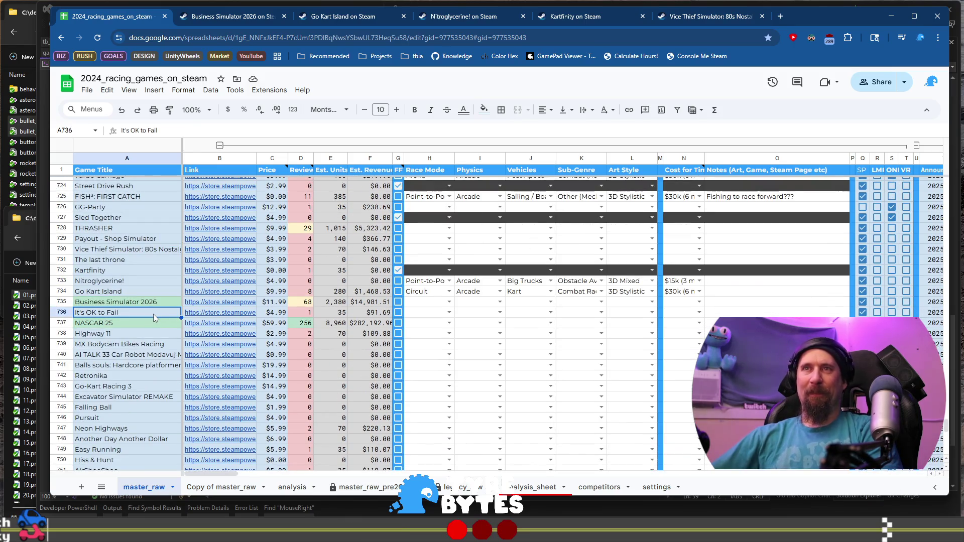
left_click(225, 317)
left_click(239, 332)
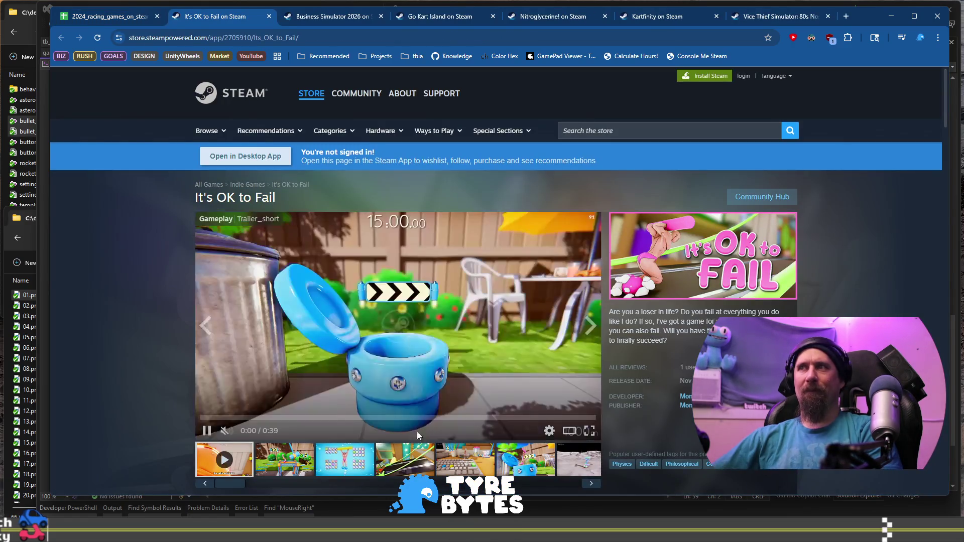
left_click(409, 464)
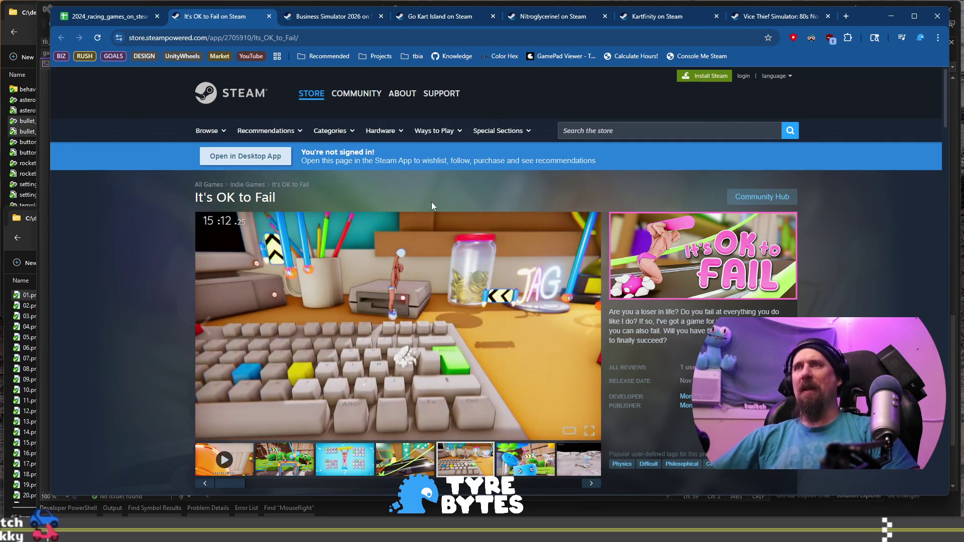
Step: Add It's OK to Fail to the collector's ignore list from the terminal
key("ctrl+l")
key("alt+Tab")
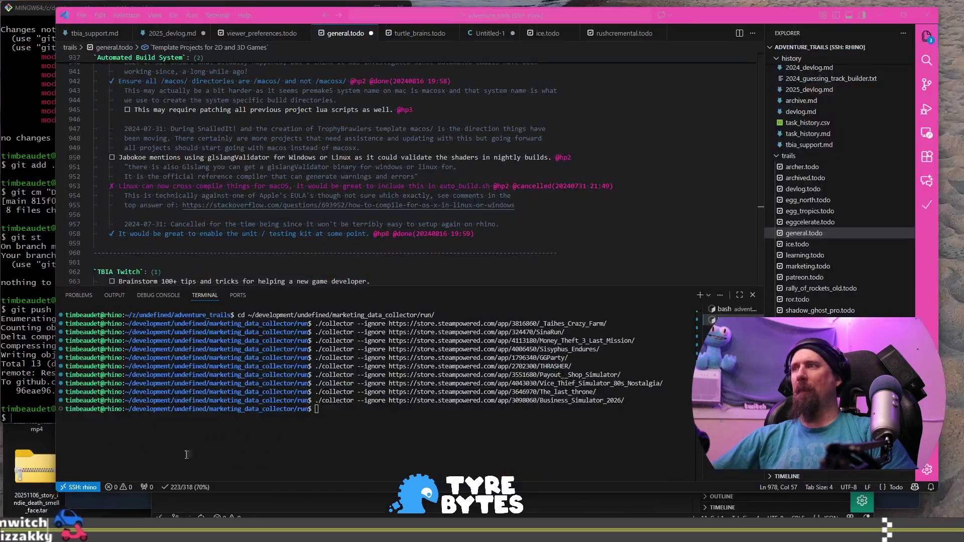
key("Return")
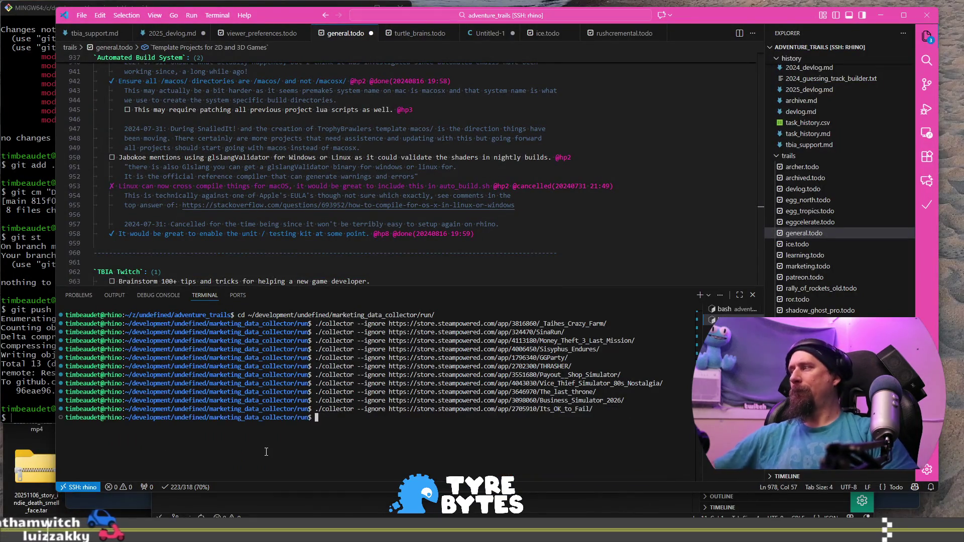
key("alt+Tab")
Step: Open NASCAR 25's Steam store page from the B737 link
left_click(143, 18)
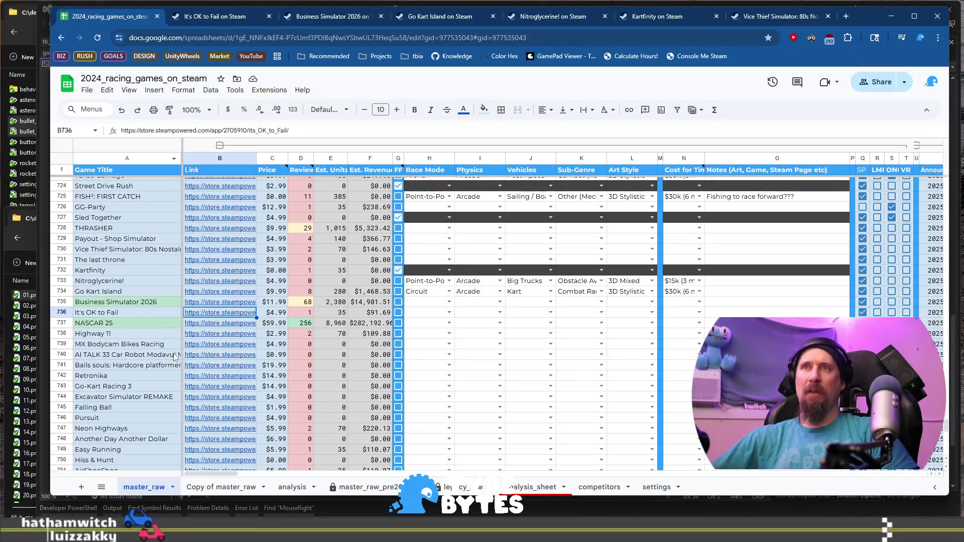
left_click(221, 324)
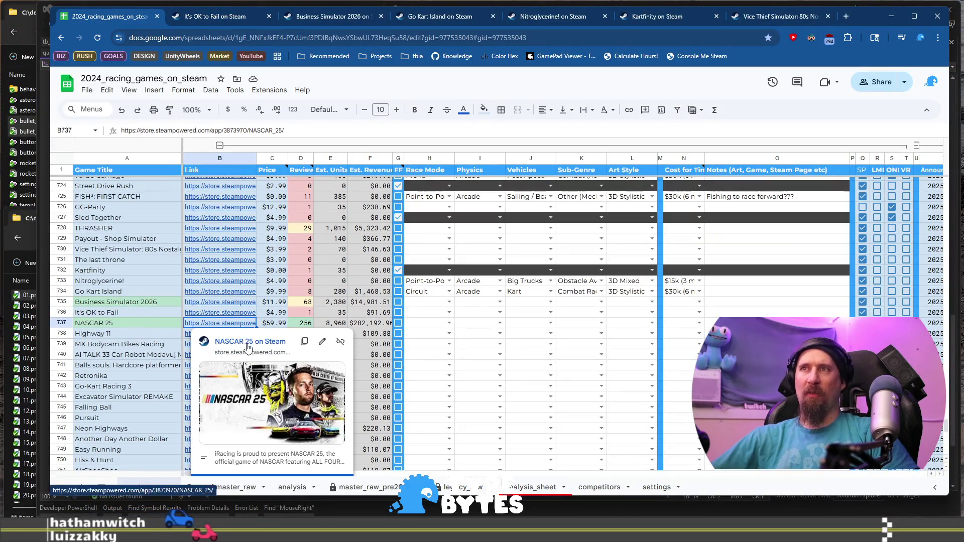
left_click(250, 345)
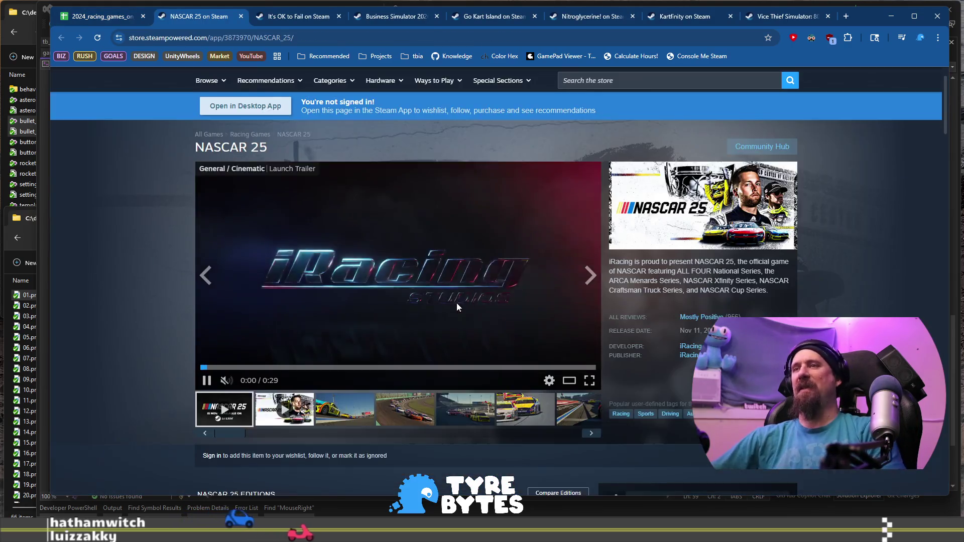
Step: View NASCAR 25's third through sixth screenshots, including the truck race shot
scroll(457, 303, "down", 1)
left_click(345, 359)
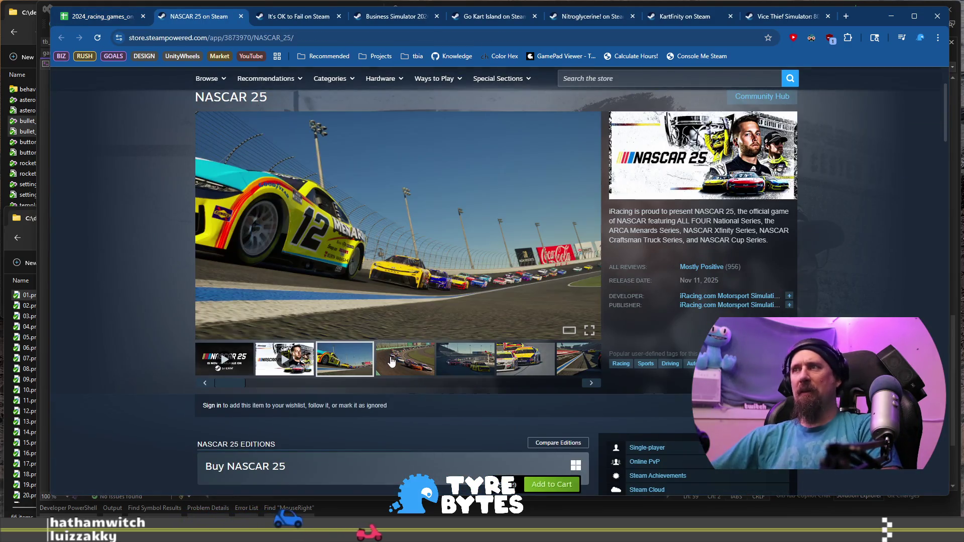
left_click(417, 360)
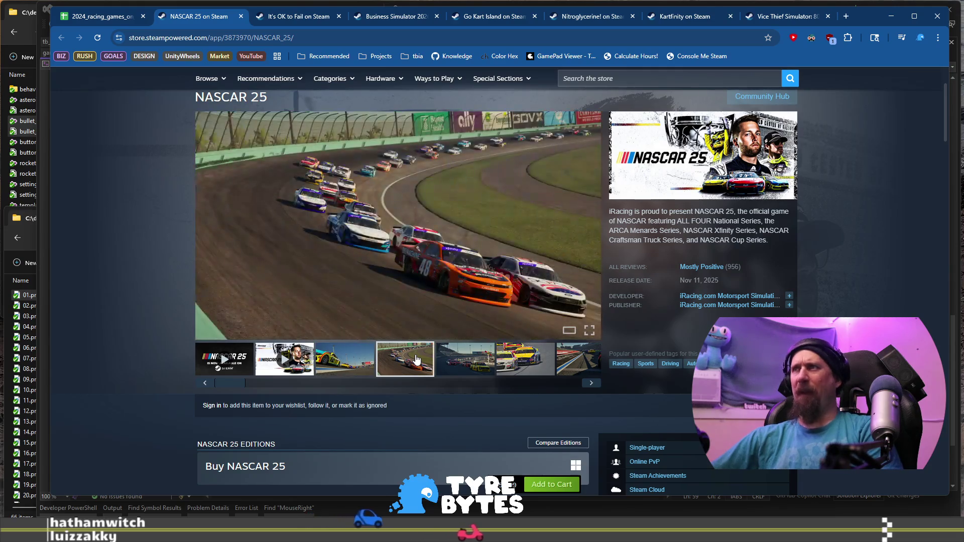
left_click(452, 356)
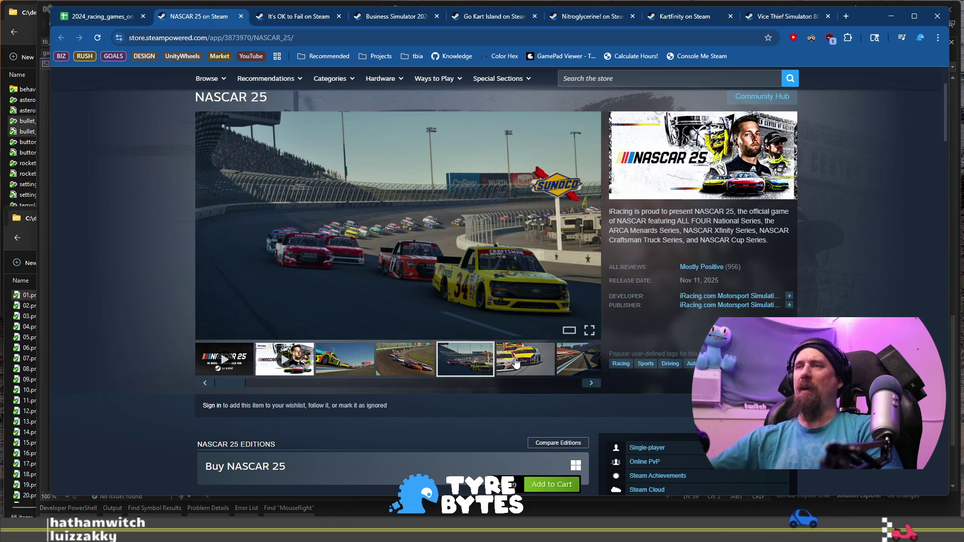
left_click(532, 355)
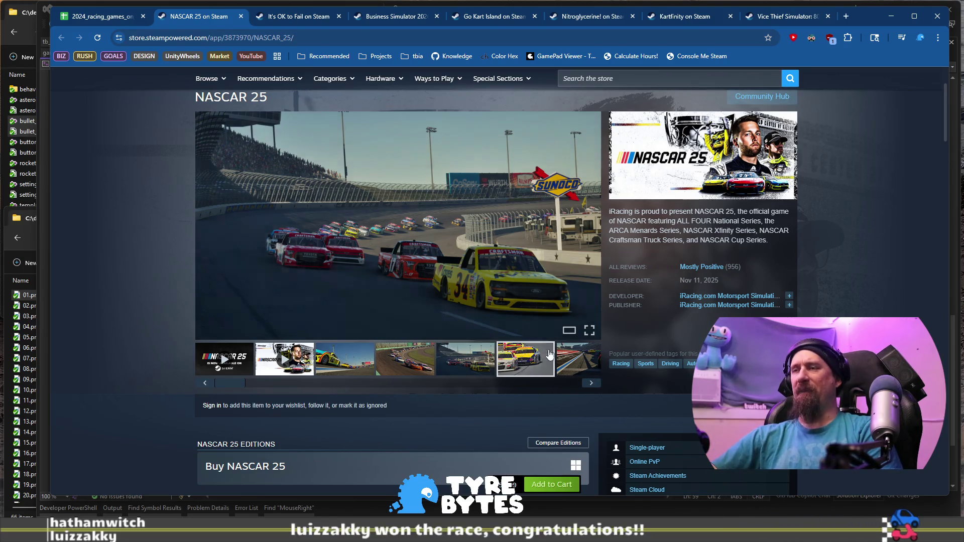
Step: Cycle through the gameplay trailers, then list all games from iRacing.com Motorsport Simulations
left_click(591, 383)
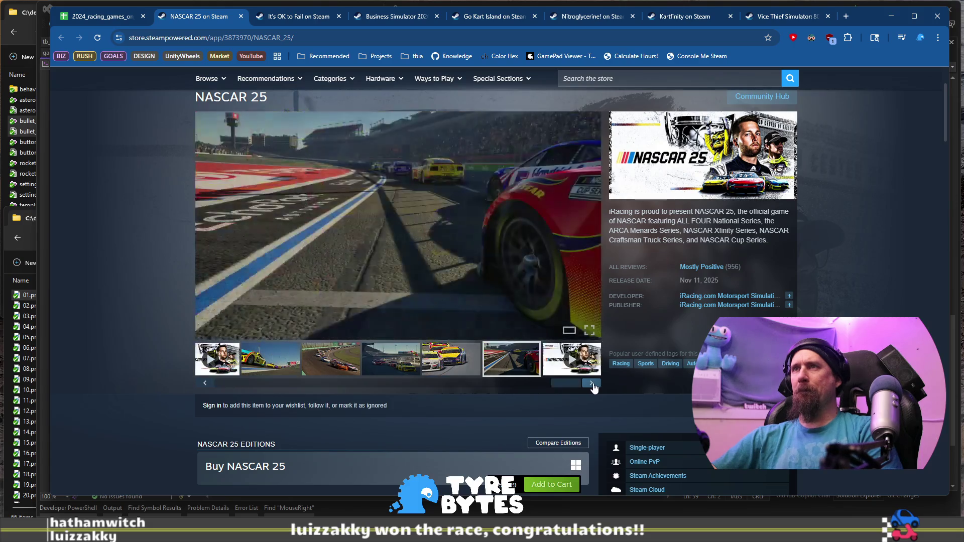
left_click(592, 383)
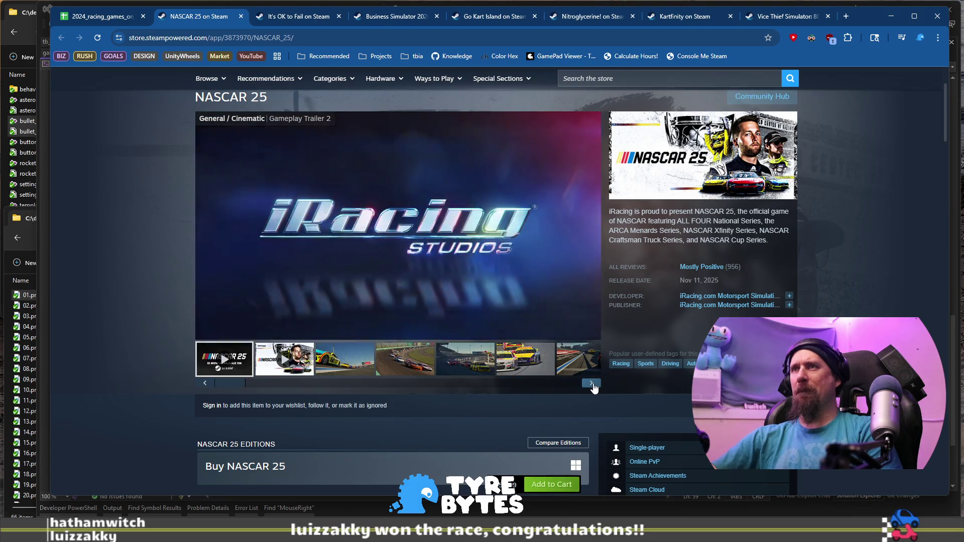
left_click(592, 384)
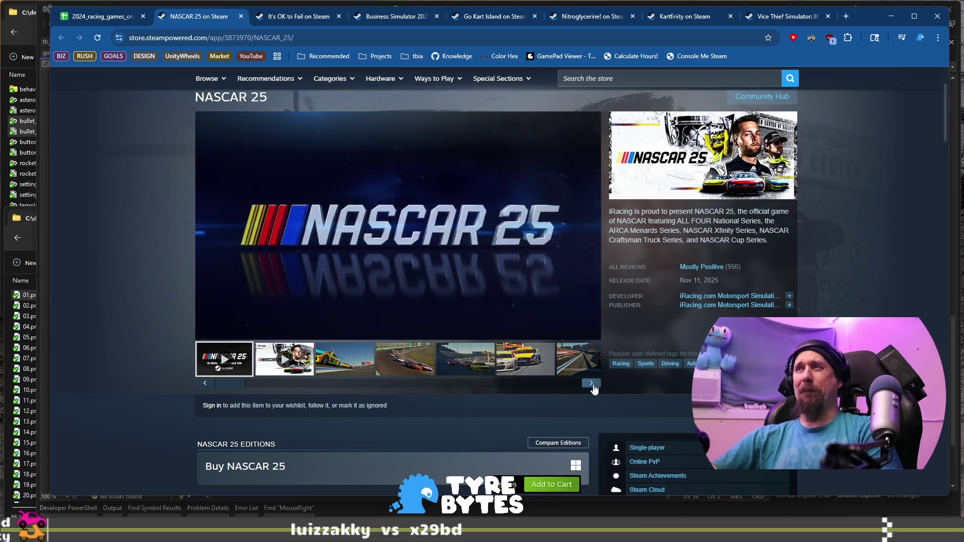
scroll(569, 370, "down", 3)
scroll(483, 313, "up", 3)
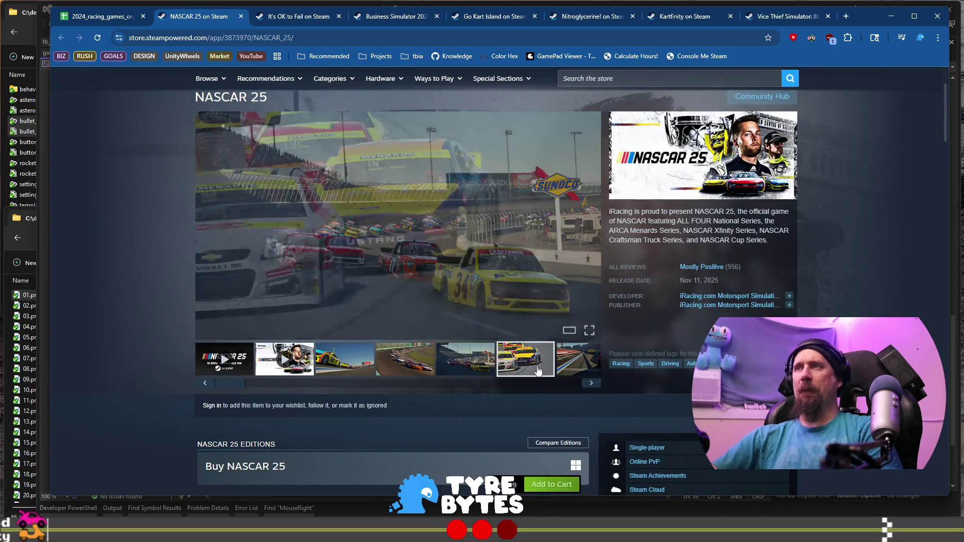
left_click(591, 383)
left_click(592, 383)
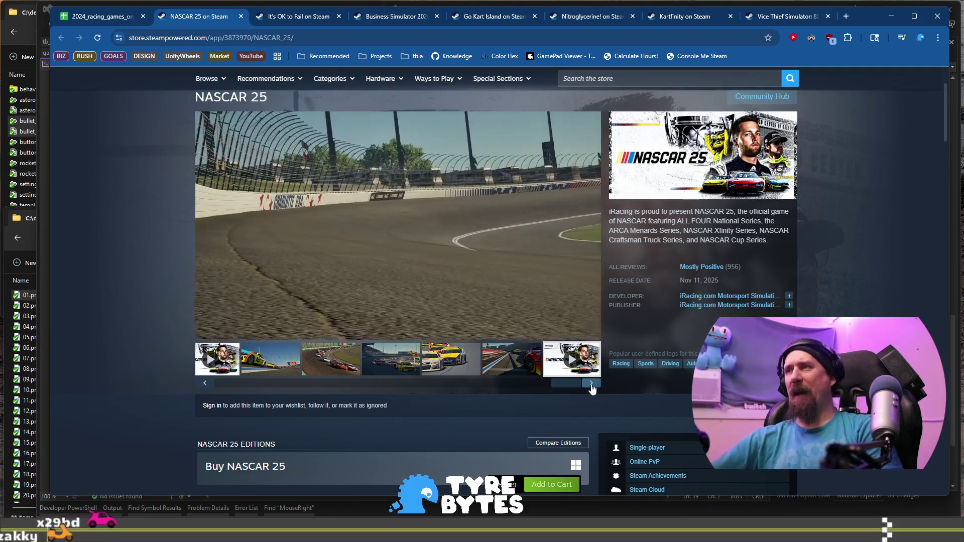
left_click(714, 306)
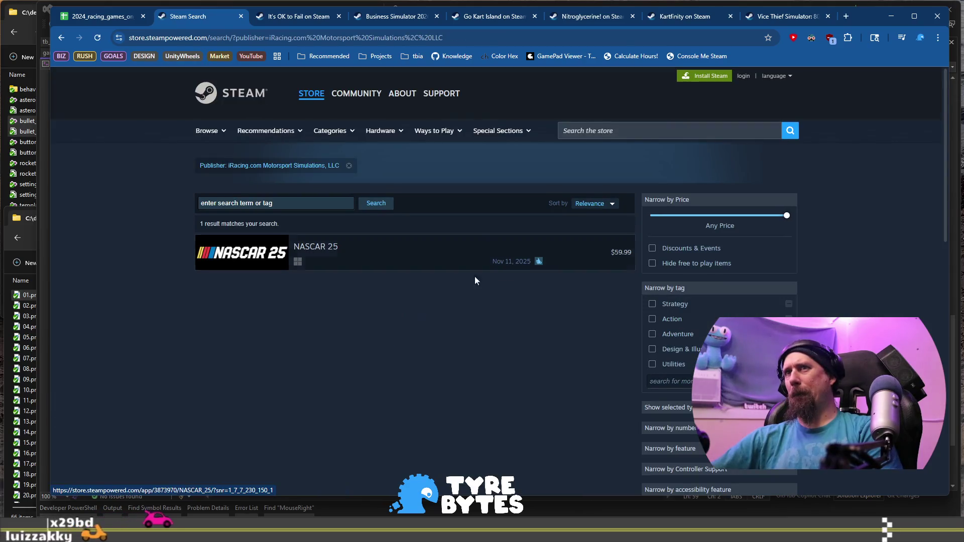
Step: Back on NASCAR 25's page, highlight the AI content disclosure and reach its Mostly Positive (956) reviews
scroll(415, 302, "down", 5)
scroll(414, 302, "up", 5)
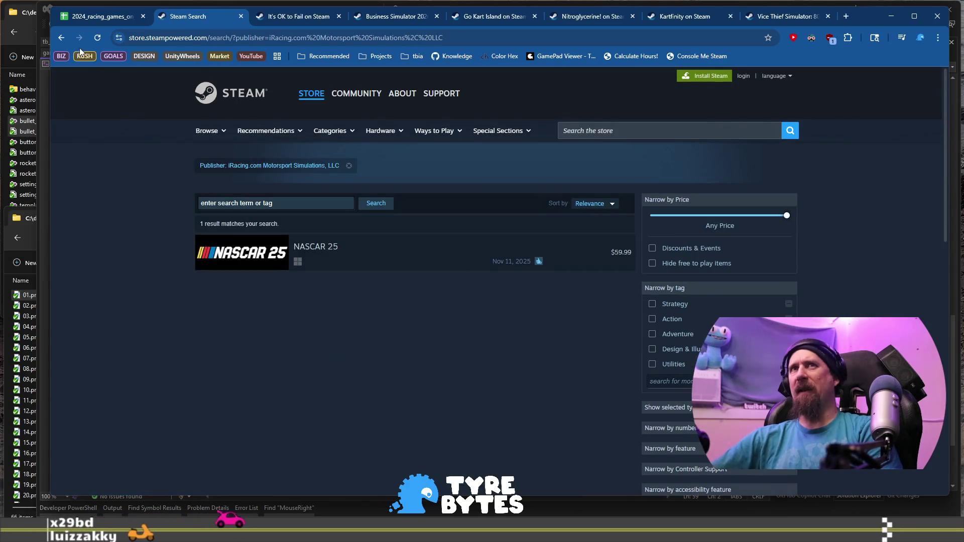
left_click(62, 38)
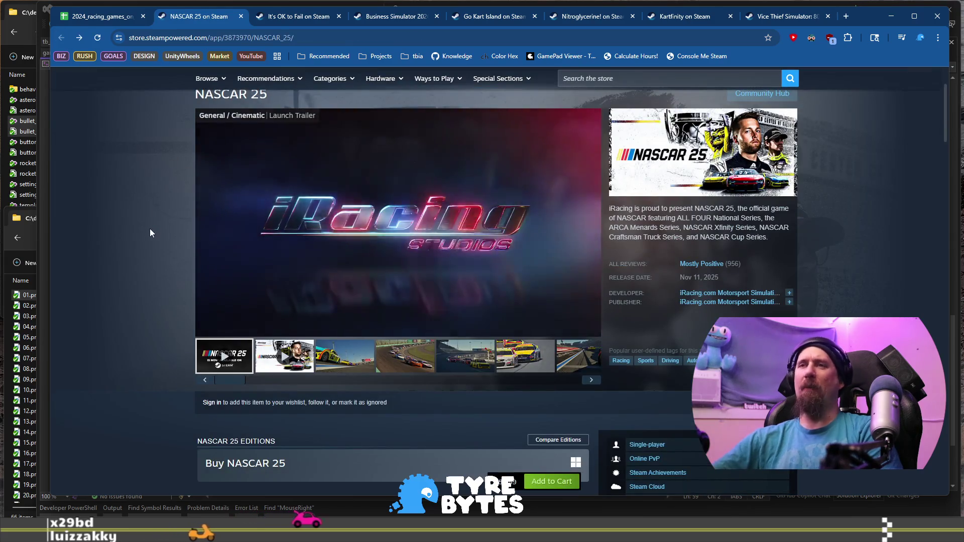
scroll(148, 232, "down", 6)
scroll(146, 237, "down", 5)
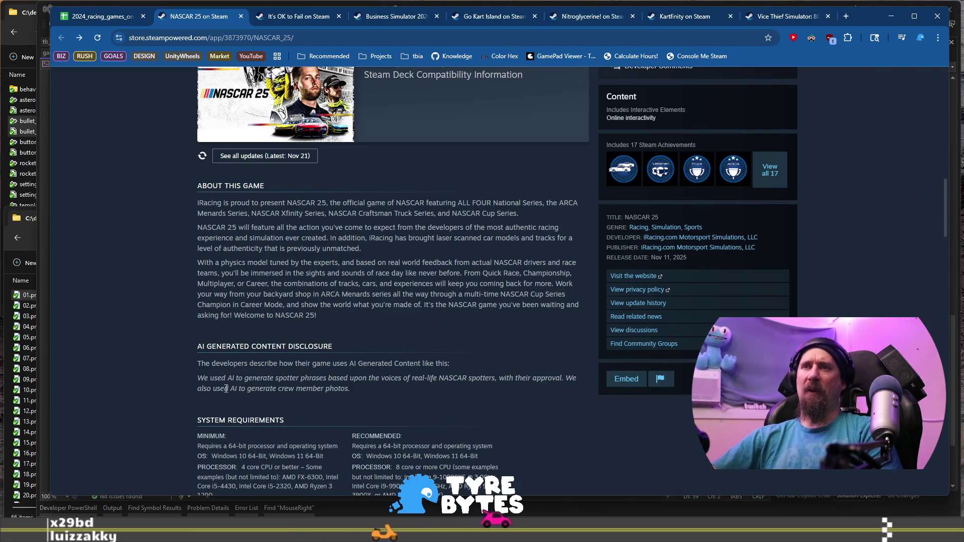
left_click_drag(233, 379, 356, 390)
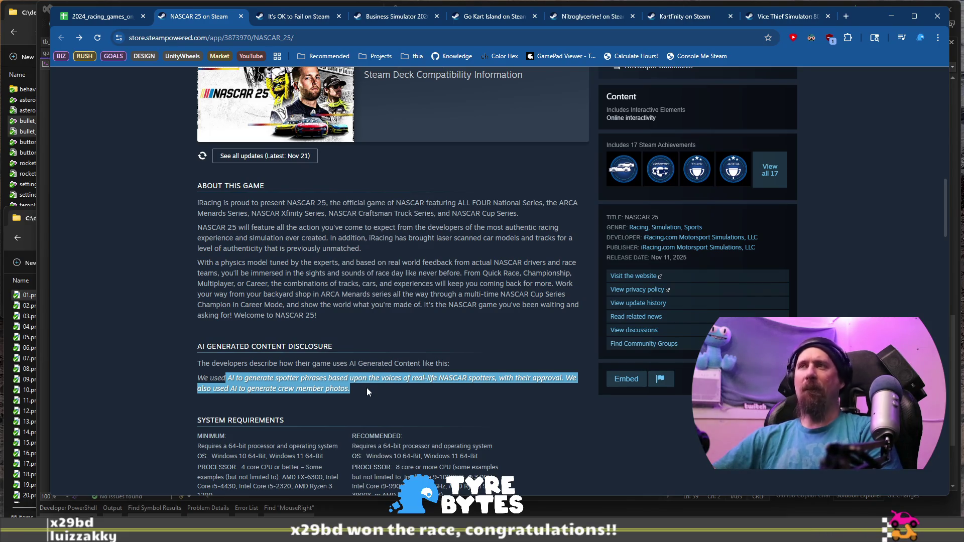
scroll(366, 387, "down", 12)
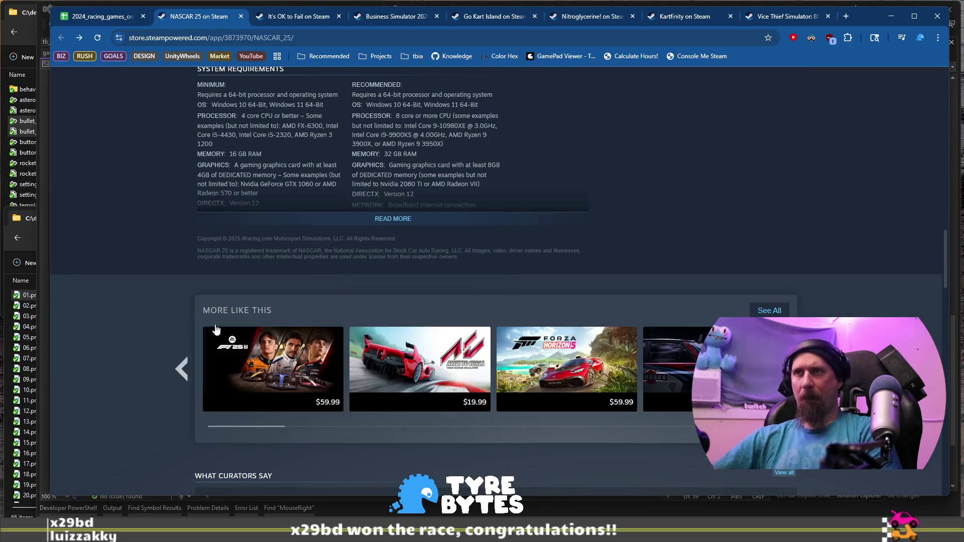
scroll(146, 285, "down", 5)
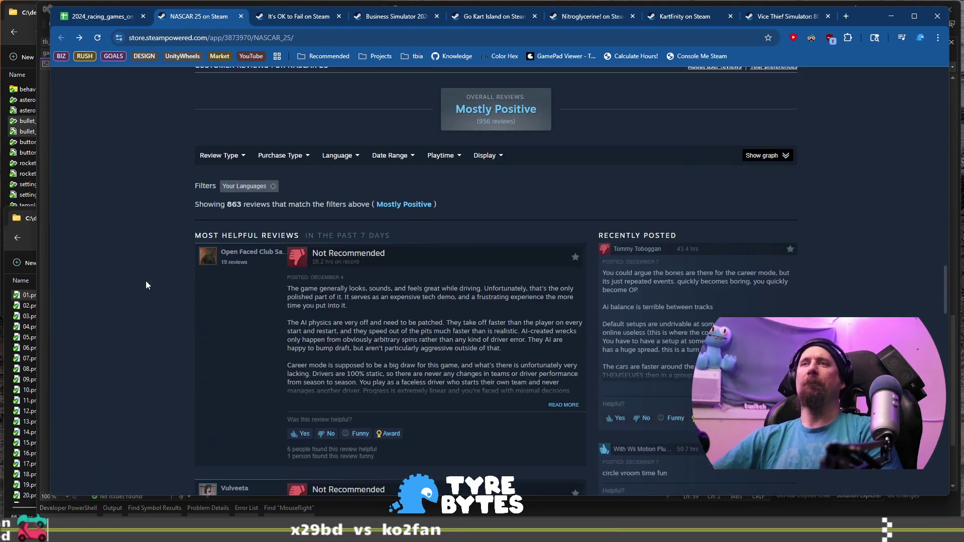
mouse_move(331, 289)
left_mouse_down()
mouse_move(325, 306)
mouse_move(353, 303)
left_mouse_up()
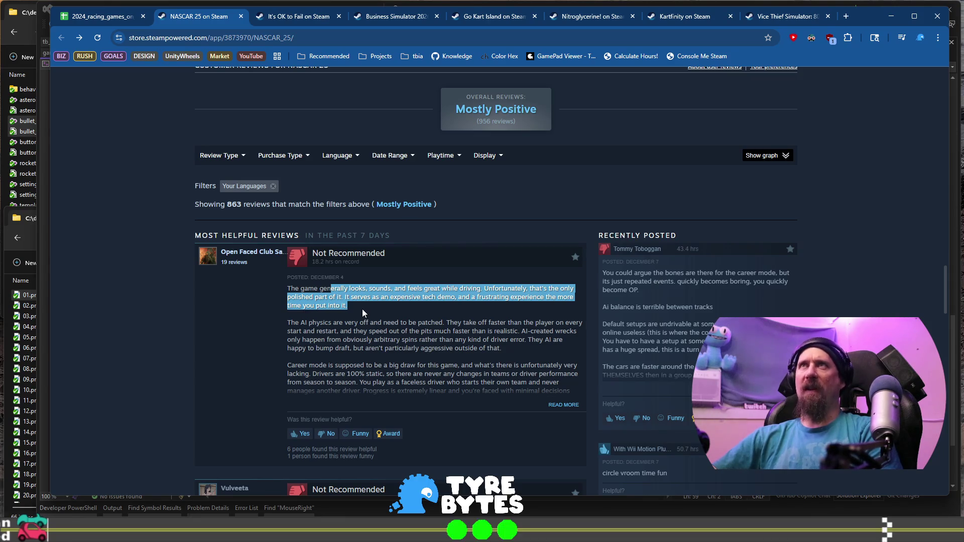
scroll(556, 221, "down", 2)
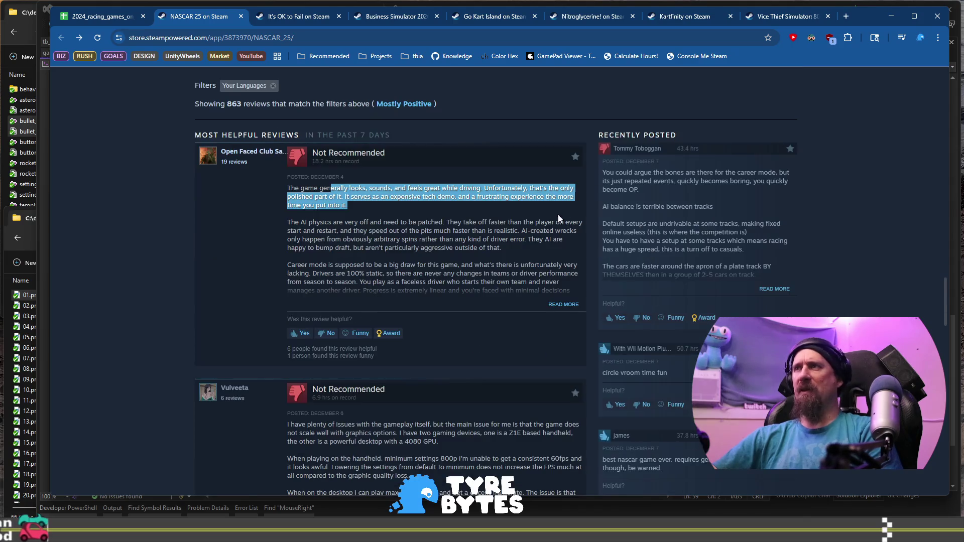
mouse_move(625, 172)
left_mouse_down()
mouse_move(686, 181)
mouse_move(657, 192)
mouse_move(687, 182)
mouse_move(666, 191)
mouse_move(671, 200)
mouse_move(722, 222)
mouse_move(743, 247)
left_mouse_up()
scroll(286, 227, "down", 4)
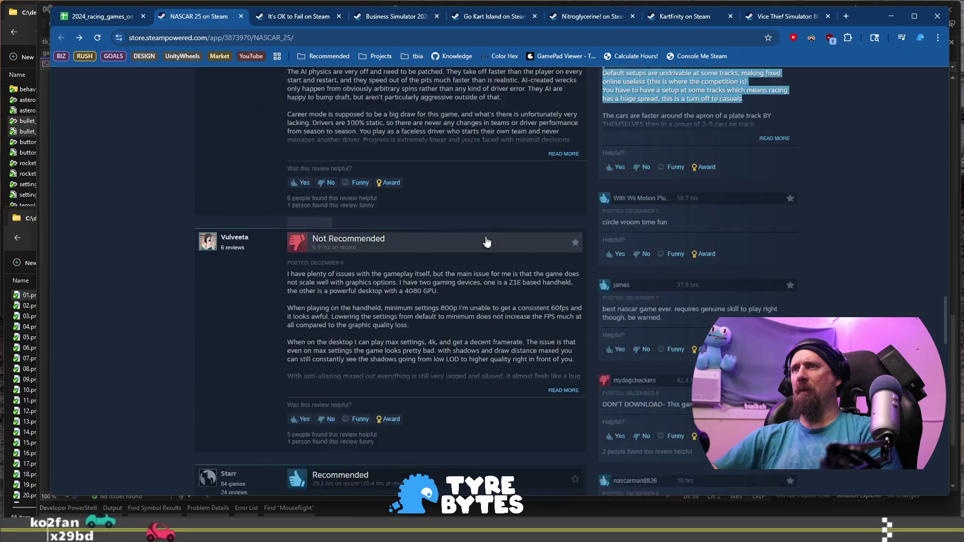
left_click_drag(286, 227, 460, 240)
left_click(462, 249)
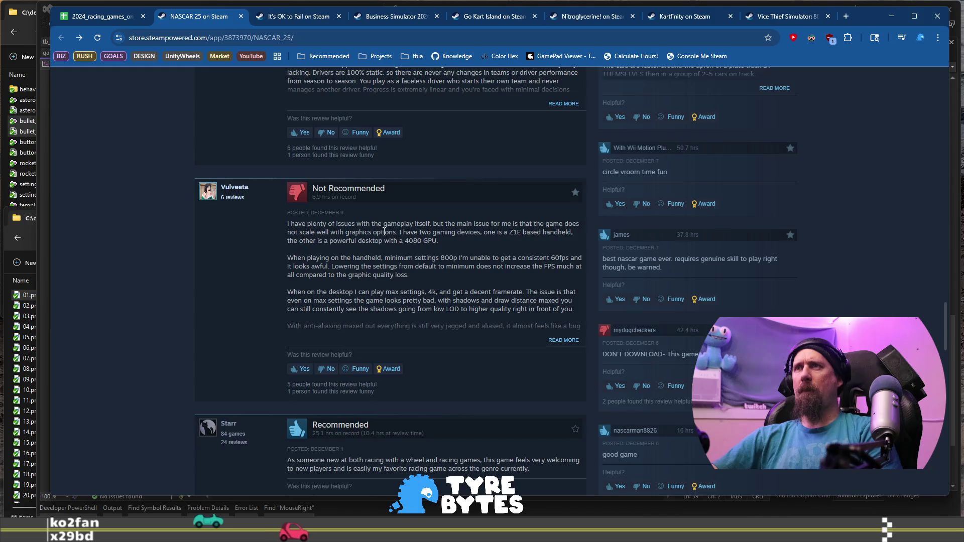
left_click_drag(384, 232, 419, 240)
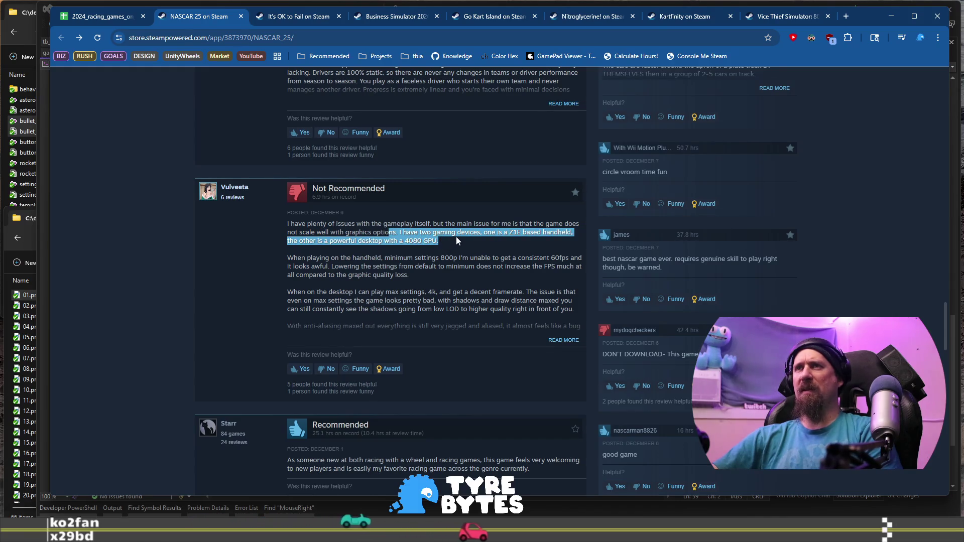
mouse_move(314, 259)
left_mouse_down()
mouse_move(502, 268)
mouse_move(399, 278)
left_mouse_up()
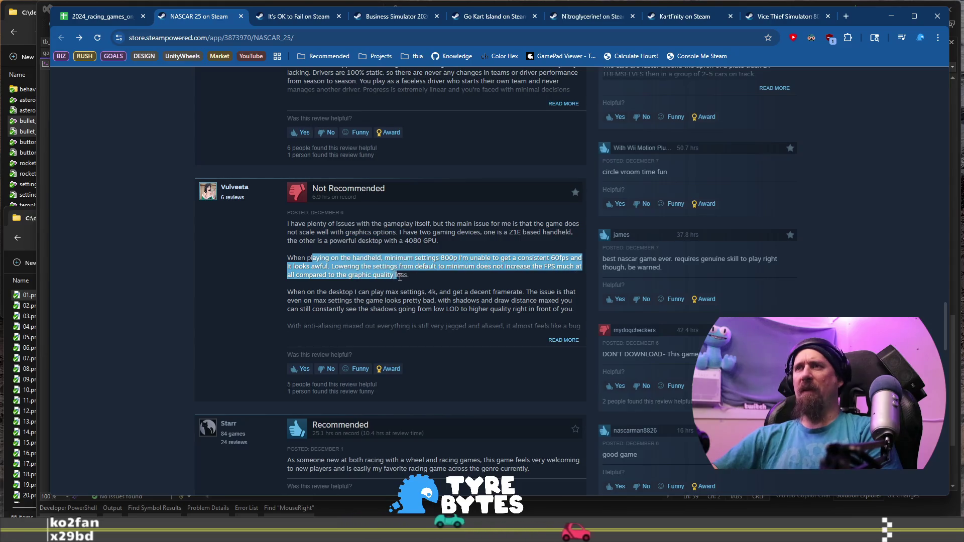
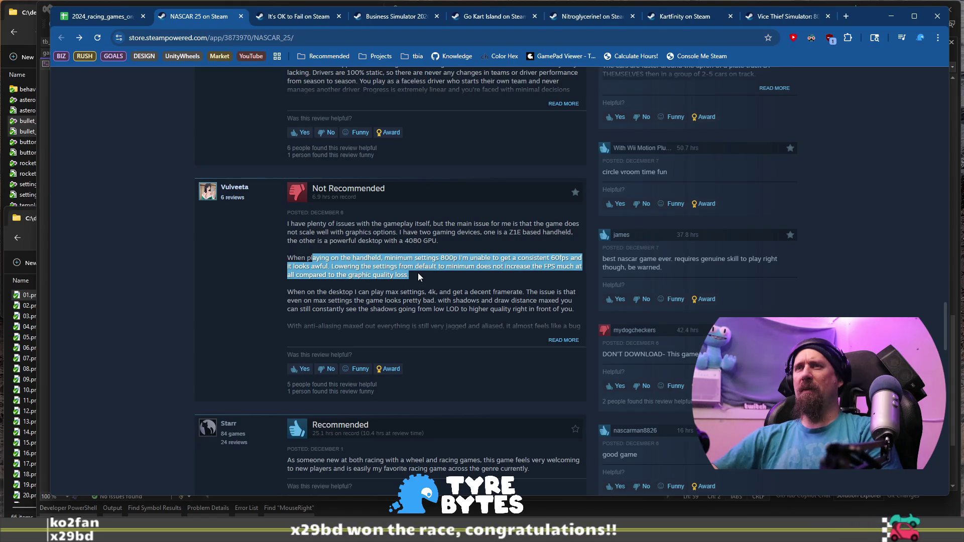
Step: Expand a critical NASCAR 25 review and highlight its complaint about menu navigation
left_click(574, 347)
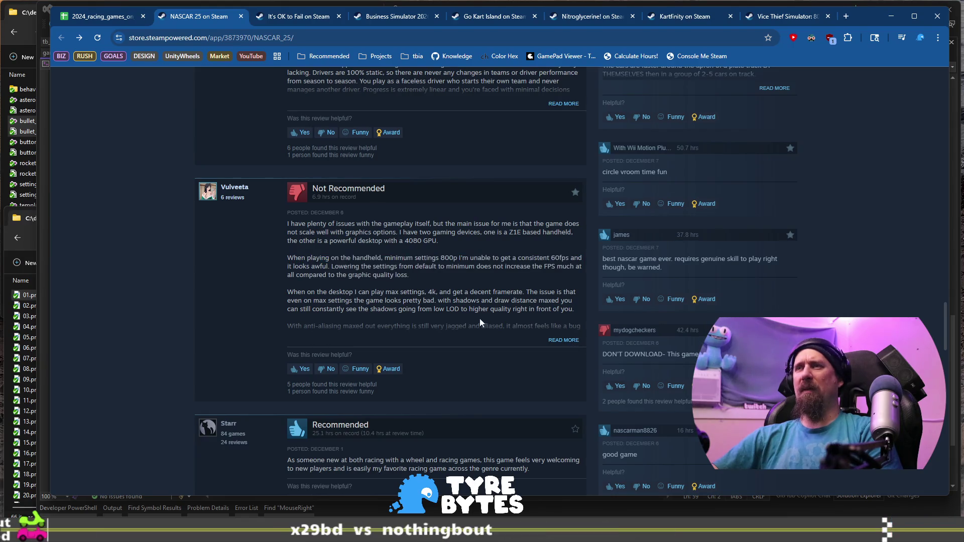
left_click(568, 341)
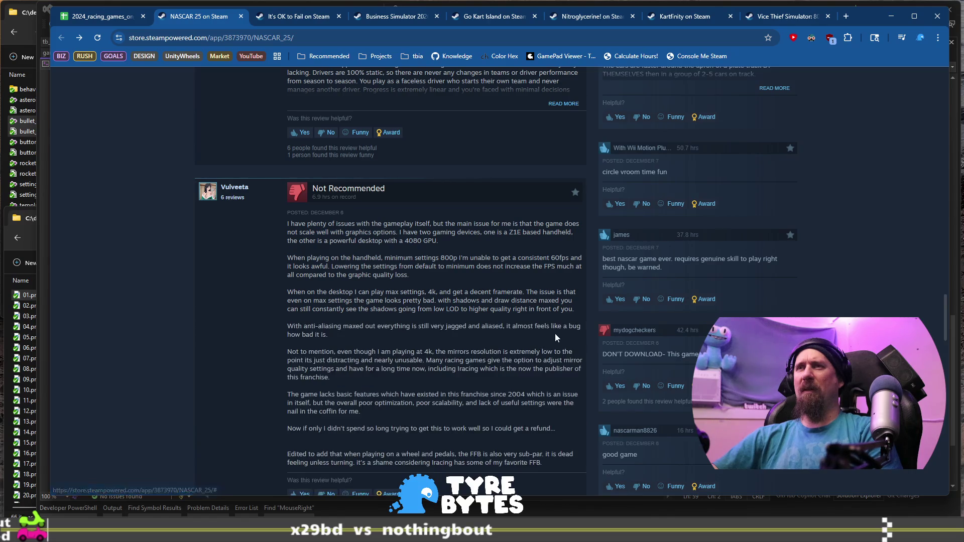
scroll(440, 319, "down", 3)
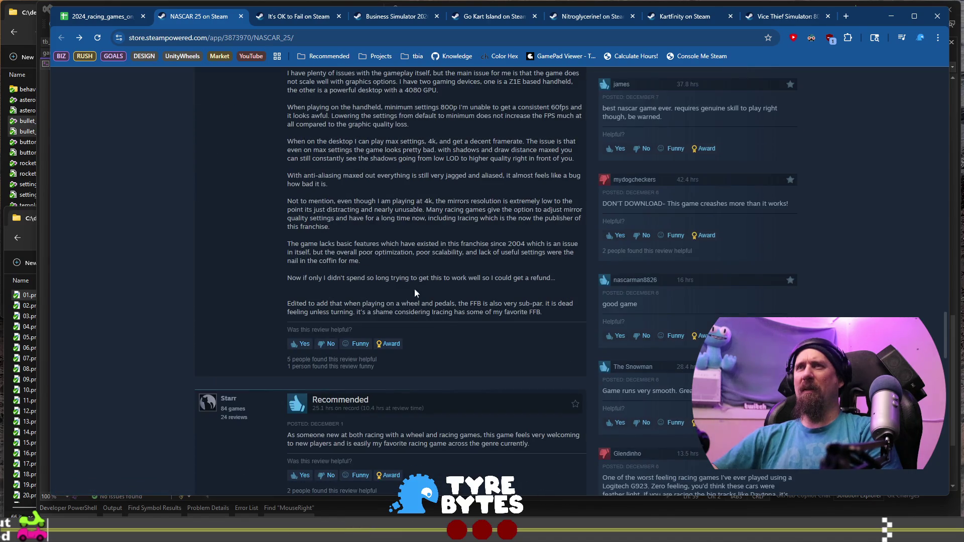
scroll(439, 316, "down", 7)
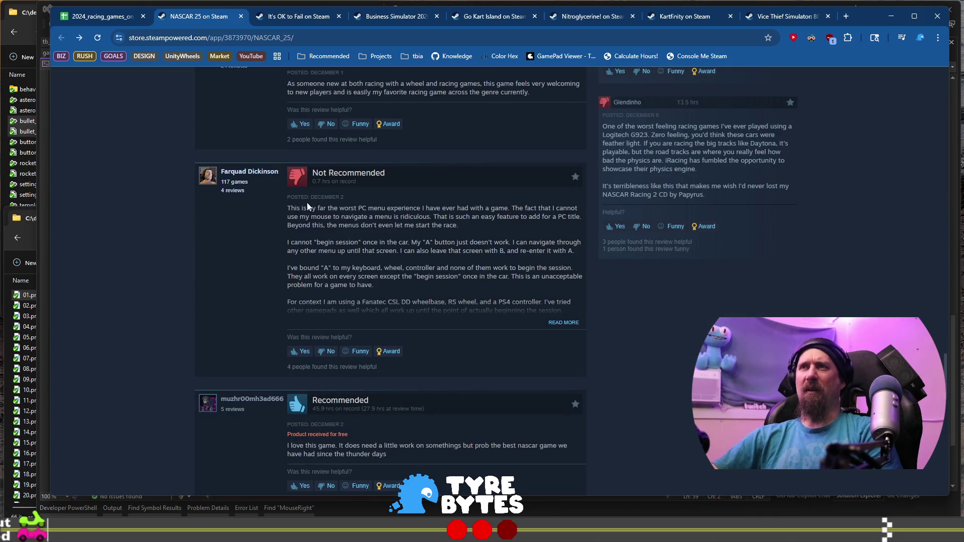
left_click_drag(421, 209, 479, 228)
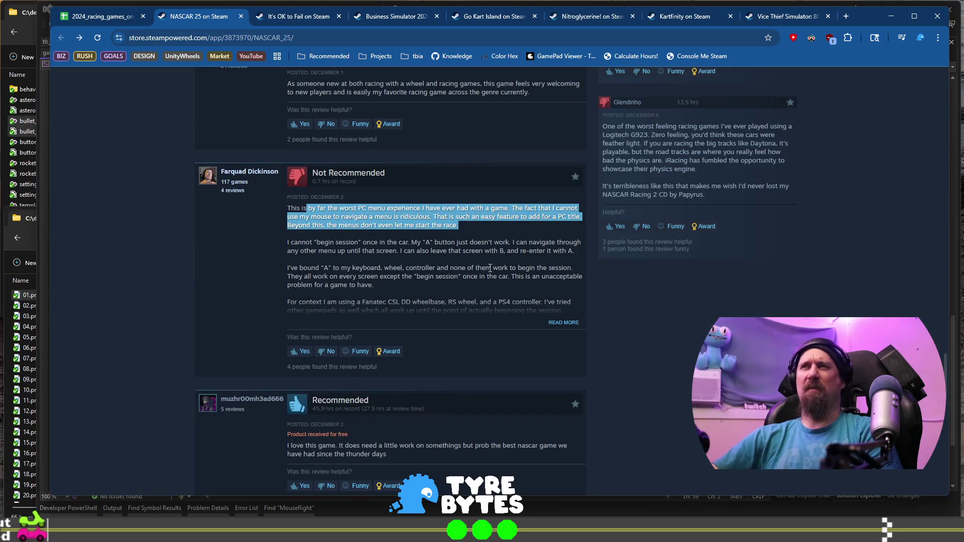
scroll(490, 268, "down", 2)
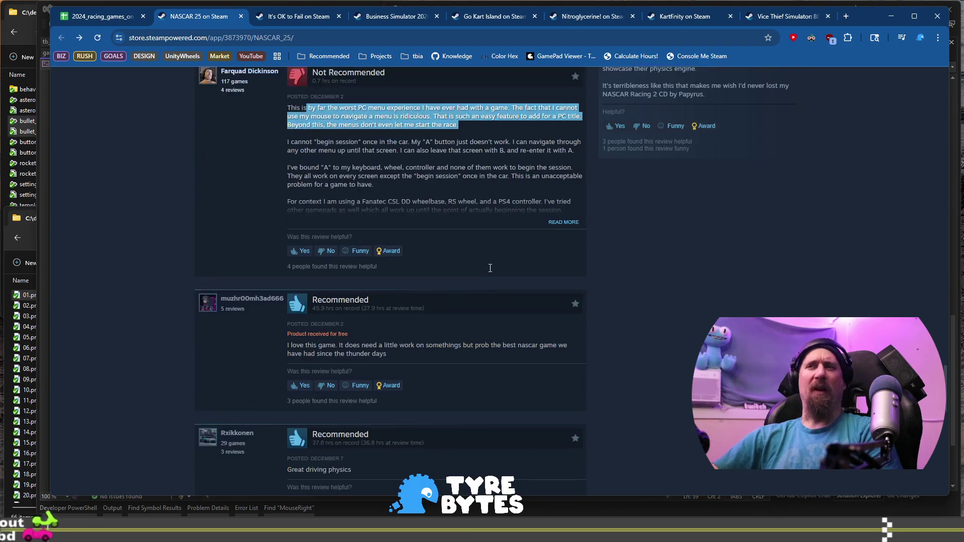
scroll(426, 240, "up", 1)
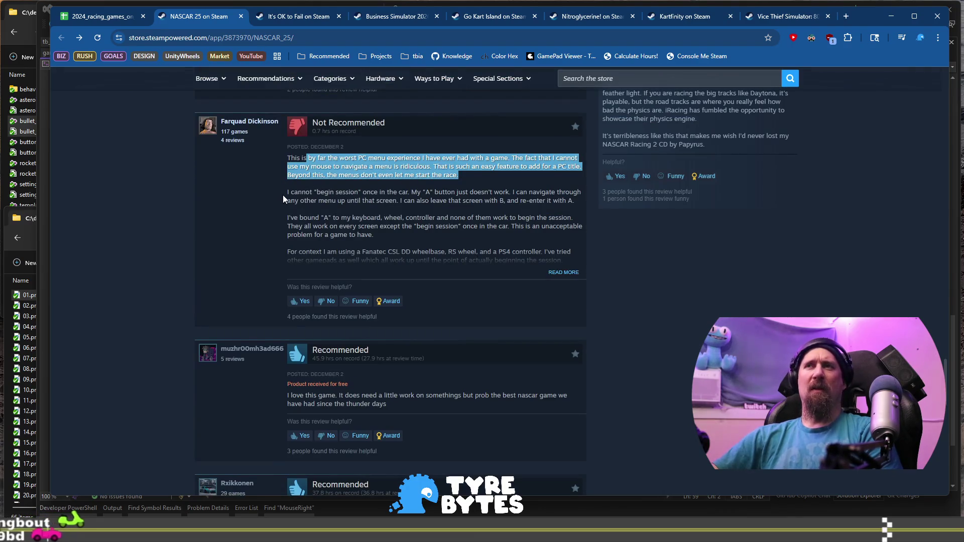
left_click(355, 197)
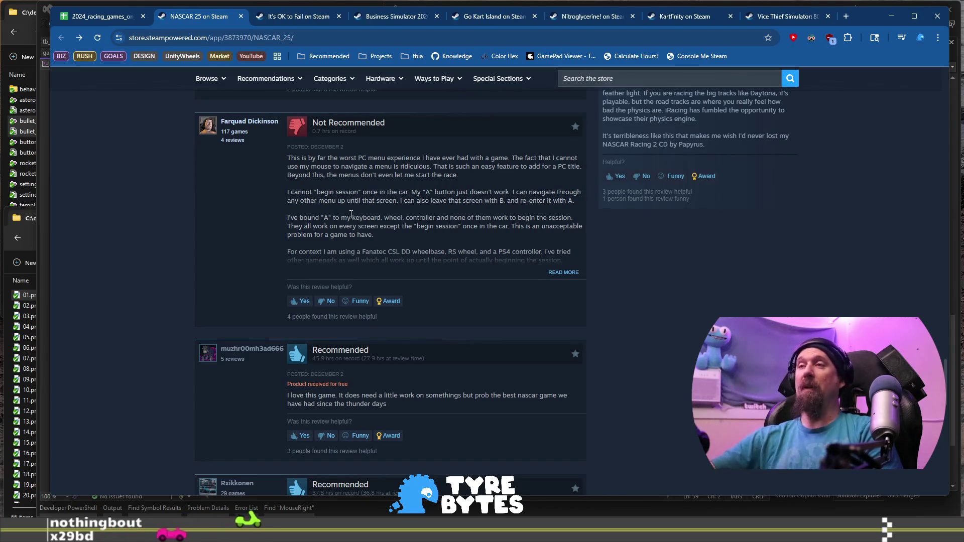
Step: Skim the remaining reviews, return to the page top, and go back to the spreadsheet
scroll(465, 218, "down", 5)
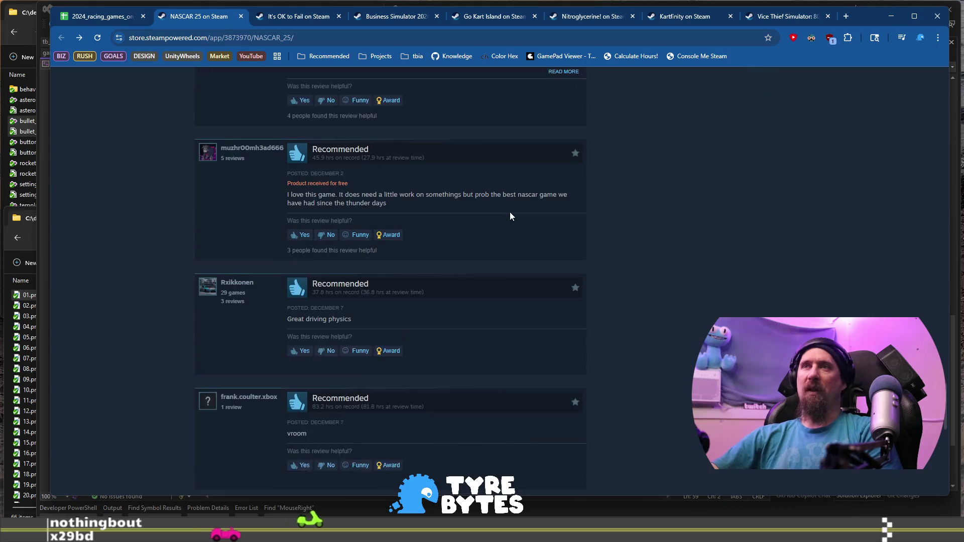
scroll(510, 212, "down", 5)
scroll(700, 275, "up", 10)
scroll(700, 275, "up", 20)
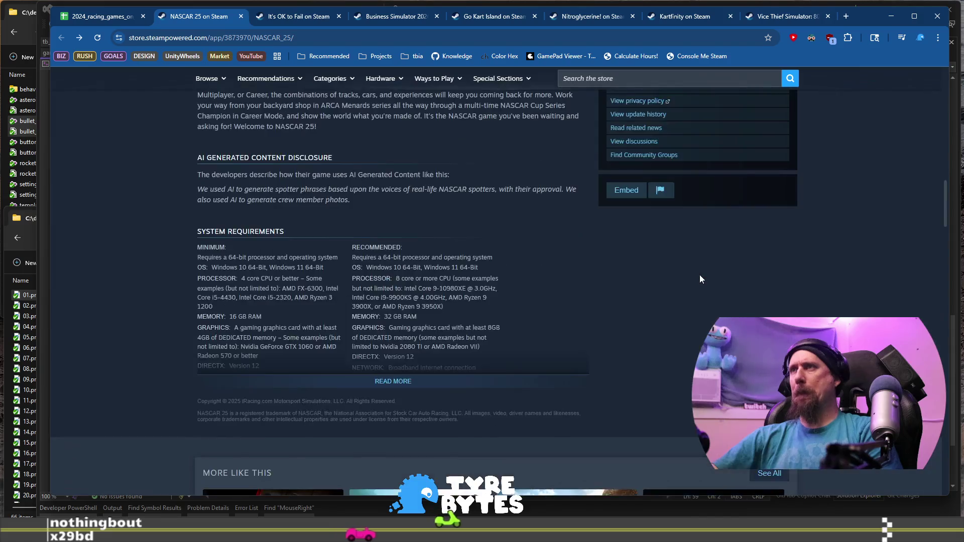
scroll(504, 262, "up", 2)
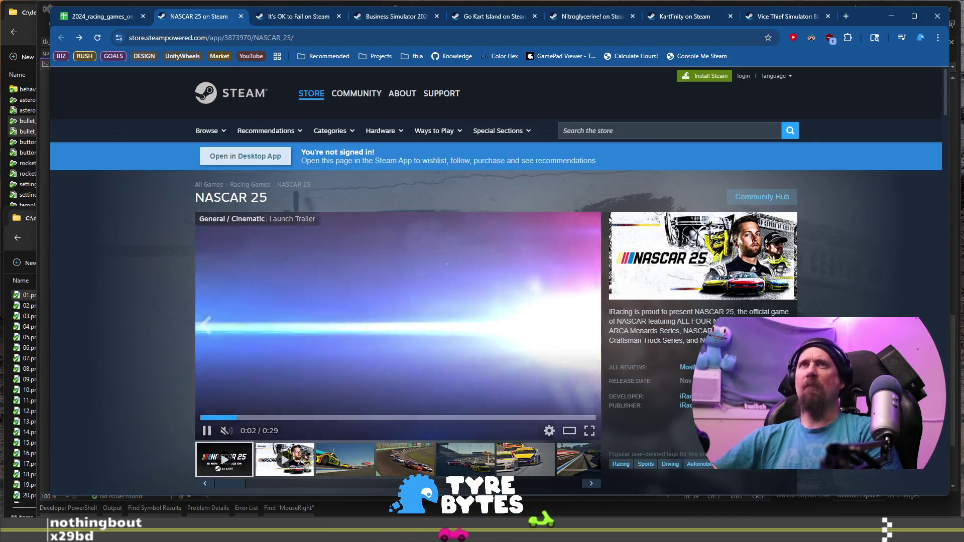
left_click(101, 16)
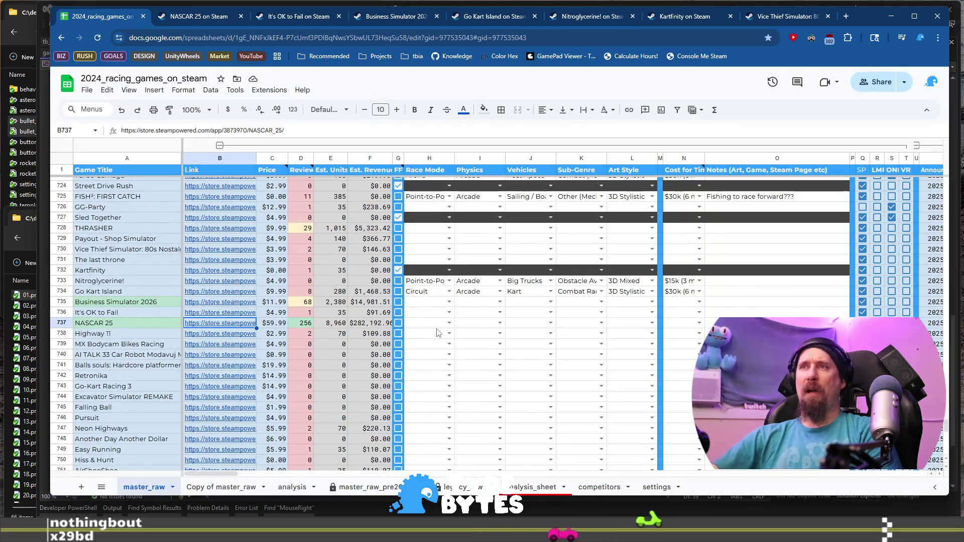
Step: Set NASCAR 25's cost to AA or AAA, race mode to Circuit, and physics to Simulation
left_click(699, 324)
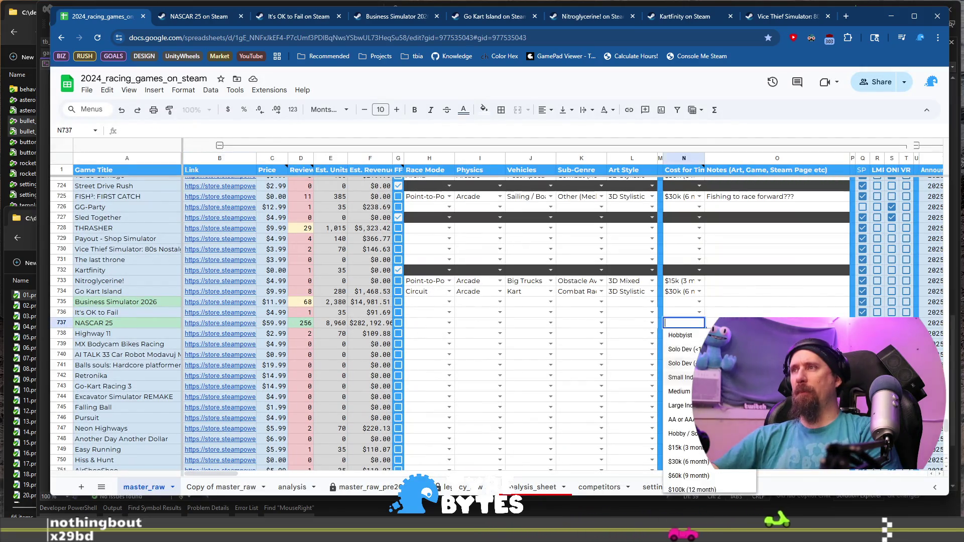
left_click(682, 419)
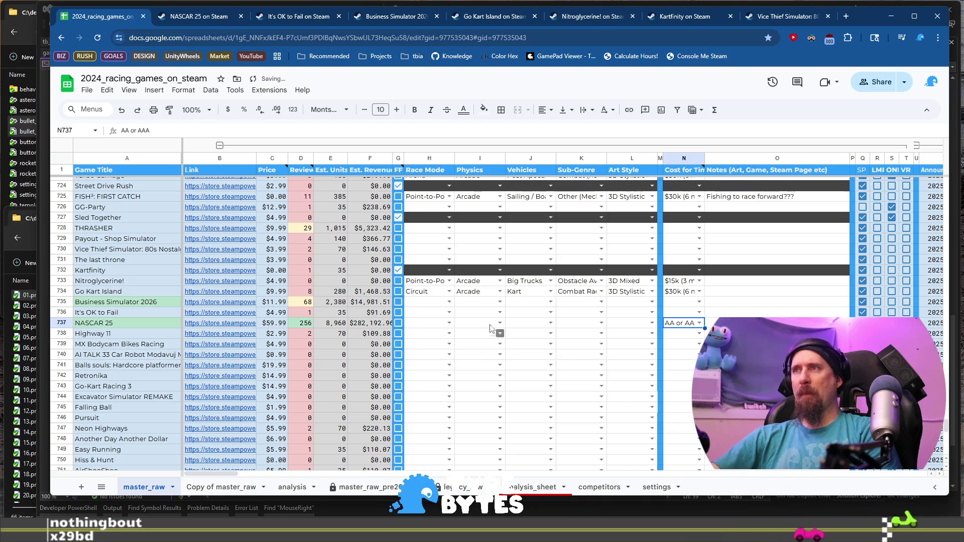
left_click(449, 324)
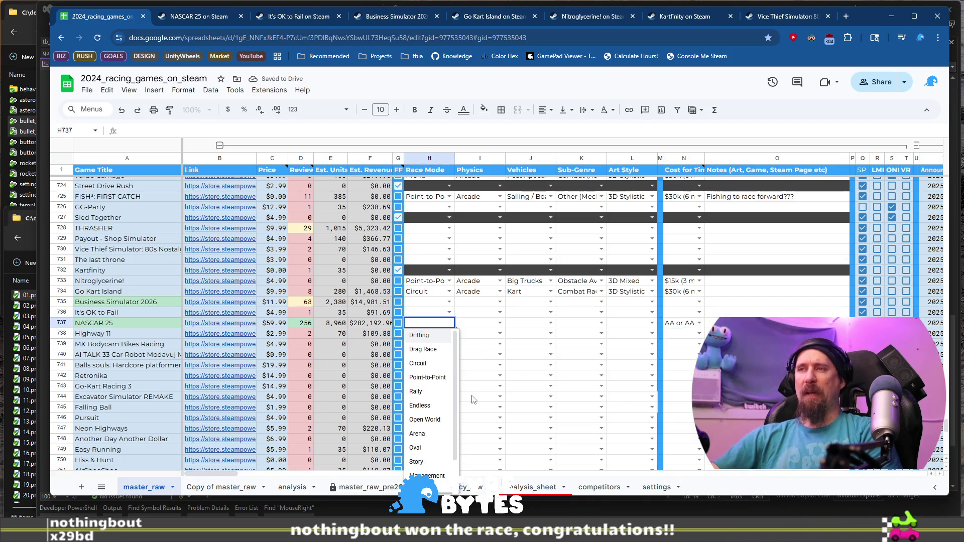
left_click(427, 363)
left_click(500, 324)
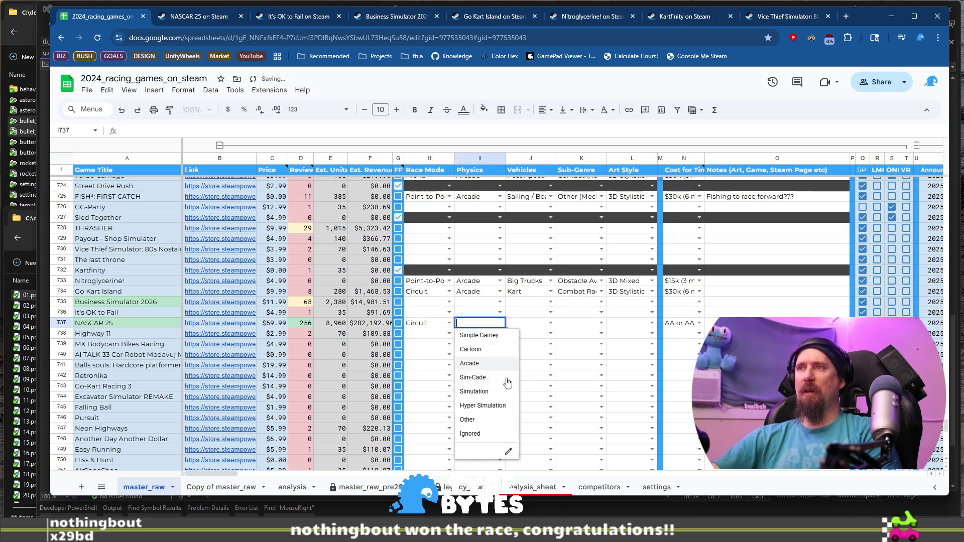
left_click(497, 392)
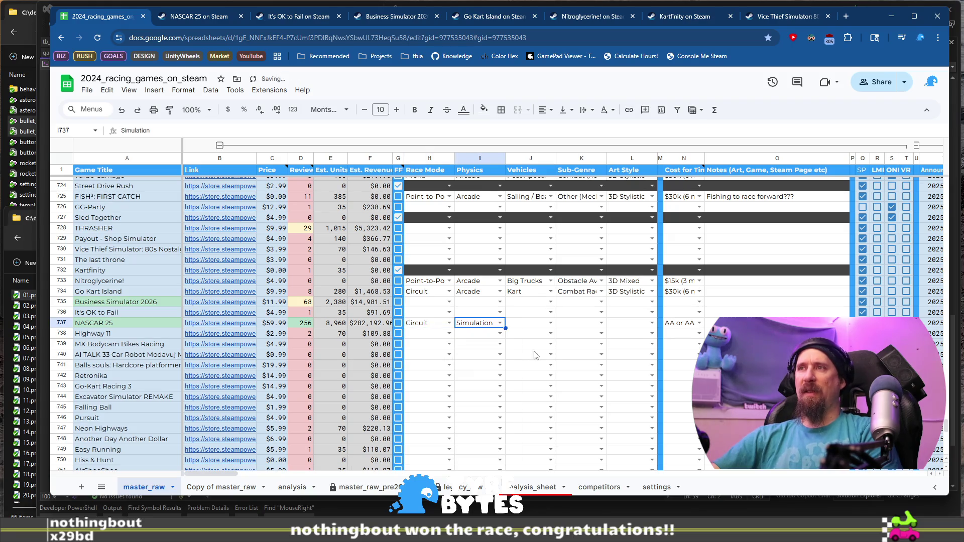
Step: Tag NASCAR 25 as Racecars, Racing and 3D Realistic, then open Highway 11's store page
left_click(550, 323)
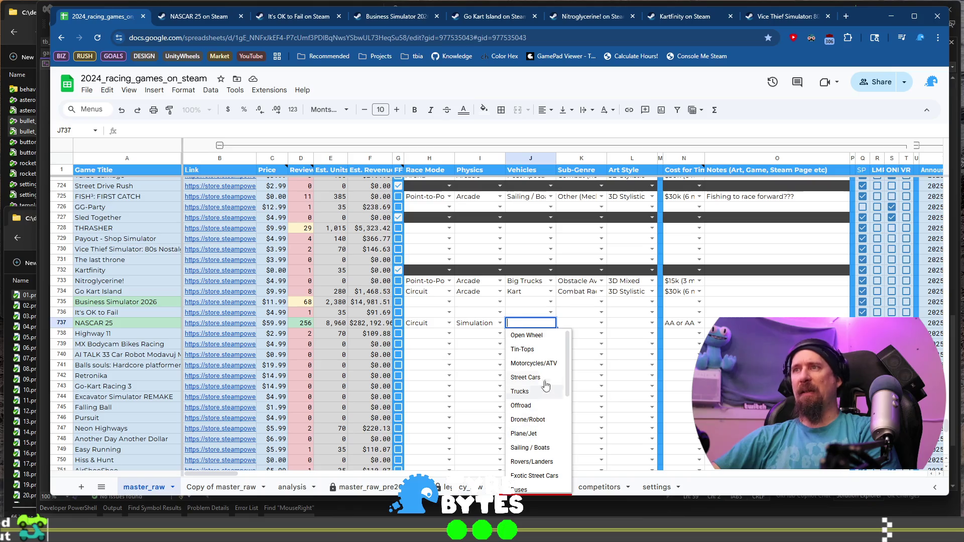
scroll(549, 384, "down", 3)
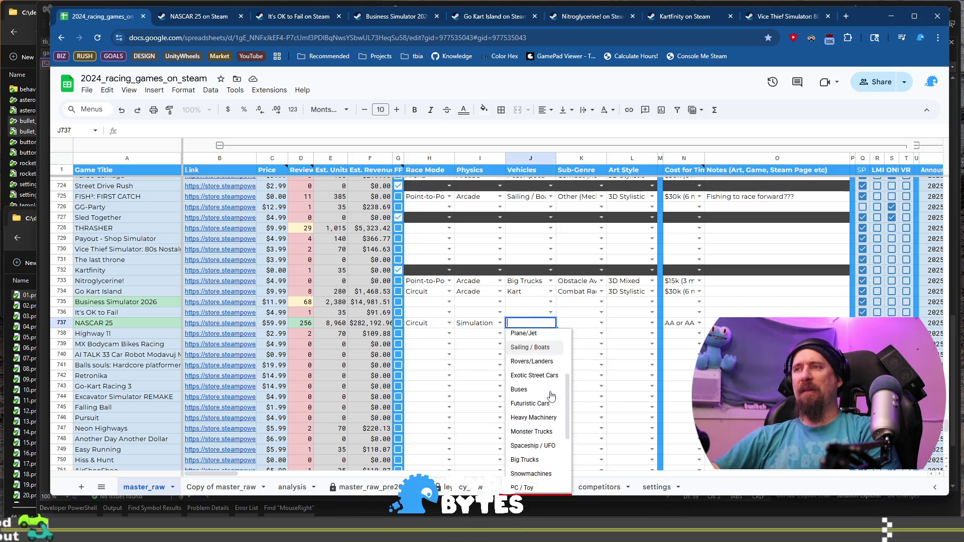
scroll(551, 396, "down", 3)
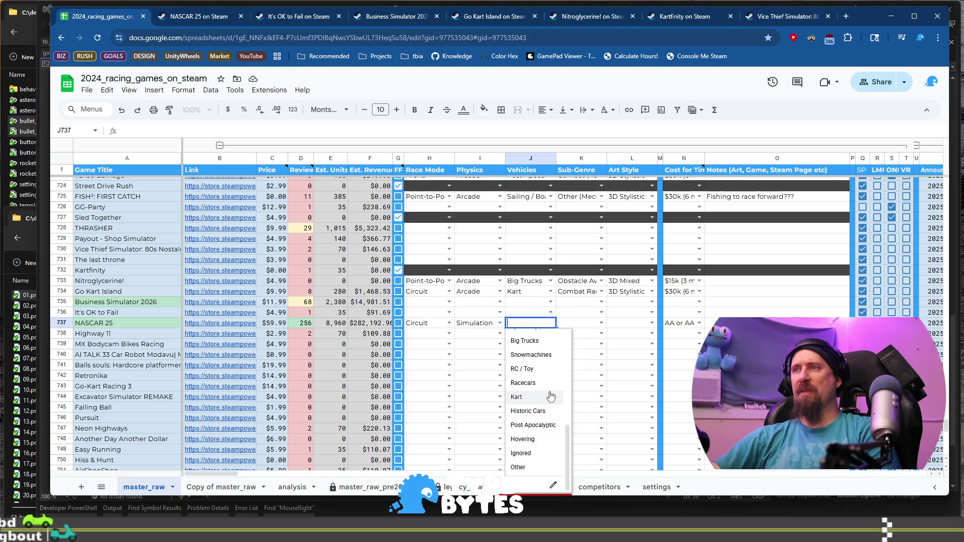
scroll(550, 396, "up", 5)
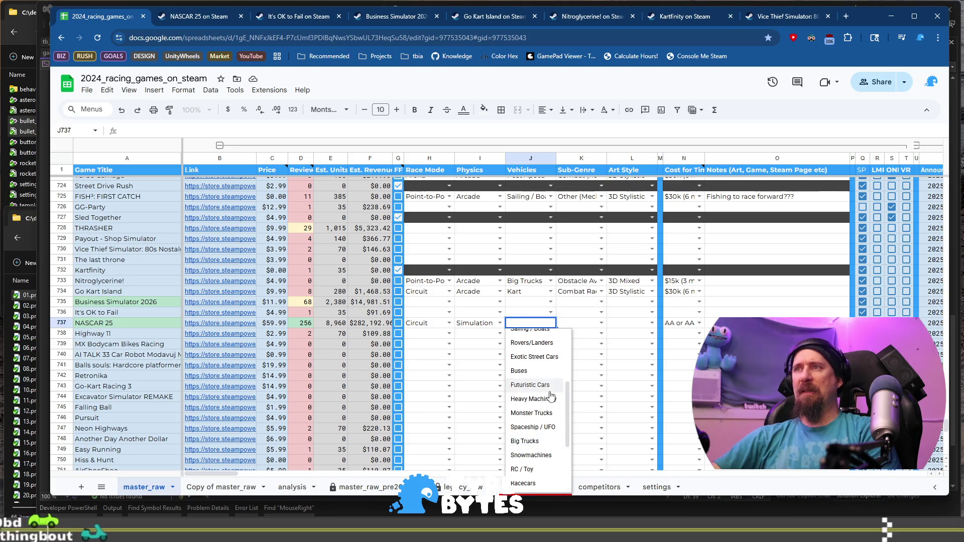
type("rac")
key("Return")
left_click(601, 323)
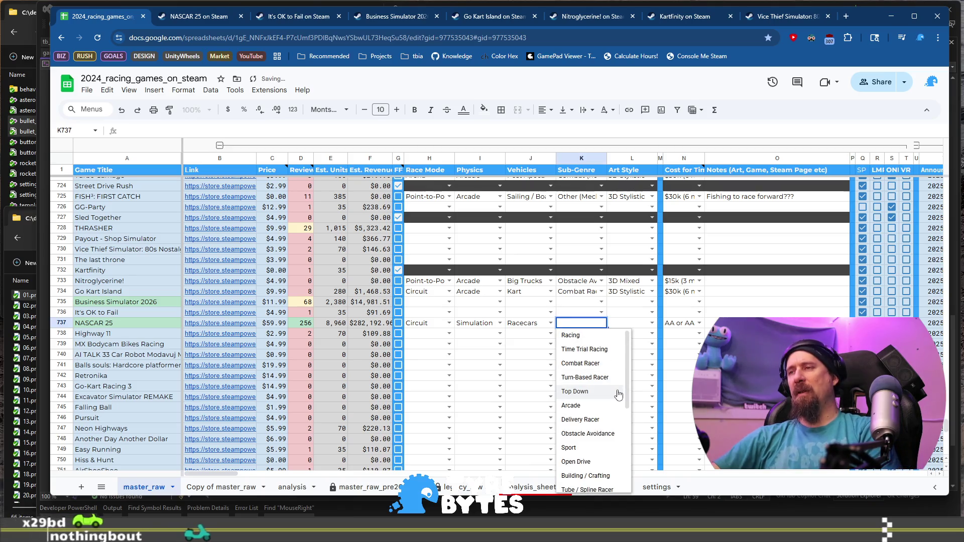
left_click(595, 340)
left_click(652, 322)
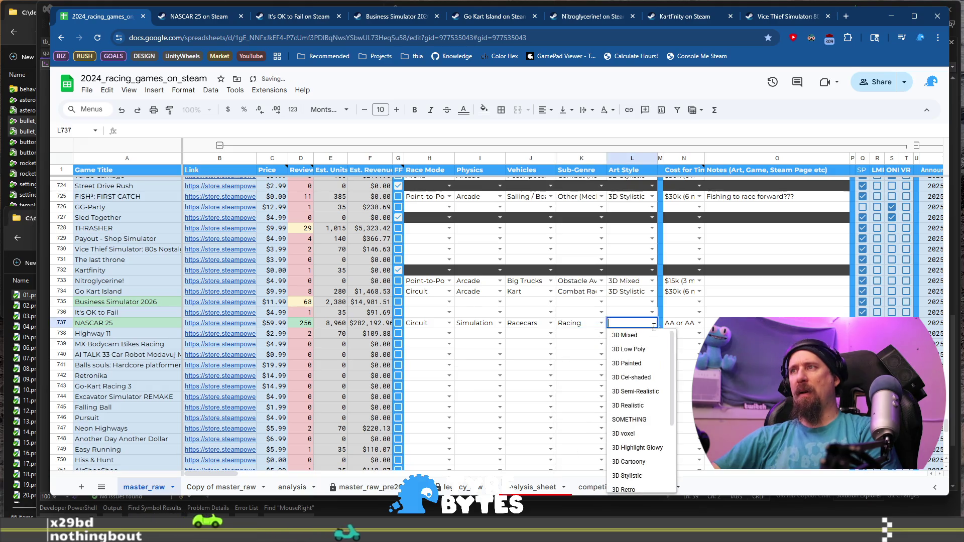
left_click(630, 412)
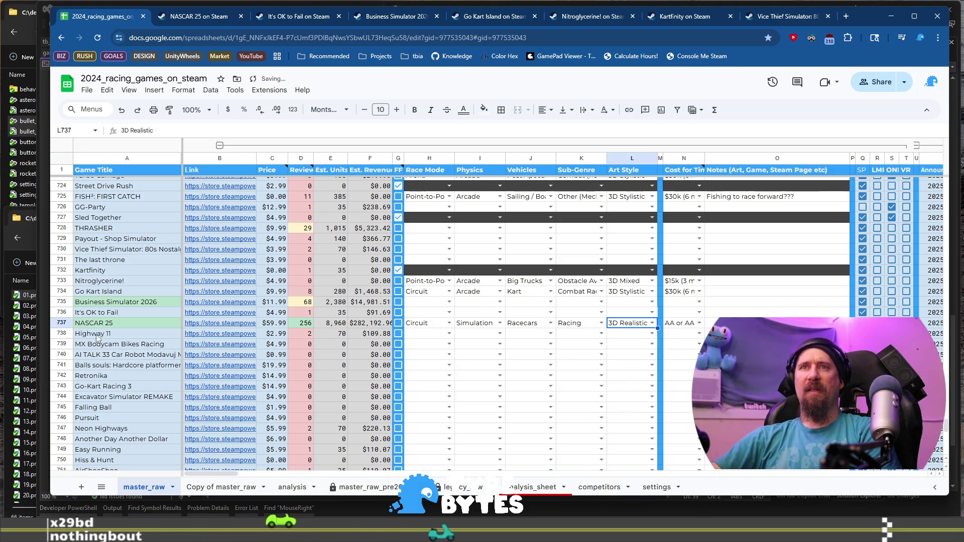
left_click(221, 333)
left_click(275, 342)
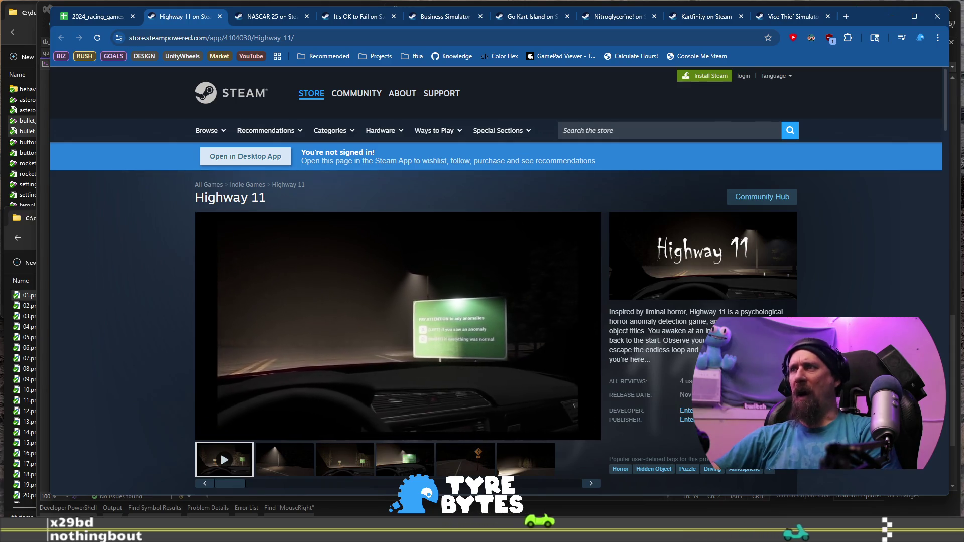
Step: Browse Highway 11's third to sixth screenshots, including the headlit trees, then return to the trailer
scroll(414, 296, "down", 2)
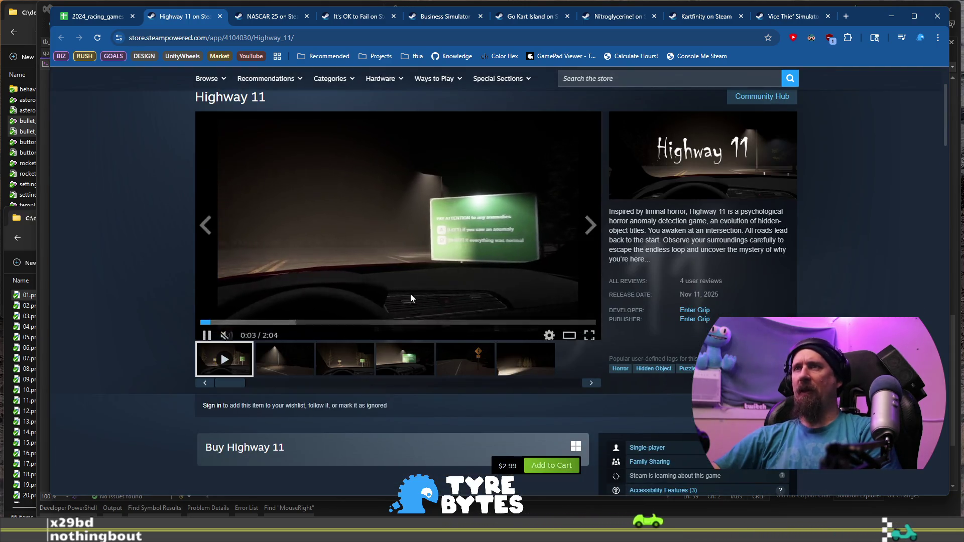
left_click(355, 365)
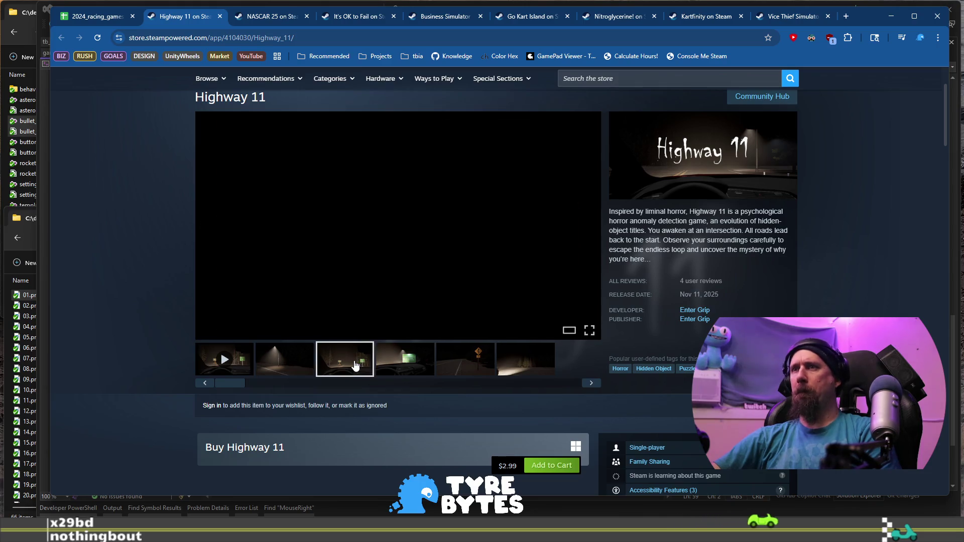
left_click(410, 360)
left_click(468, 360)
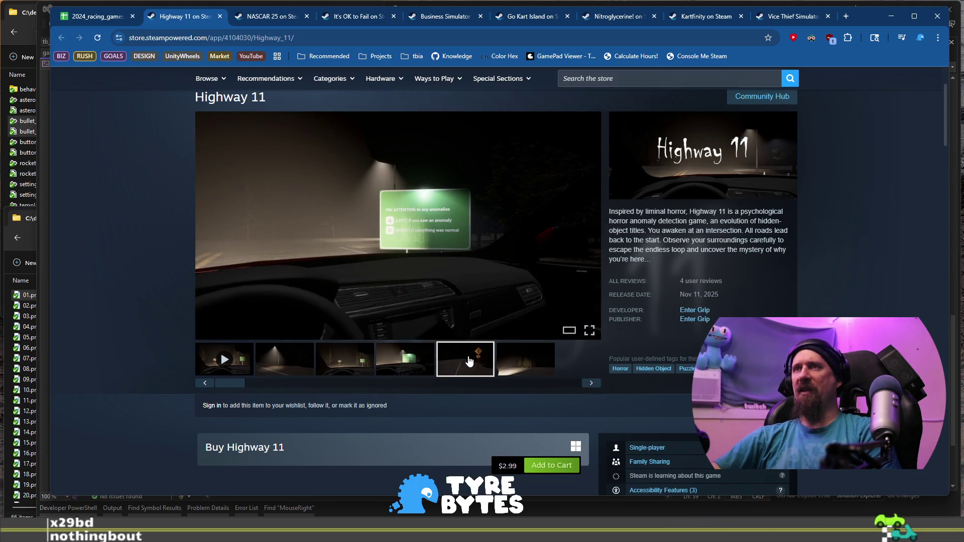
left_click(529, 366)
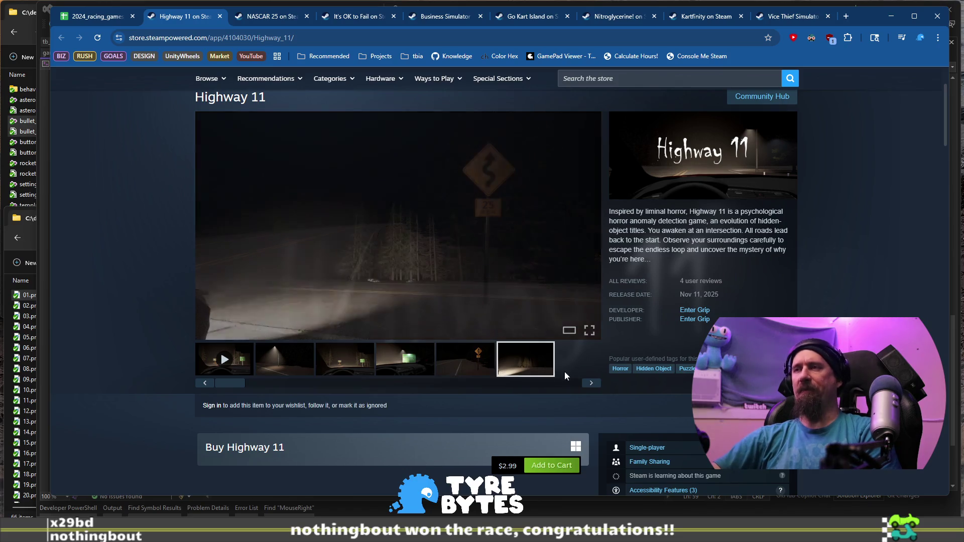
left_click(599, 389)
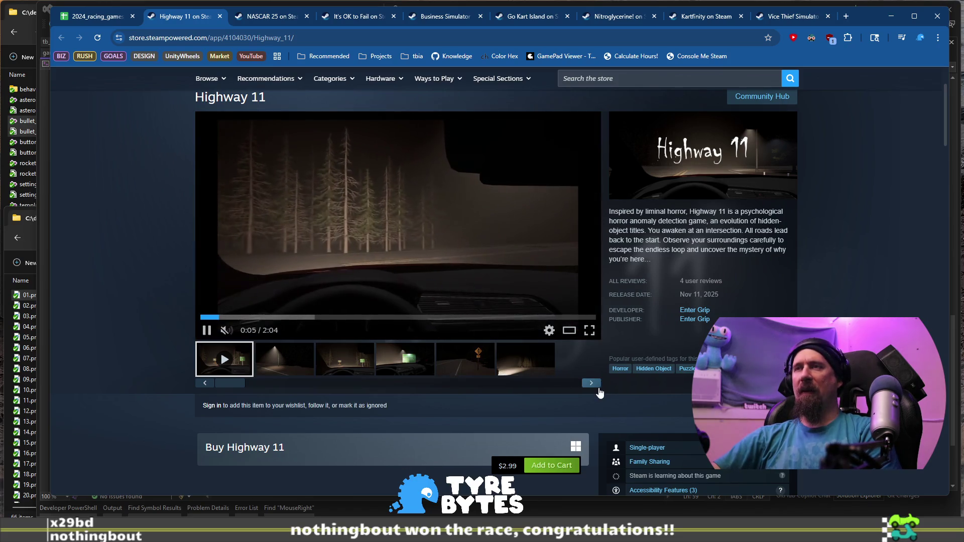